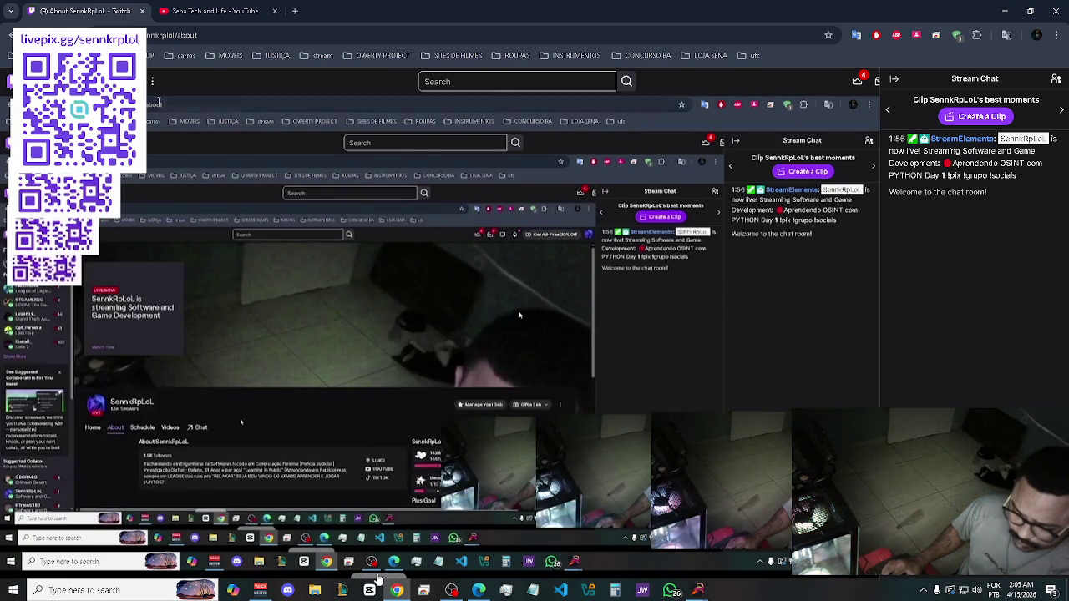
Vote for 'React e ponto de vista' in the Sena Tech and Life channel poll
{"action": "left_click", "coordinate": [225, 12]}
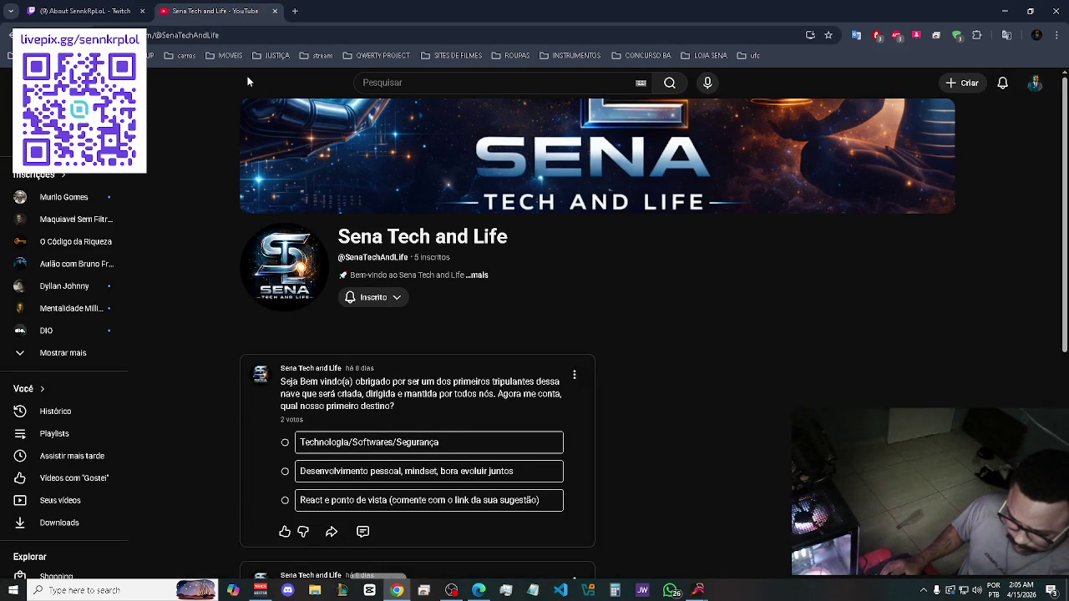
{"action": "scroll", "coordinate": [307, 337], "scroll_direction": "down", "scroll_amount": 2}
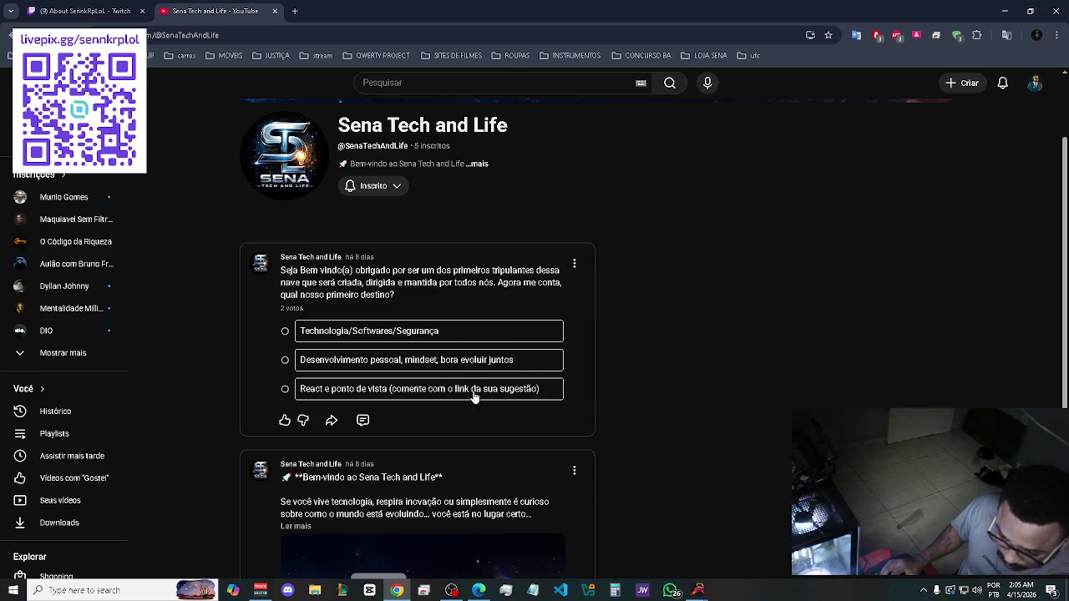
{"action": "left_click", "coordinate": [516, 396]}
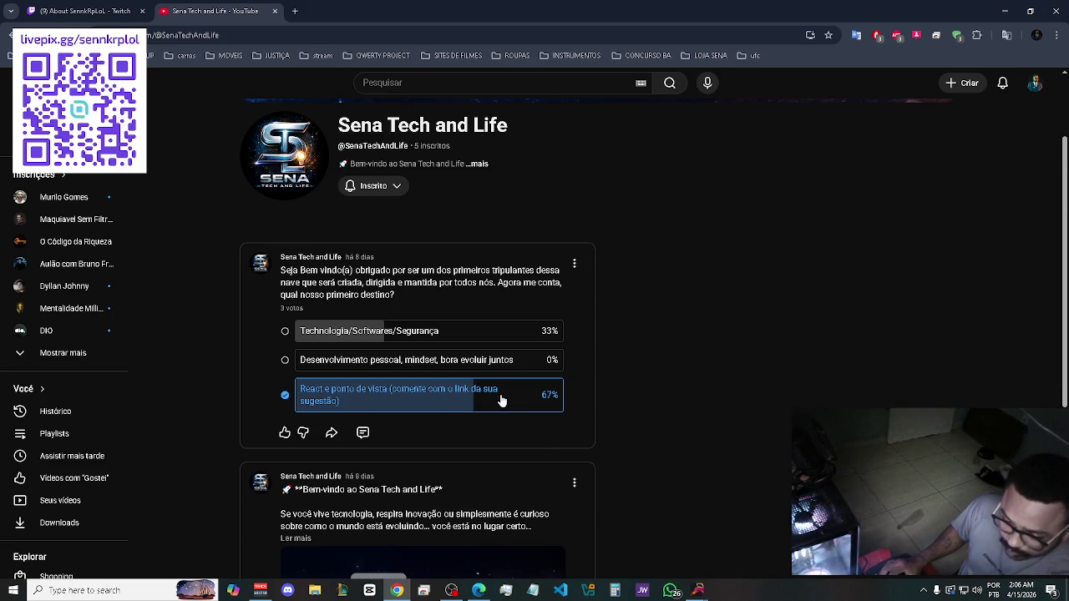
{"action": "scroll", "coordinate": [499, 423], "scroll_direction": "down", "scroll_amount": 2}
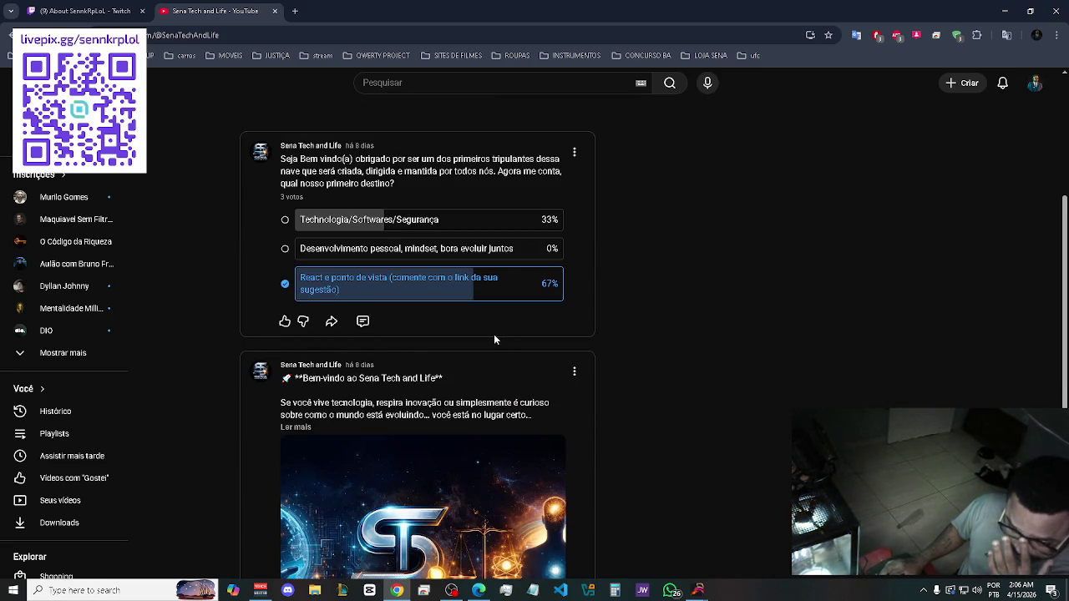
{"action": "scroll", "coordinate": [493, 334], "scroll_direction": "down", "scroll_amount": 3}
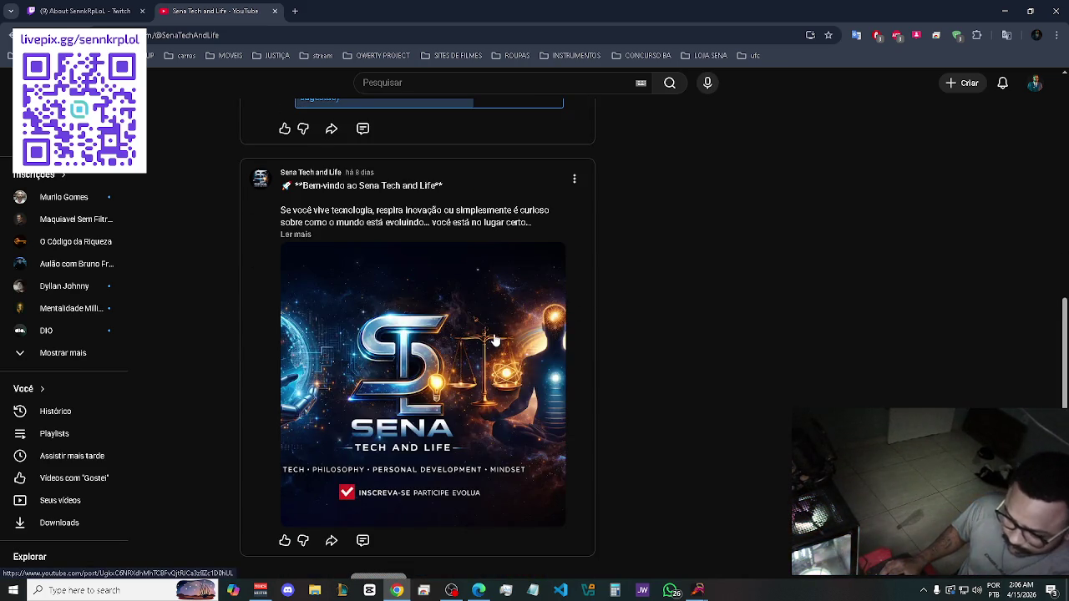
{"action": "scroll", "coordinate": [493, 339], "scroll_direction": "up", "scroll_amount": 5}
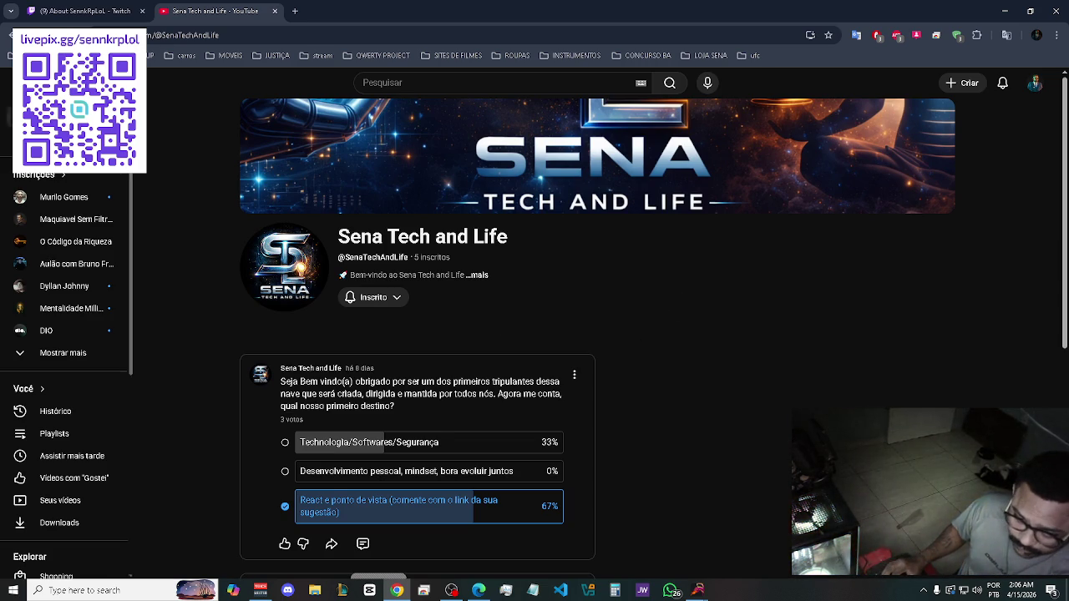
Go back to the Twitch channel page, then expand and collapse the chat panel
{"action": "left_click", "coordinate": [88, 11]}
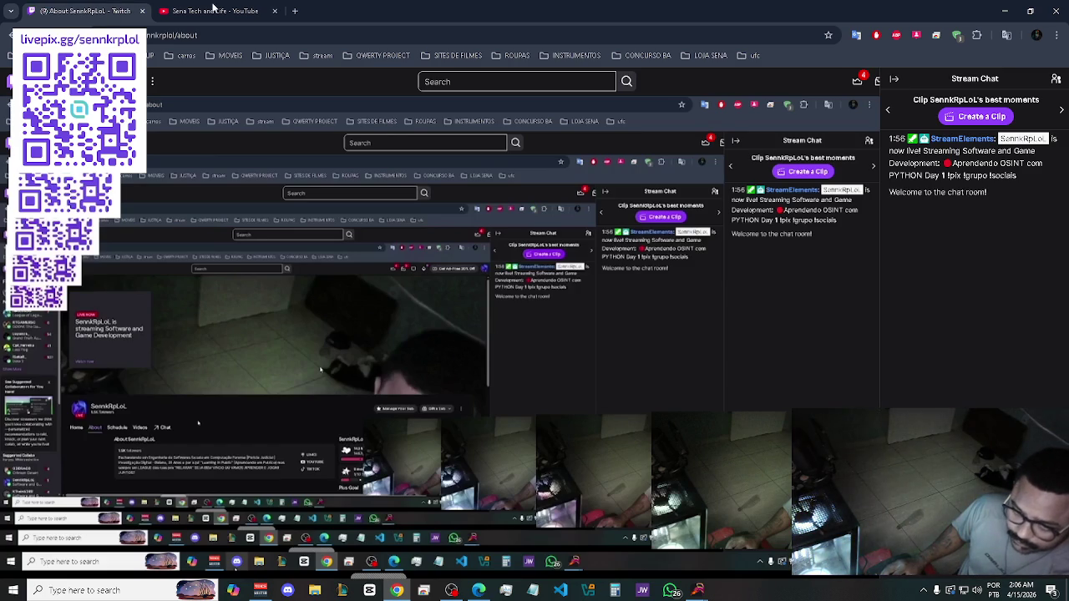
{"action": "left_click", "coordinate": [212, 10]}
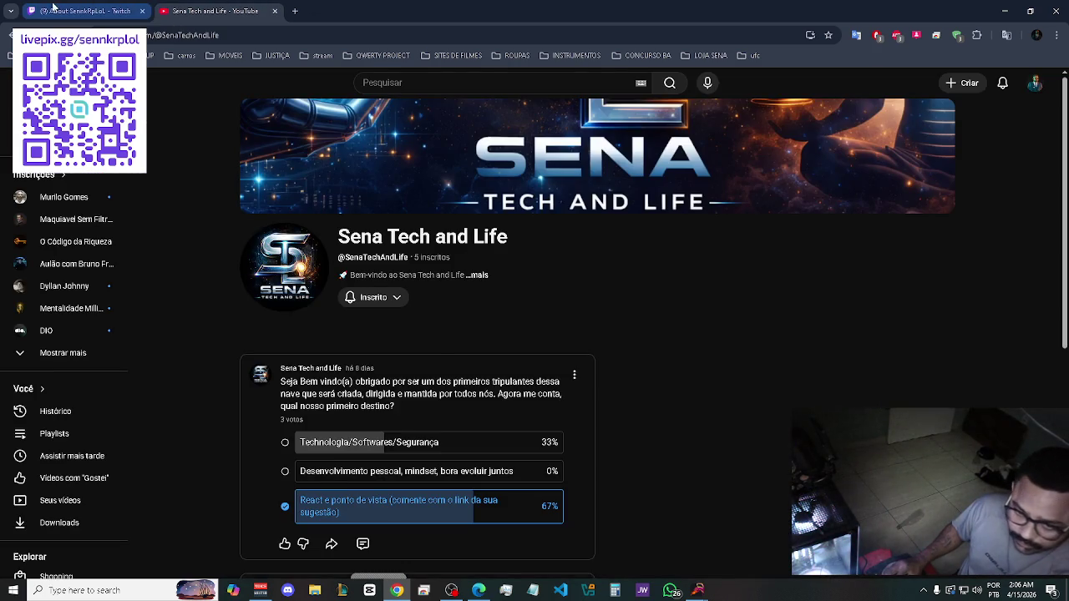
{"action": "left_click", "coordinate": [63, 10]}
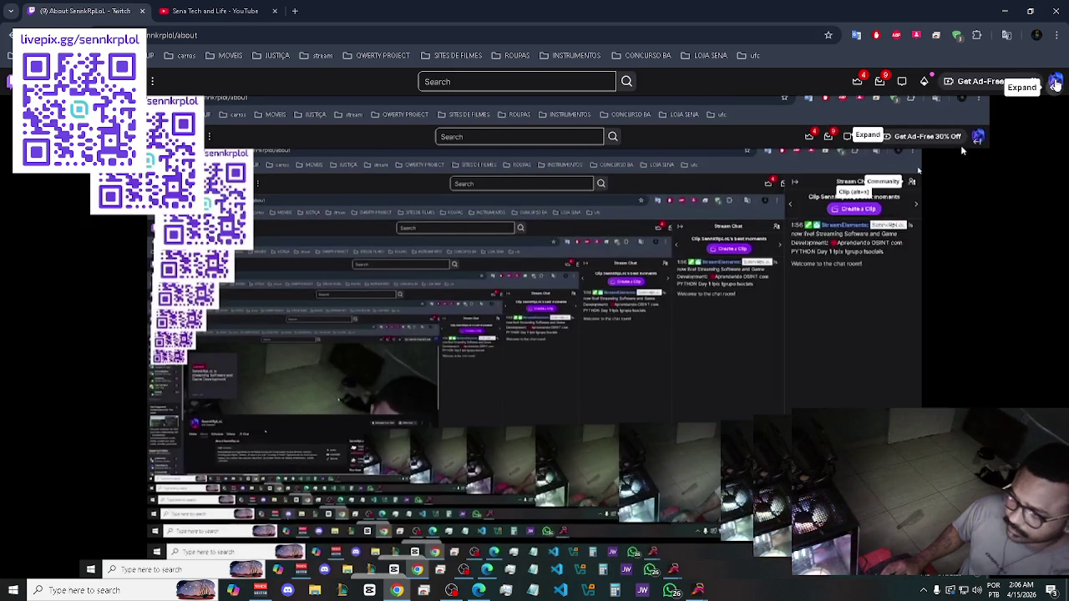
{"action": "left_click", "coordinate": [1056, 81]}
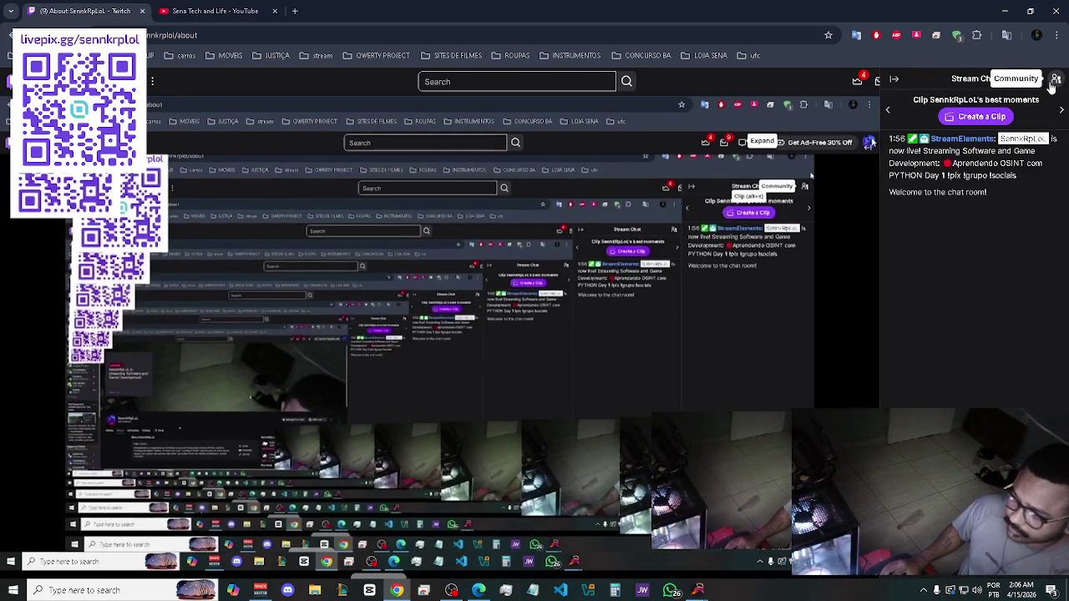
{"action": "left_click", "coordinate": [894, 78]}
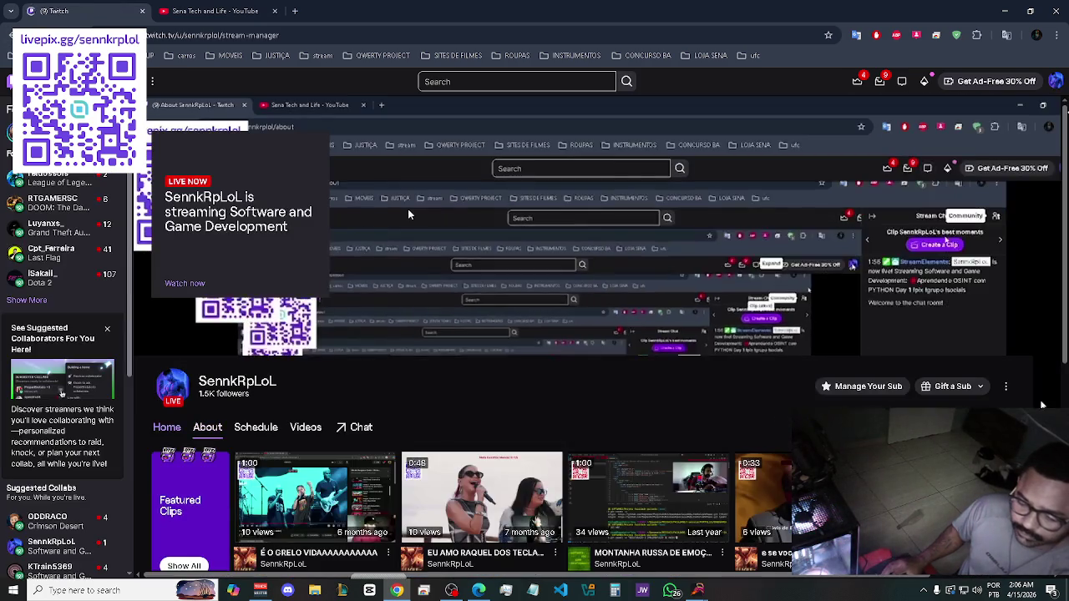
Open the Twitch stream manager, then bring OBS Studio forward and open its settings
{"action": "left_click", "coordinate": [1003, 183]}
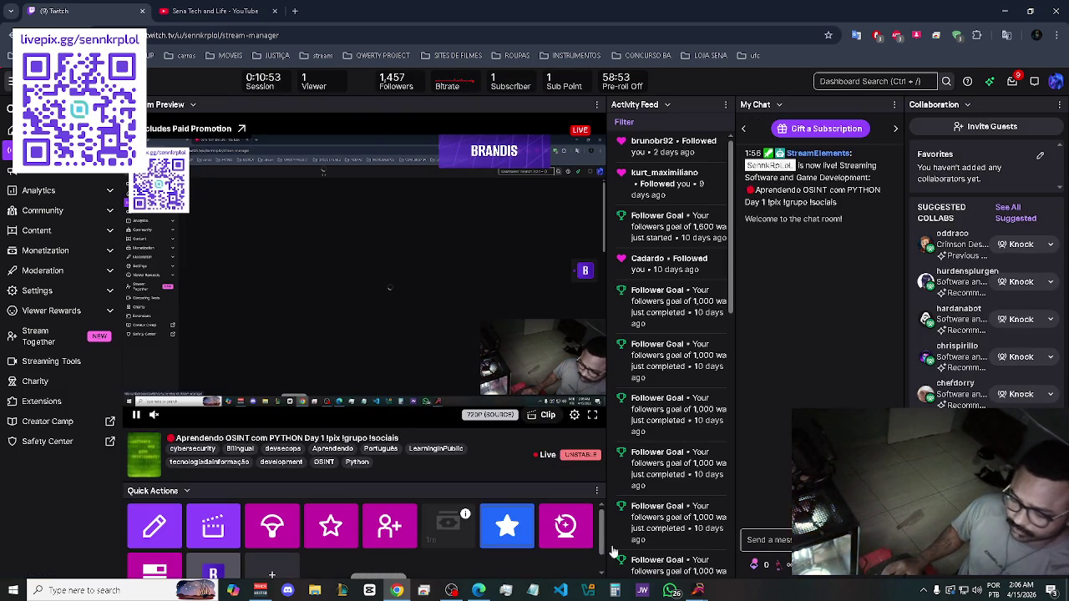
{"action": "left_click", "coordinate": [451, 590]}
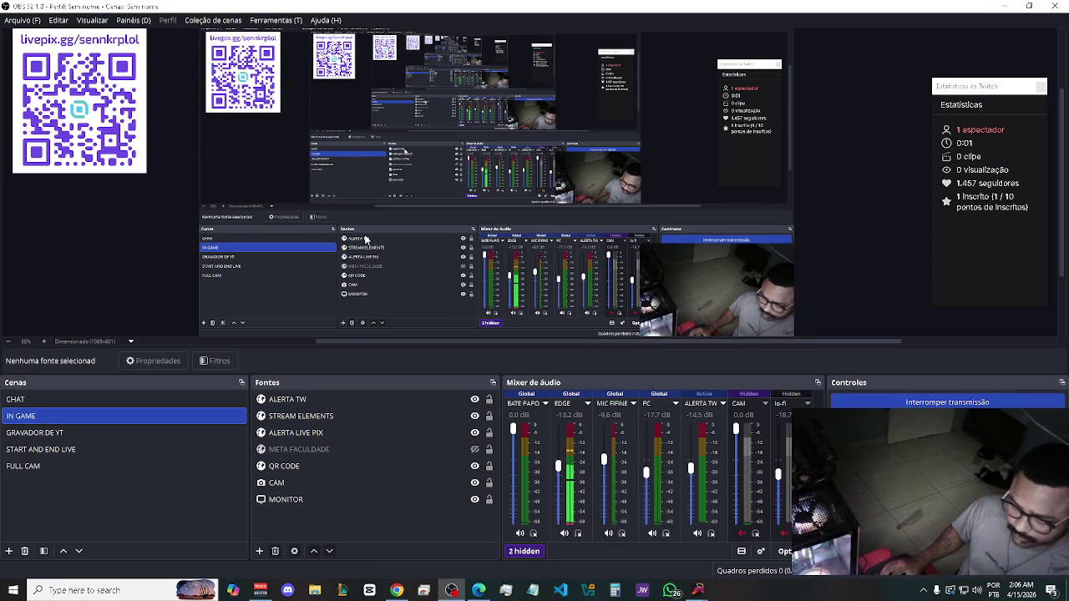
{"action": "left_click", "coordinate": [947, 483]}
Lower the OBS streaming bitrate to 5000 Kbps and save, then open Twitch's stream health inspector
{"action": "left_click", "coordinate": [305, 162]}
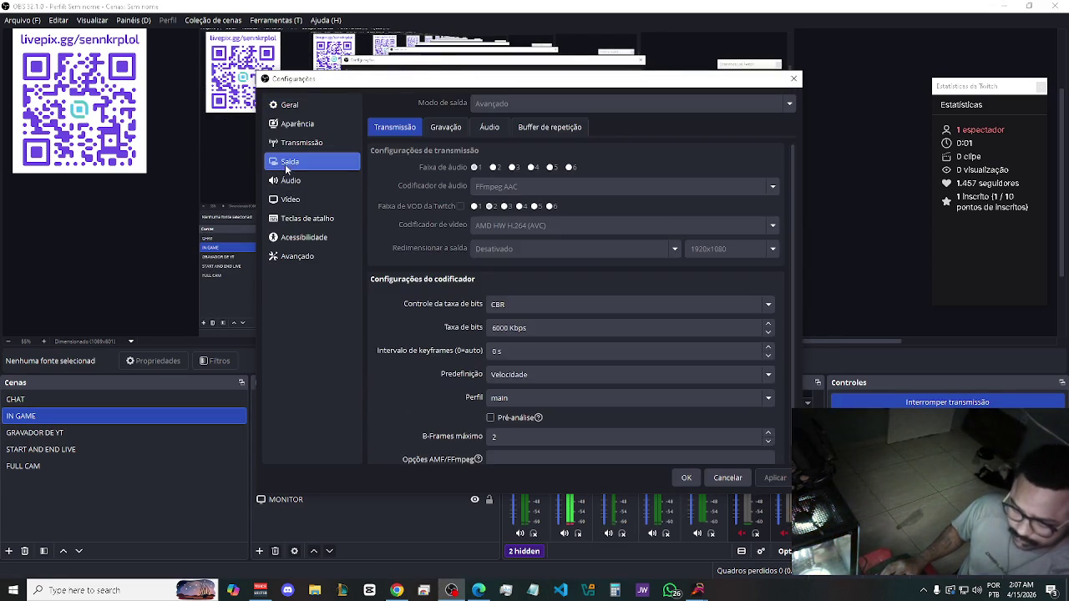
{"action": "left_click", "coordinate": [494, 329]}
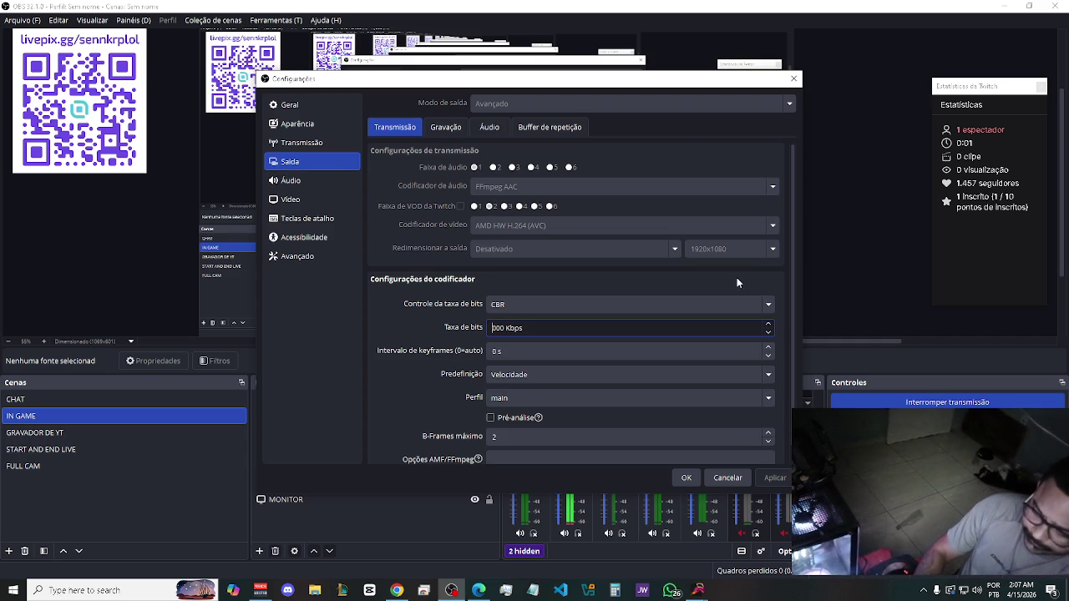
{"action": "type", "text": "5"}
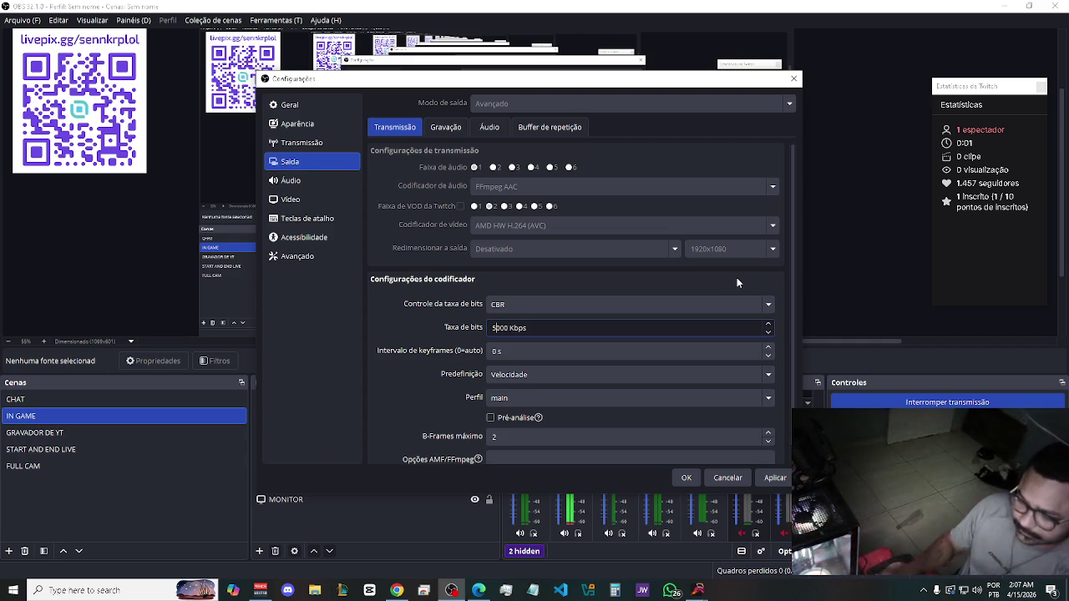
{"action": "left_click", "coordinate": [775, 479]}
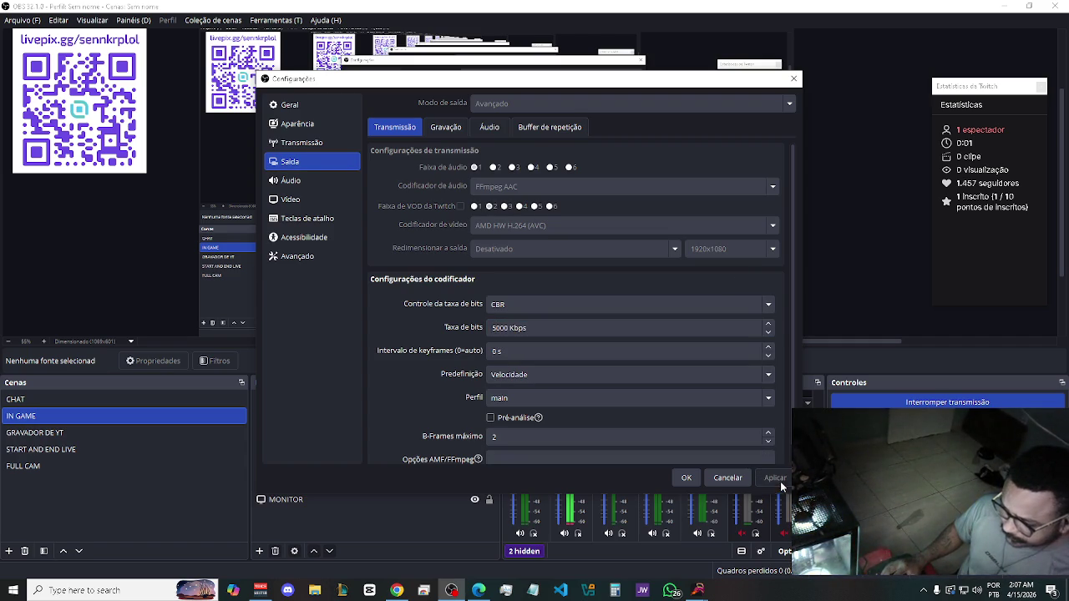
{"action": "left_click", "coordinate": [687, 478]}
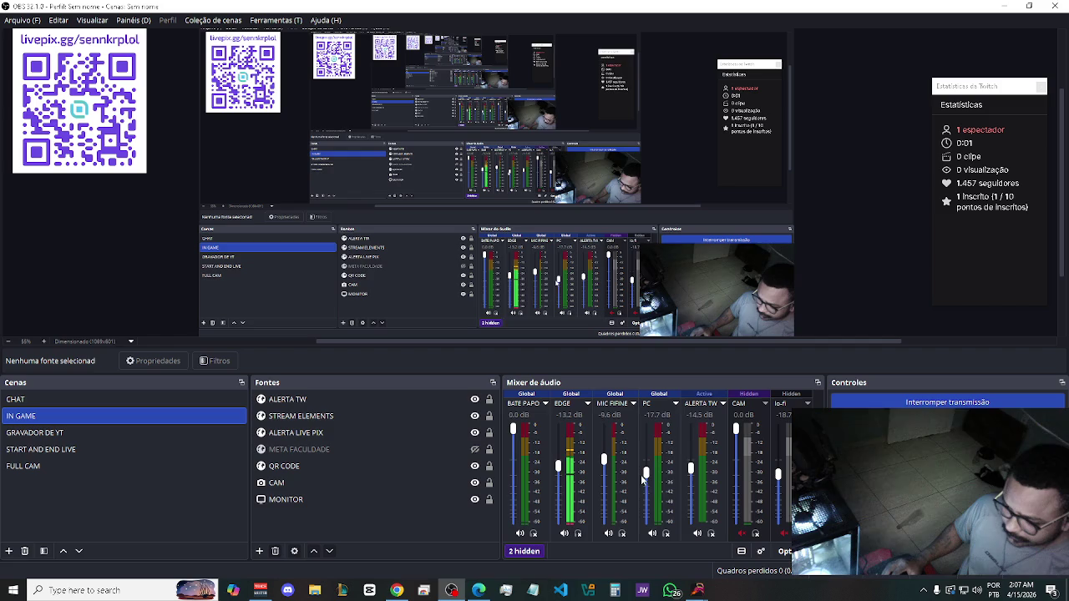
{"action": "key", "text": "alt+Tab"}
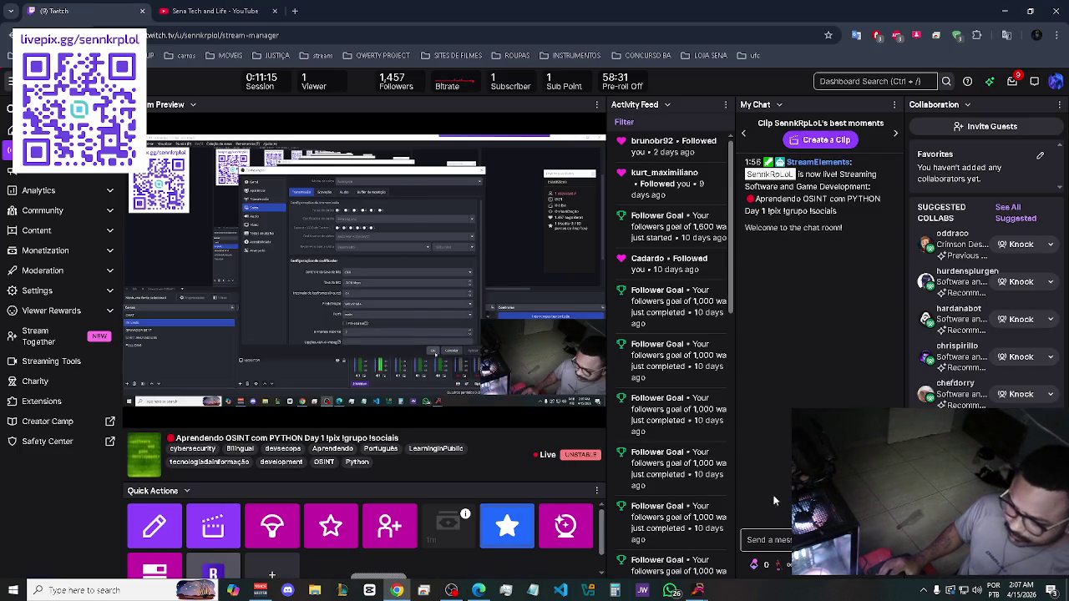
{"action": "left_click", "coordinate": [578, 456]}
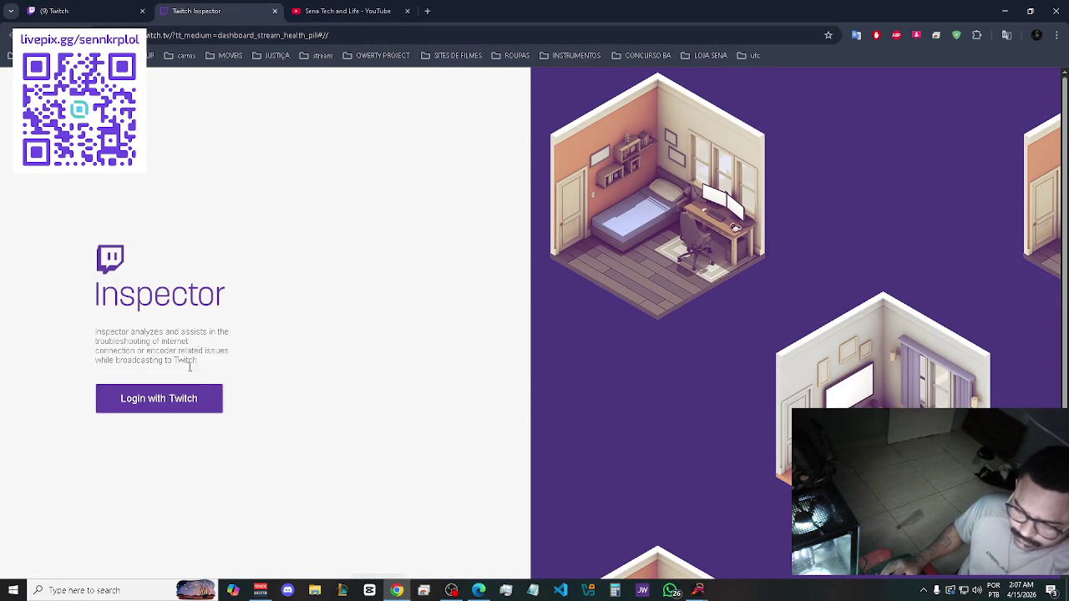
Log in to and authorize Twitch Inspector, check the stable 5,960 Kbps bitrate, then close its tab
{"action": "left_click", "coordinate": [177, 400]}
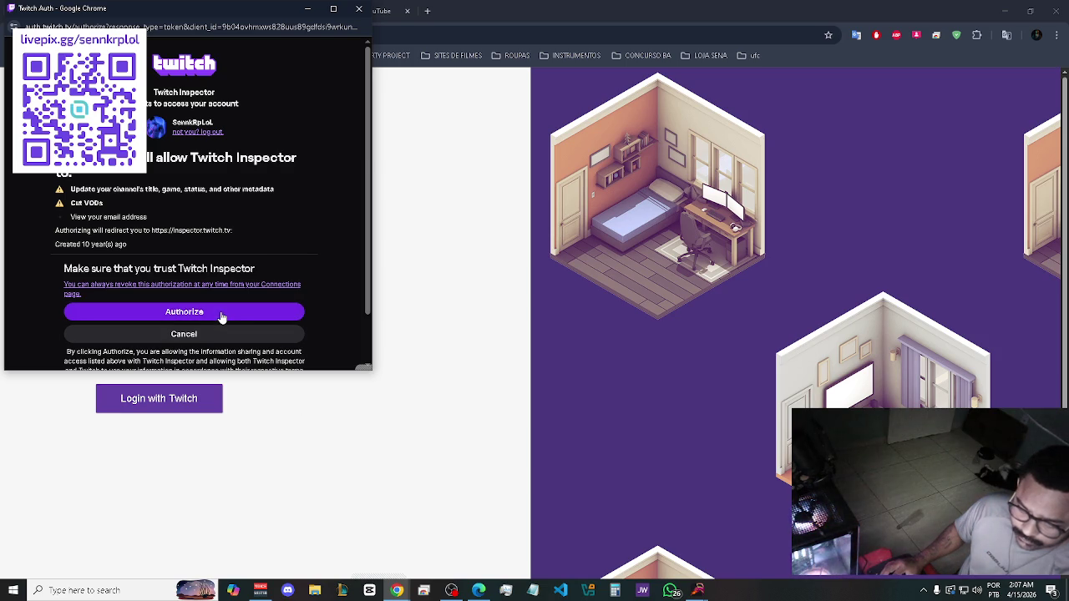
{"action": "left_click", "coordinate": [223, 313]}
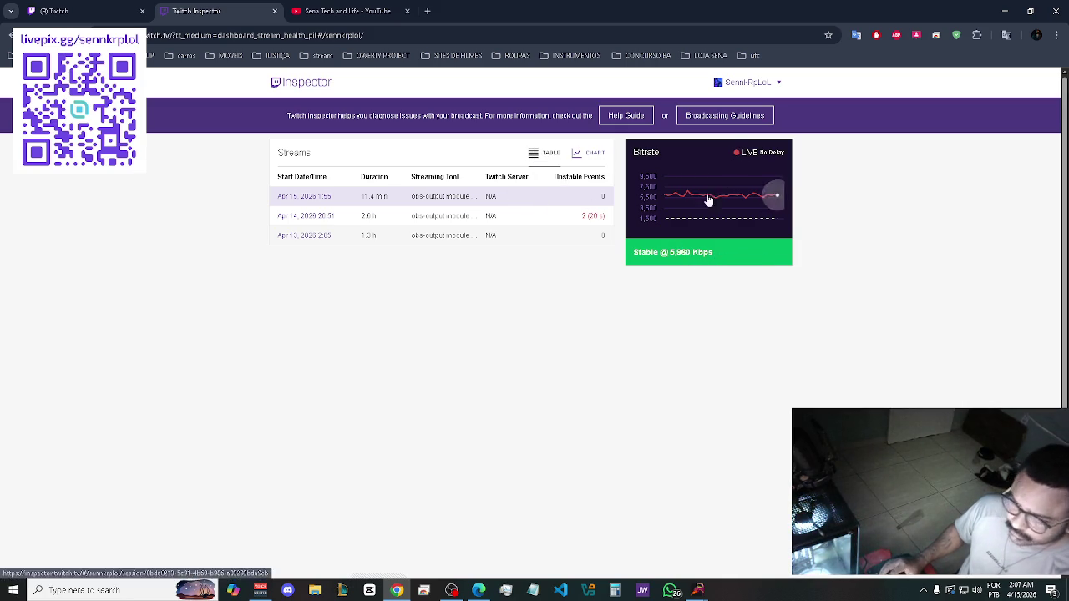
{"action": "left_click", "coordinate": [274, 11]}
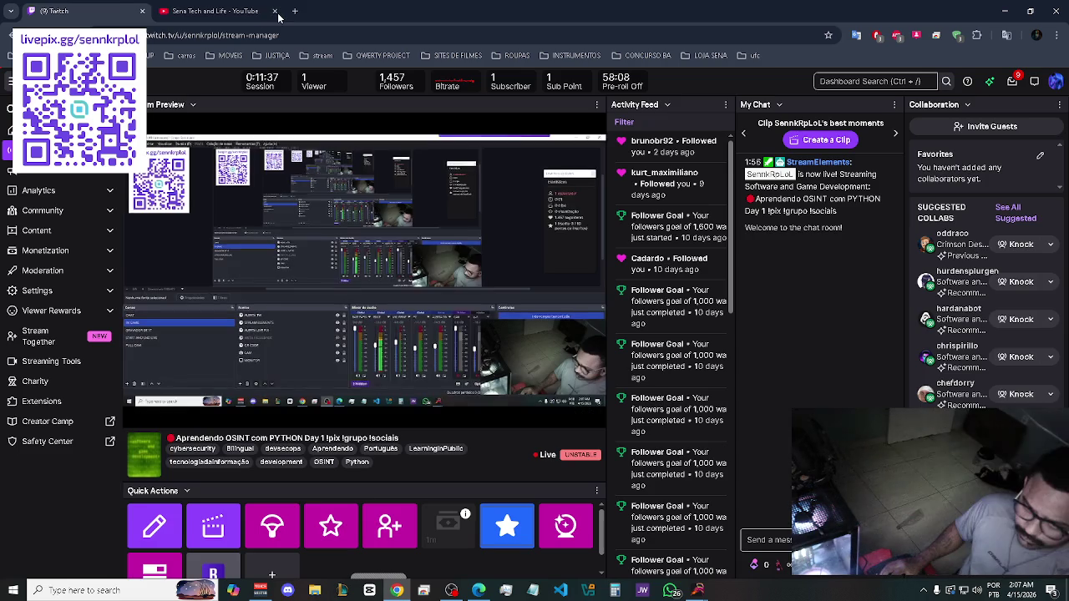
Set the OBS streaming bitrate back to 6000 Kbps, save it, and return to the stream manager
{"action": "left_click", "coordinate": [206, 7]}
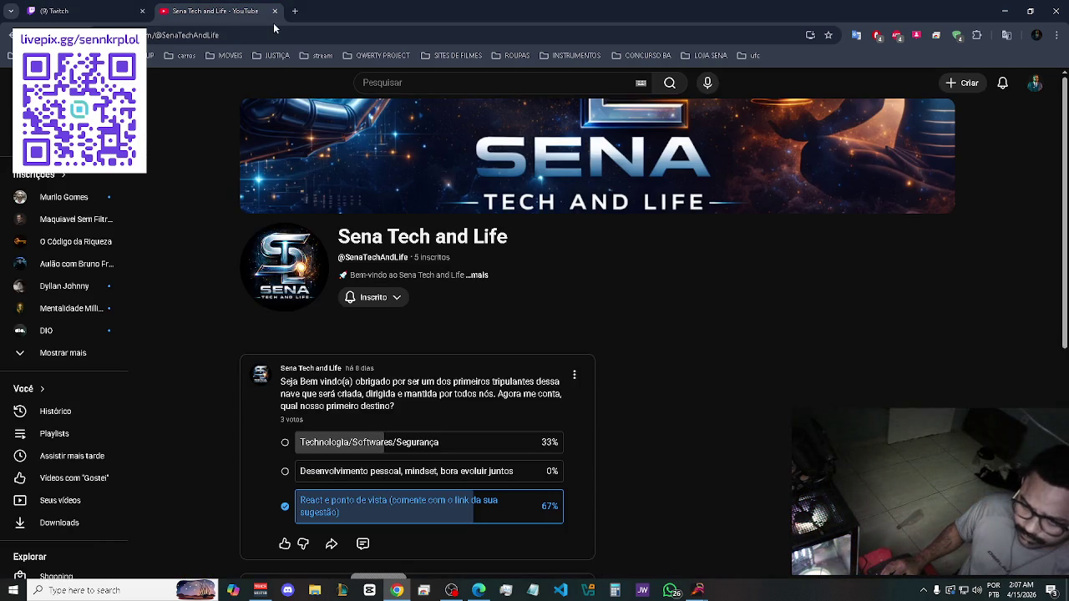
{"action": "left_click", "coordinate": [54, 10]}
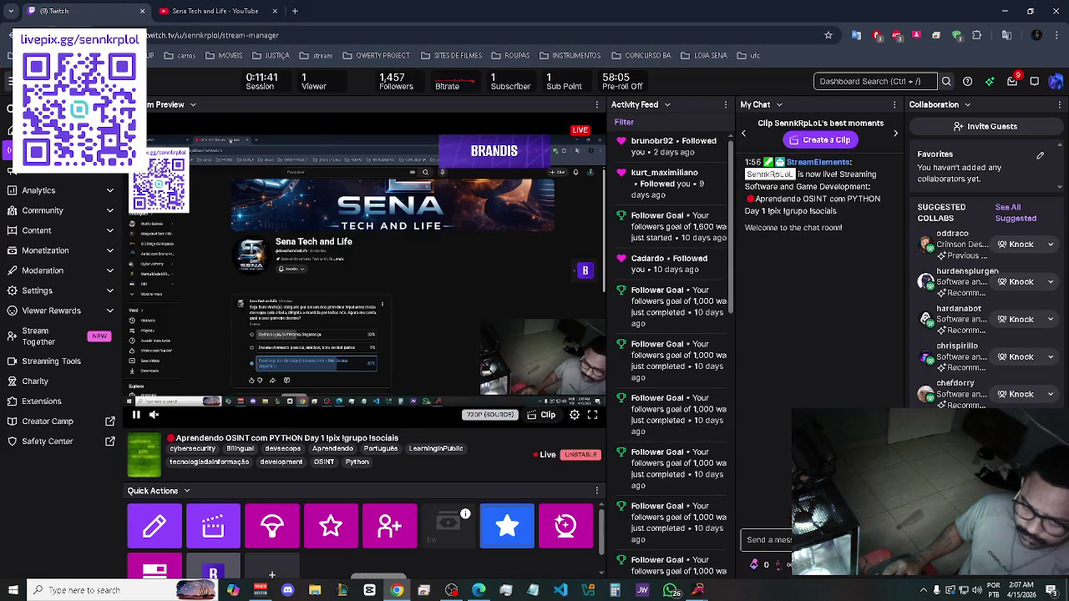
{"action": "key", "text": "alt+Tab"}
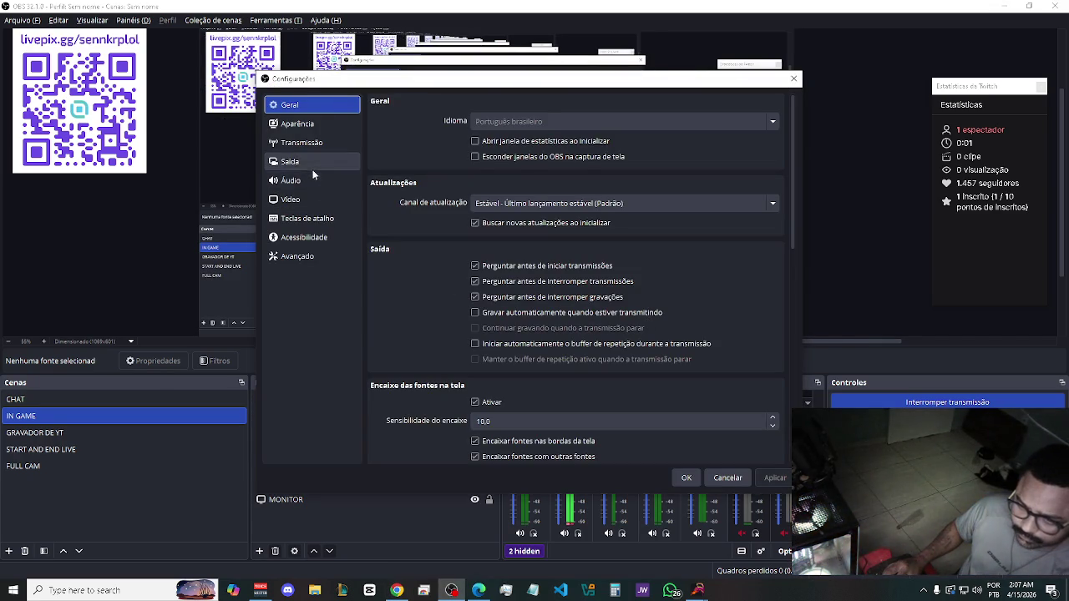
{"action": "left_click", "coordinate": [313, 167]}
{"action": "left_click", "coordinate": [494, 328]}
{"action": "key", "text": "Delete"}
{"action": "type", "text": "6000 Kbps"}
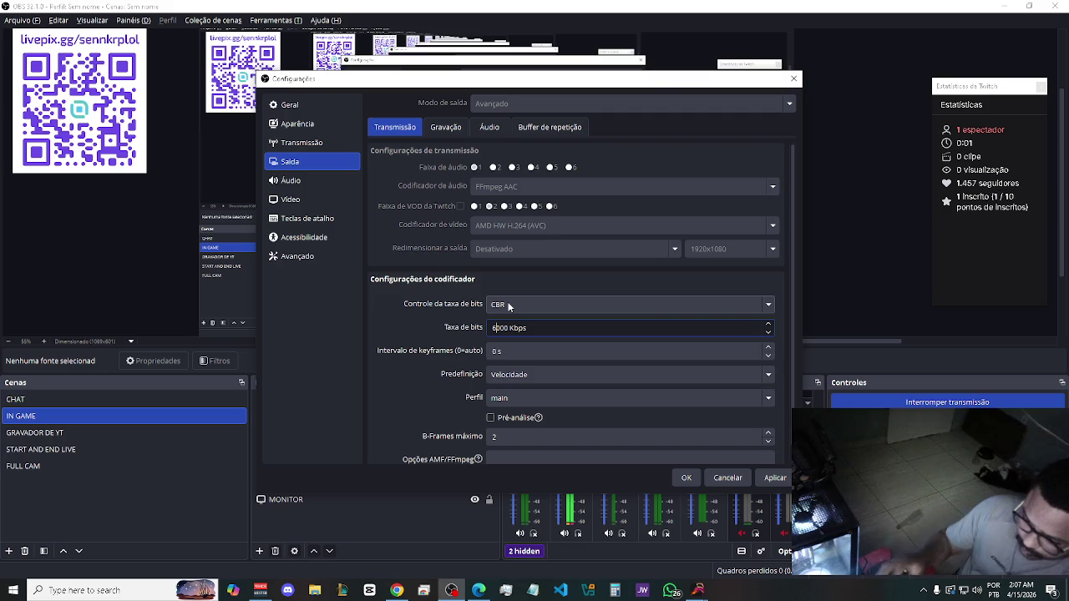
{"action": "left_click", "coordinate": [687, 478]}
{"action": "key", "text": "alt+Tab"}
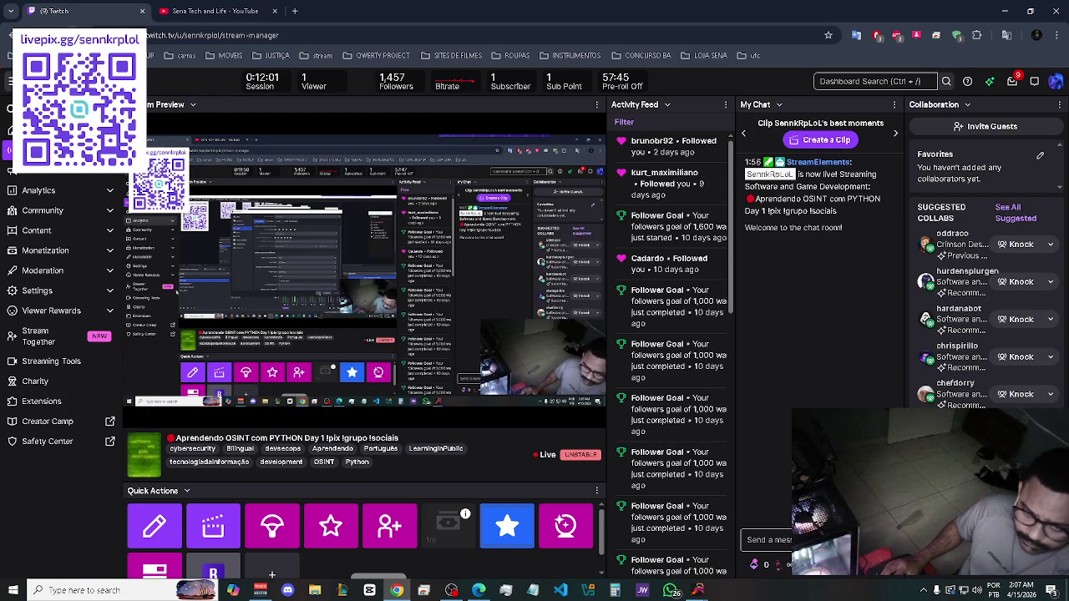
Reload the Twitch stream manager with F5 to refresh the OSINT Python broadcast stats
{"action": "key", "text": "F5"}
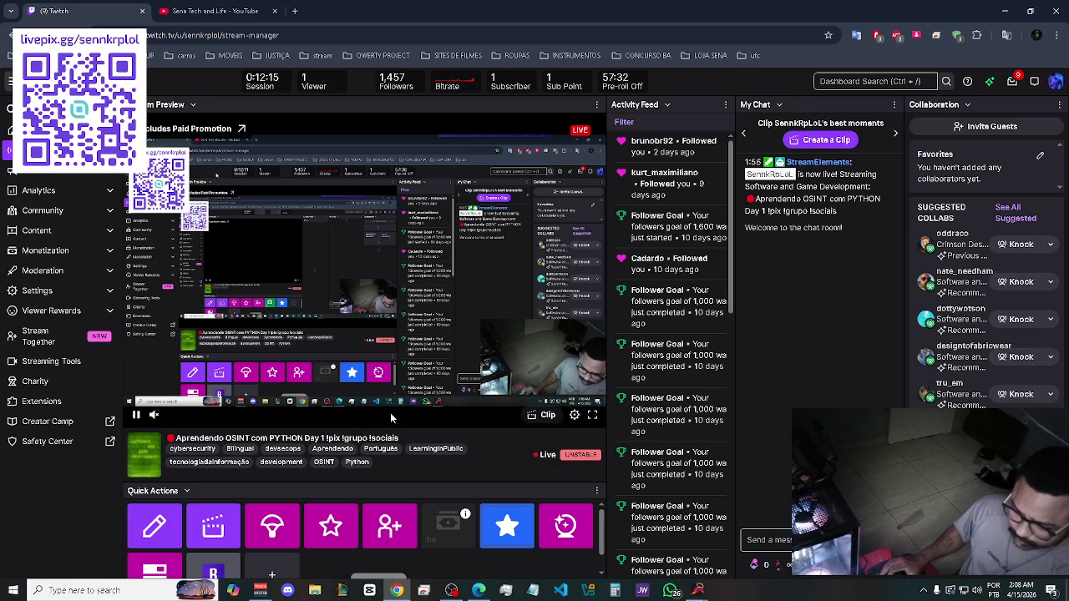
Switch YouTube to the other channel account and pause the Toque Dez mix video that starts
{"action": "left_click", "coordinate": [479, 590]}
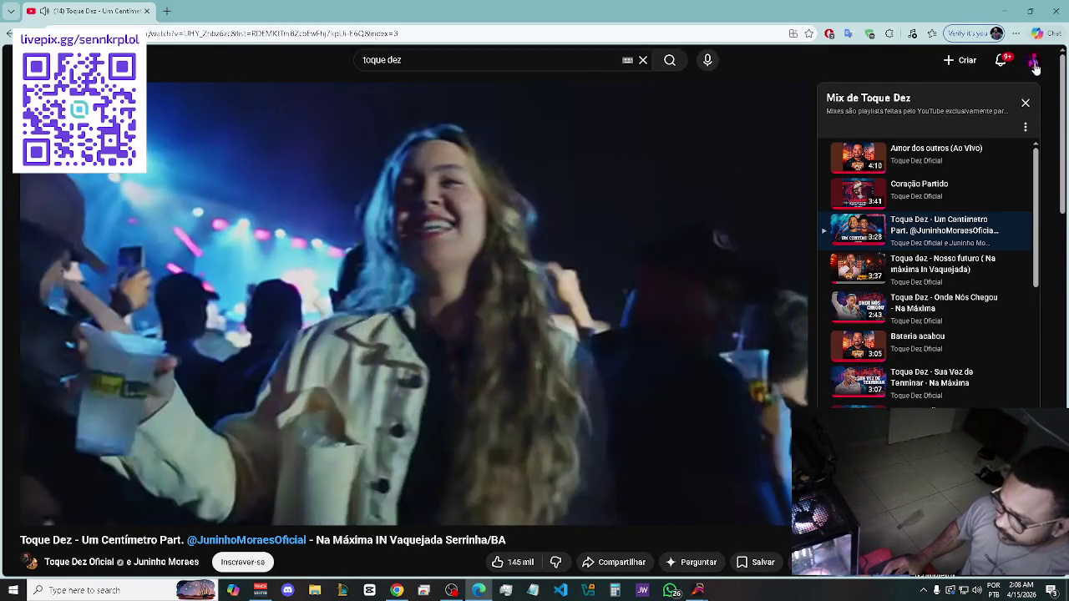
{"action": "left_click", "coordinate": [1034, 64]}
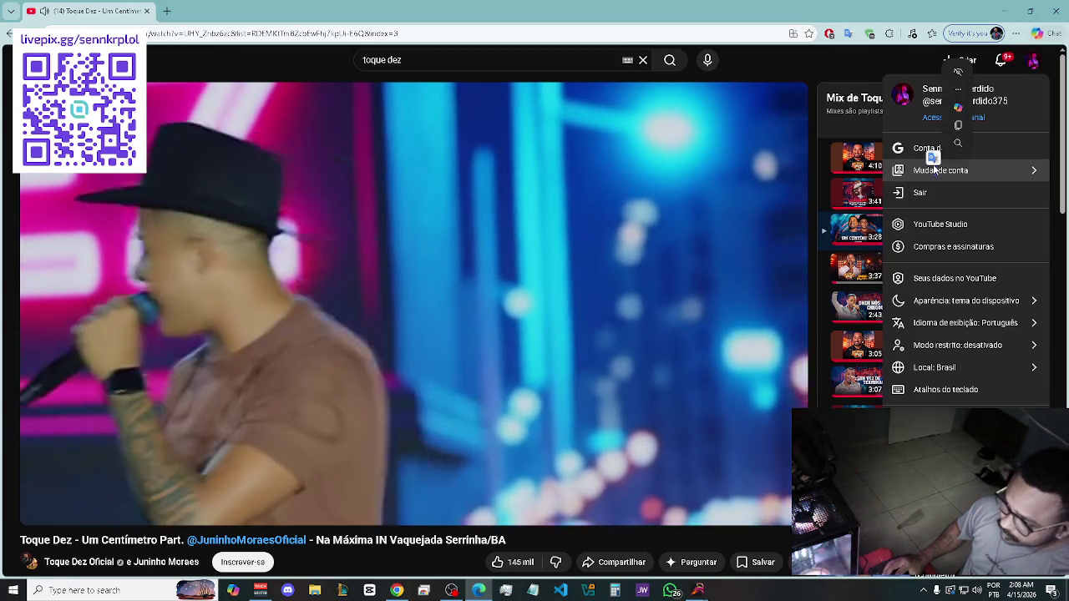
{"action": "left_click", "coordinate": [936, 170]}
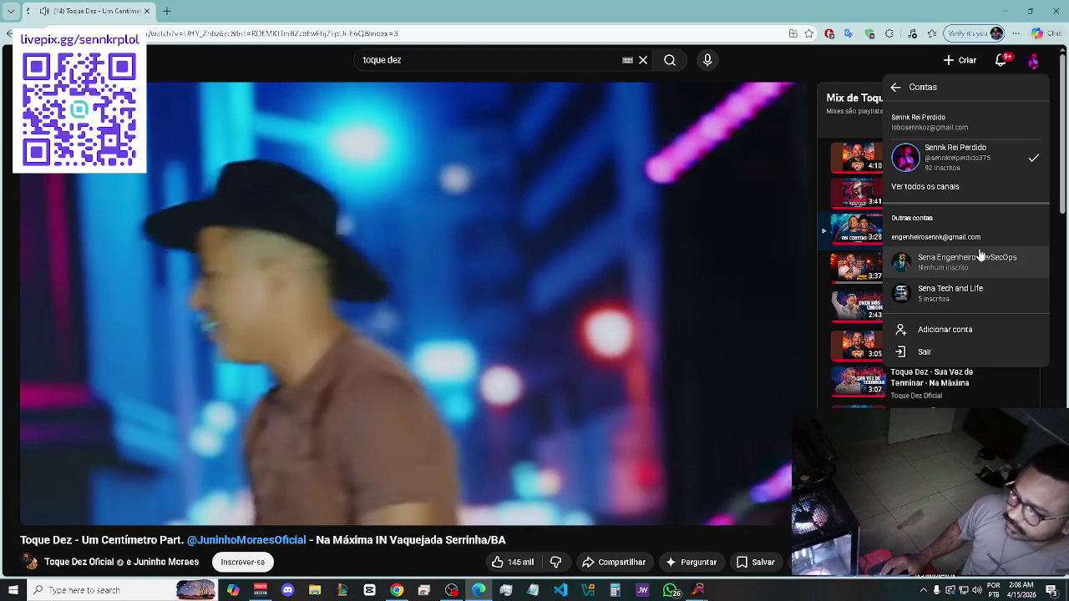
{"action": "left_click", "coordinate": [970, 263]}
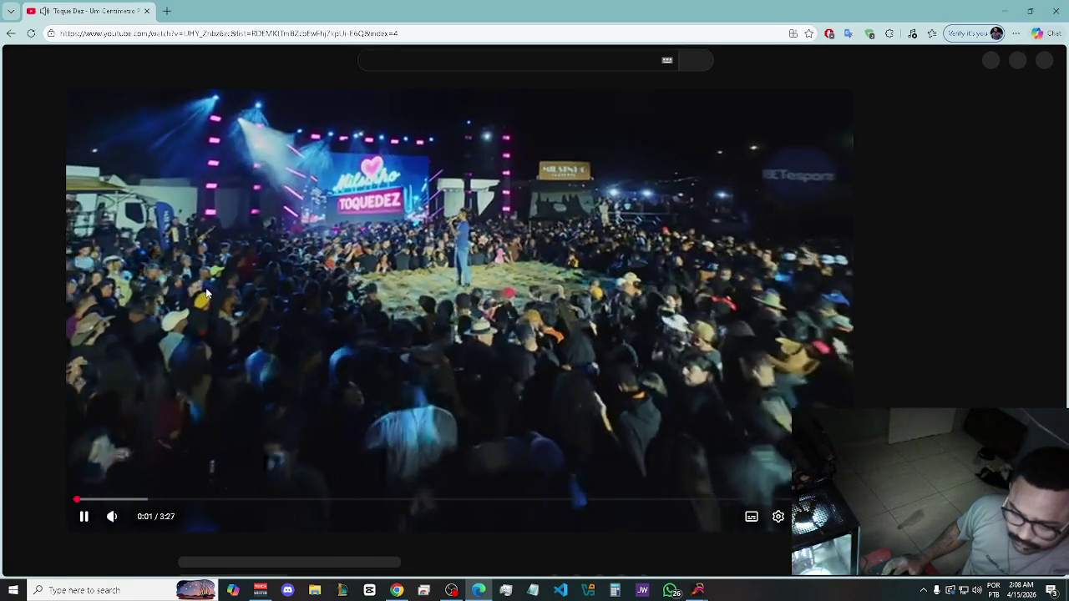
{"action": "left_click", "coordinate": [186, 212]}
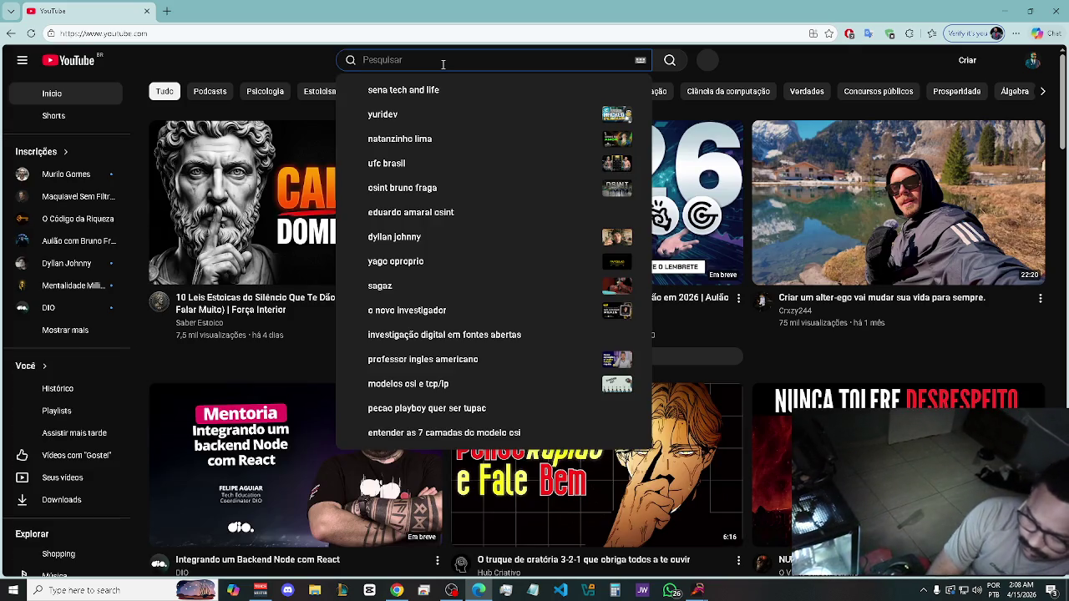
Search YouTube for 'sherlock python windows' and open the 'Descubra CONTAS SECRETAS' video
{"action": "type", "text": "shel"}
{"action": "type", "text": "lock py"}
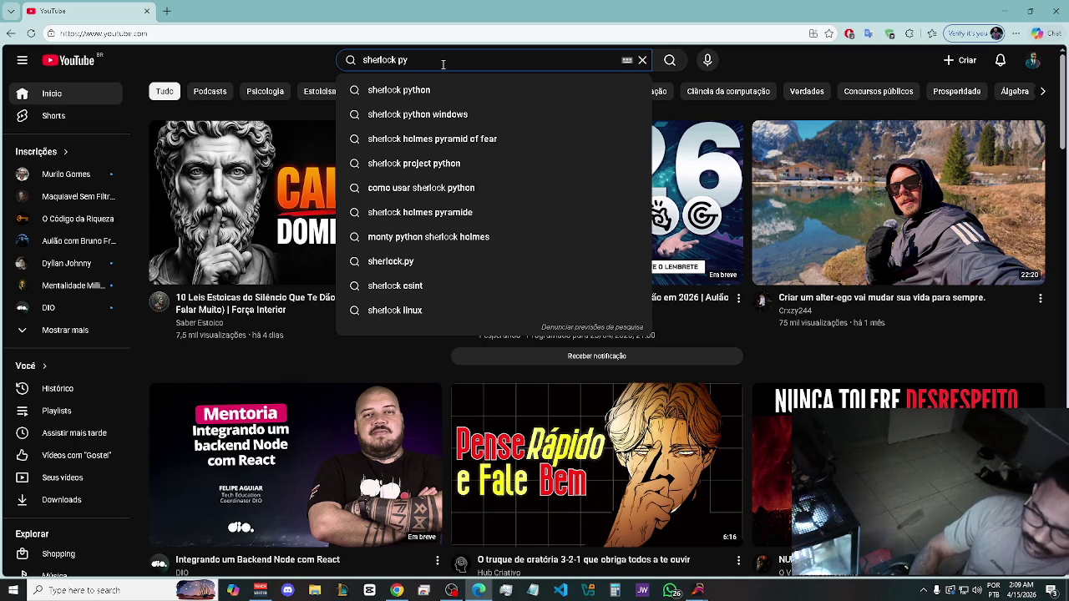
{"action": "key", "text": "Down"}
{"action": "key", "text": "Down"}
{"action": "key", "text": "Return"}
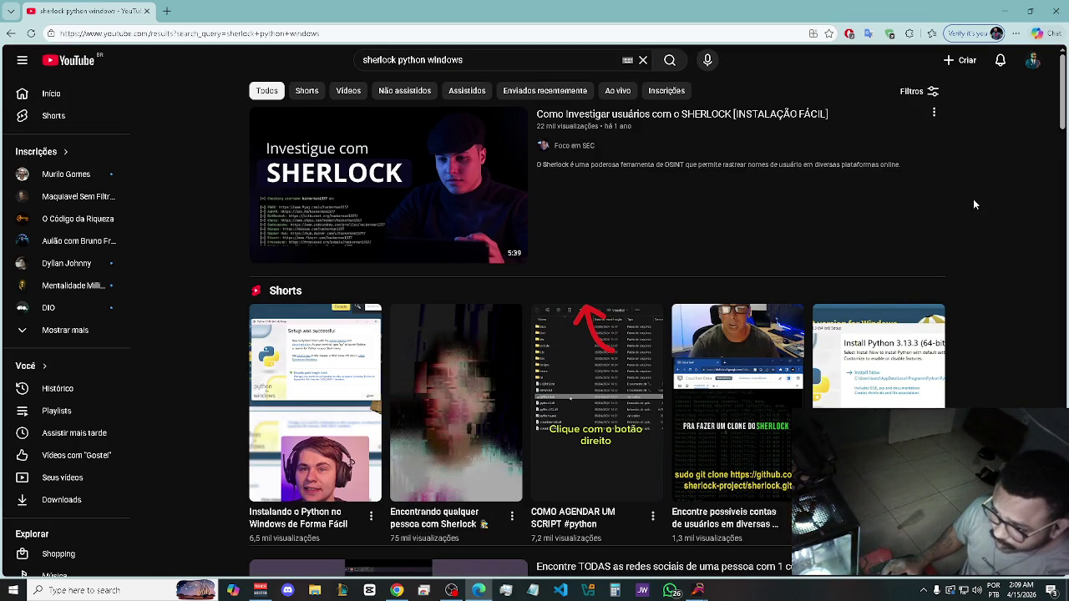
{"action": "mouse_move", "coordinate": [914, 217]}
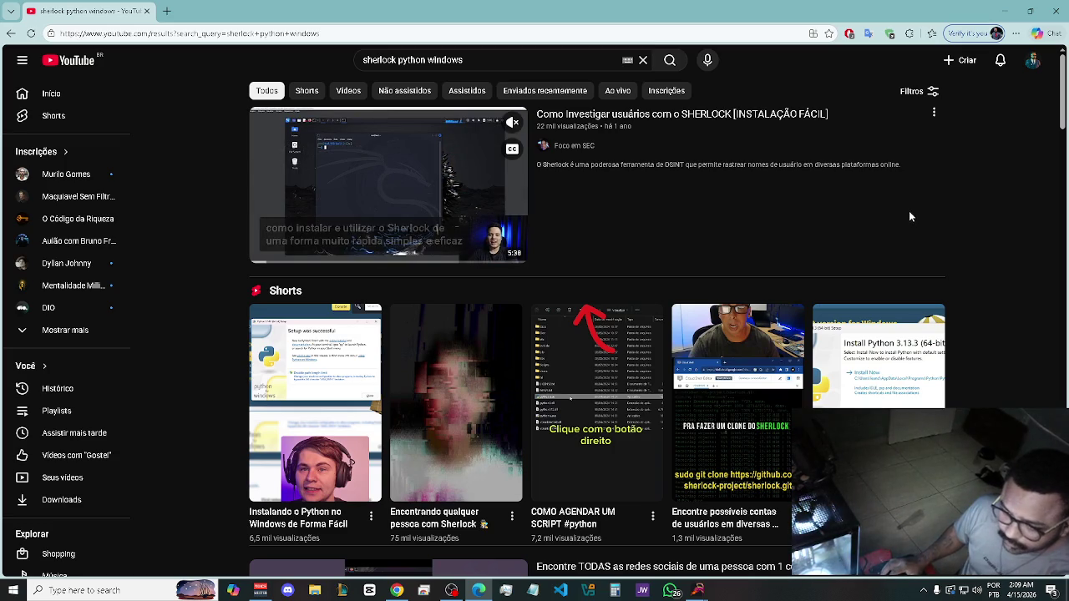
{"action": "scroll", "coordinate": [925, 205], "scroll_direction": "down", "scroll_amount": 3}
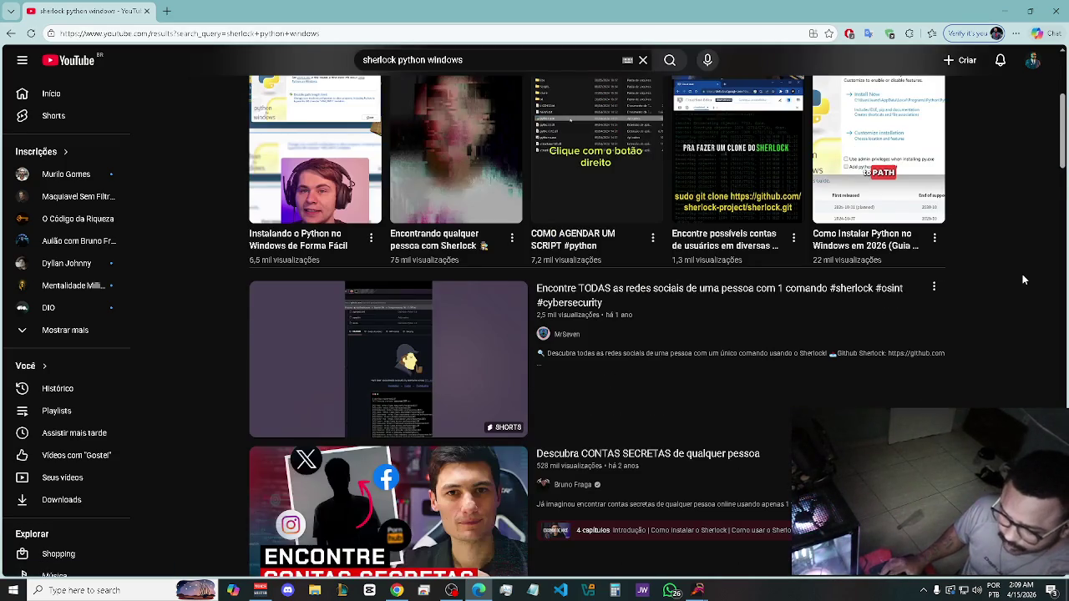
{"action": "scroll", "coordinate": [1024, 281], "scroll_direction": "down", "scroll_amount": 2}
{"action": "scroll", "coordinate": [1023, 281], "scroll_direction": "down", "scroll_amount": 1}
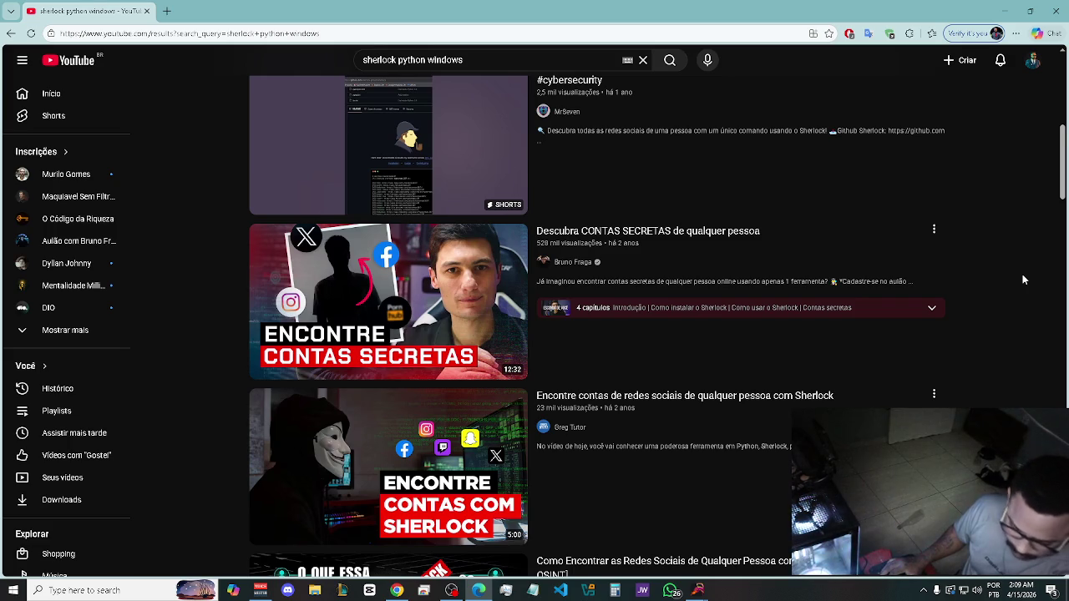
{"action": "scroll", "coordinate": [1024, 281], "scroll_direction": "down", "scroll_amount": 1}
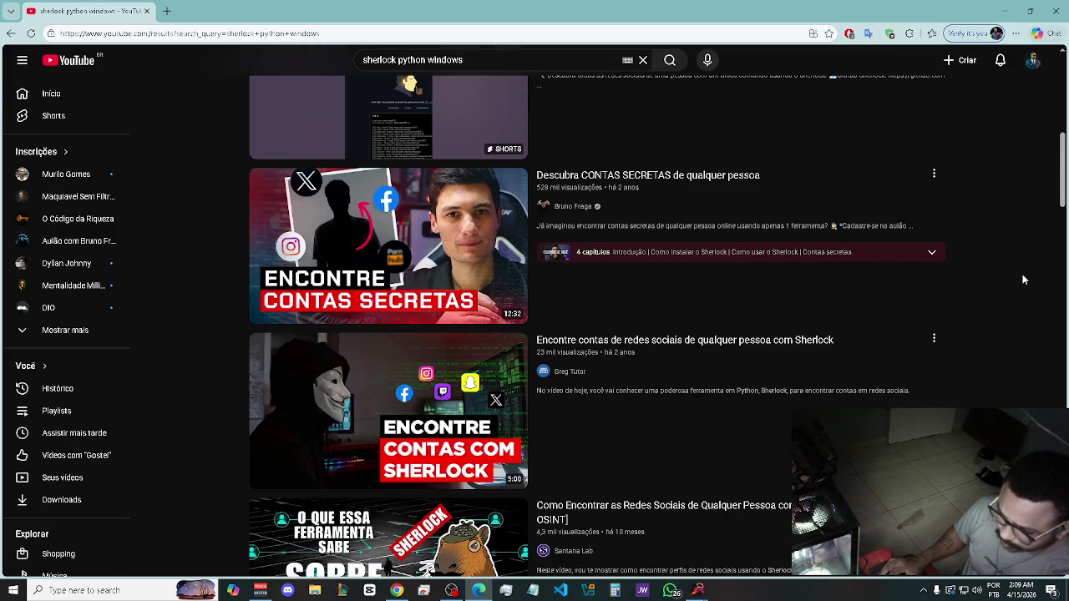
{"action": "scroll", "coordinate": [1023, 281], "scroll_direction": "down", "scroll_amount": 3}
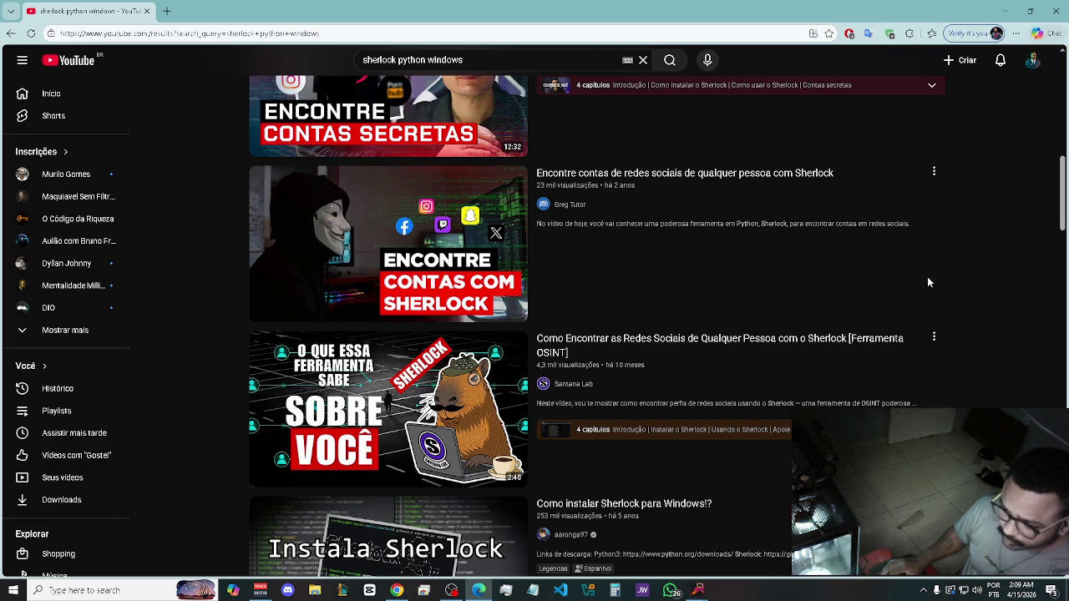
{"action": "scroll", "coordinate": [928, 282], "scroll_direction": "up", "scroll_amount": 2}
{"action": "left_click", "coordinate": [378, 203]}
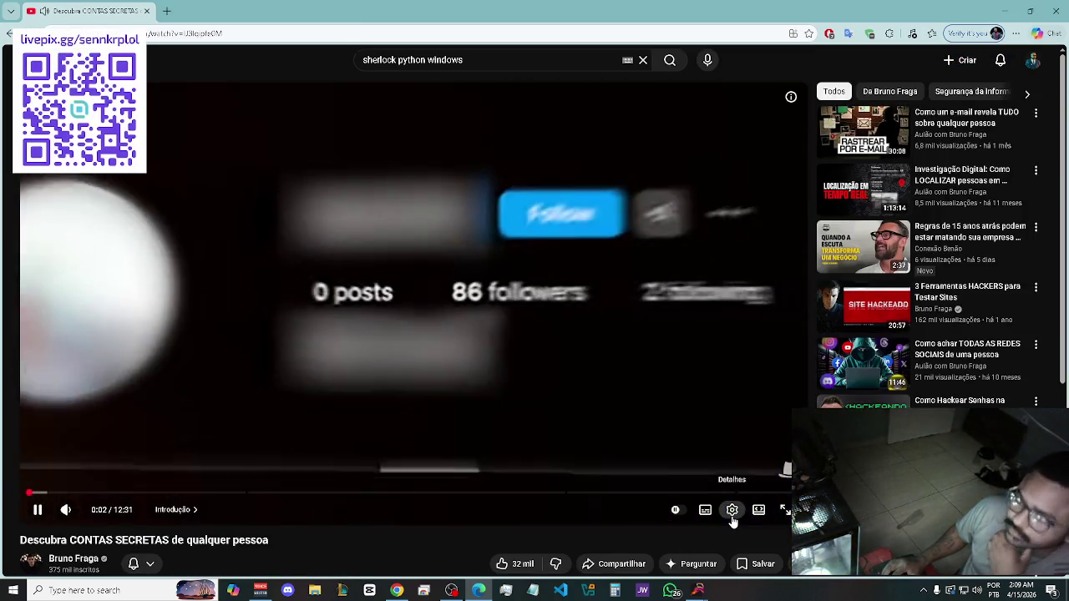
Raise the video's playback quality to 1080p
{"action": "left_click", "coordinate": [732, 514]}
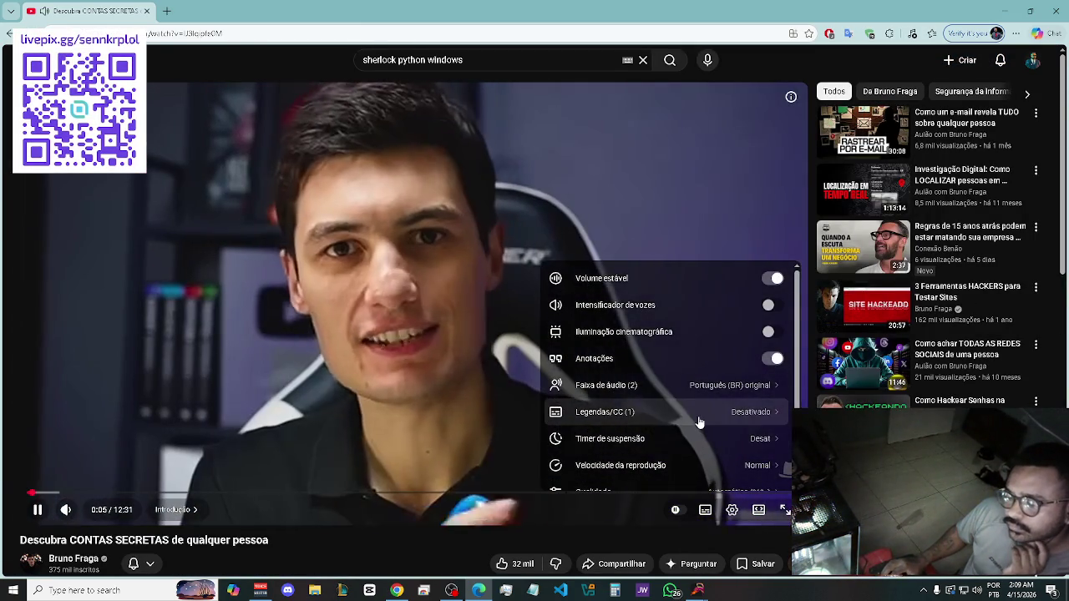
{"action": "scroll", "coordinate": [685, 417], "scroll_direction": "down", "scroll_amount": 1}
{"action": "left_click", "coordinate": [654, 473]}
{"action": "left_click", "coordinate": [701, 311]}
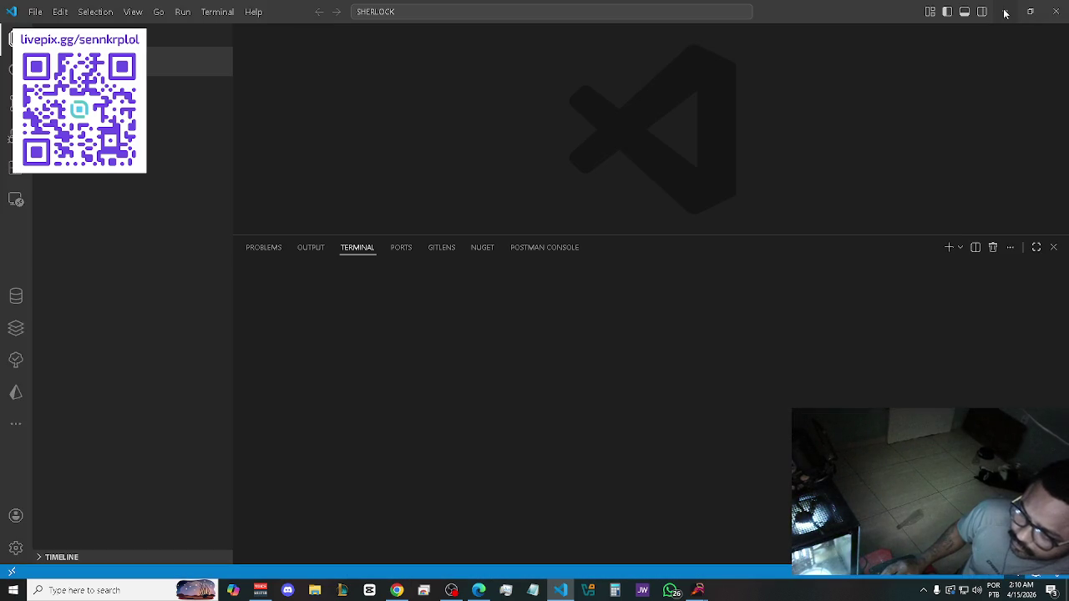
Switch back to the browser playing the Sherlock YouTube tutorial
{"action": "key", "text": "alt+Tab"}
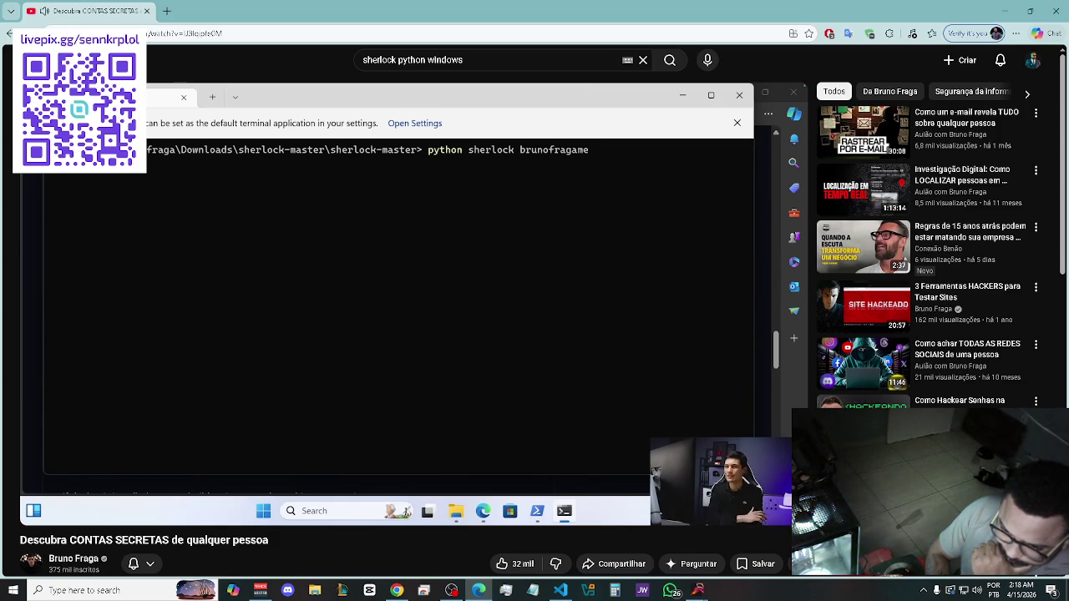
Pause the tutorial and return to VS Code's bash terminal in the SHERLOCK folder
{"action": "left_click", "coordinate": [500, 338]}
{"action": "key", "text": "alt+Tab"}
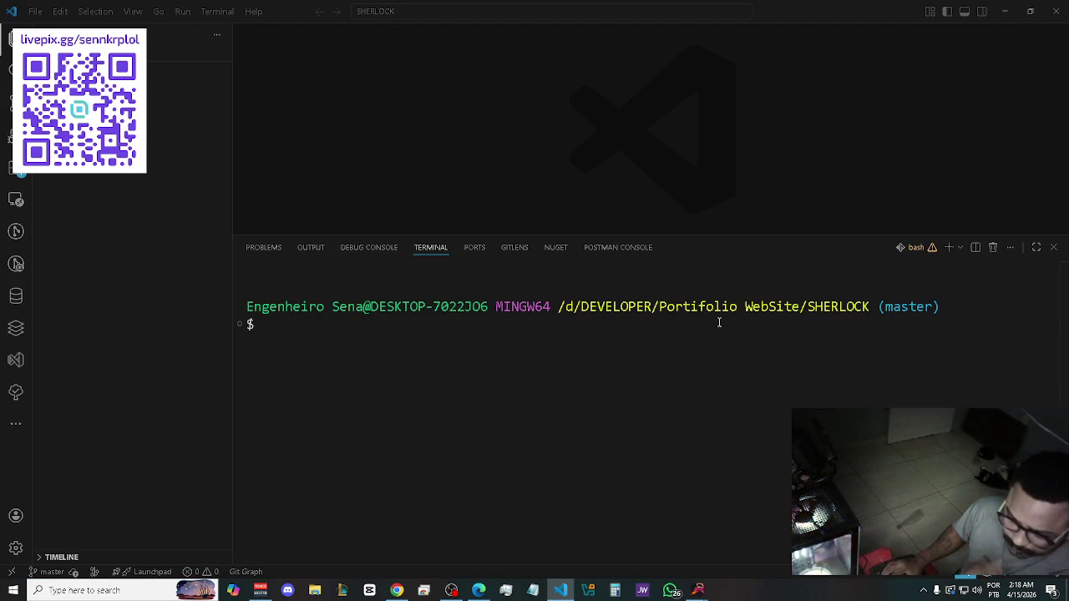
Run a bare git command in the bash terminal
{"action": "left_click", "coordinate": [371, 349]}
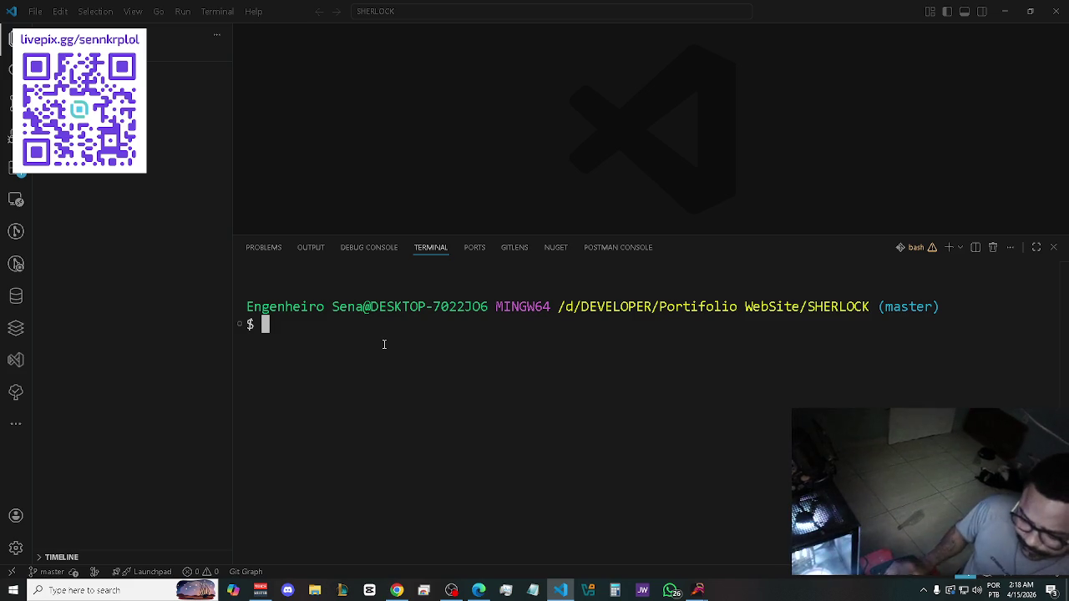
{"action": "type", "text": "git"}
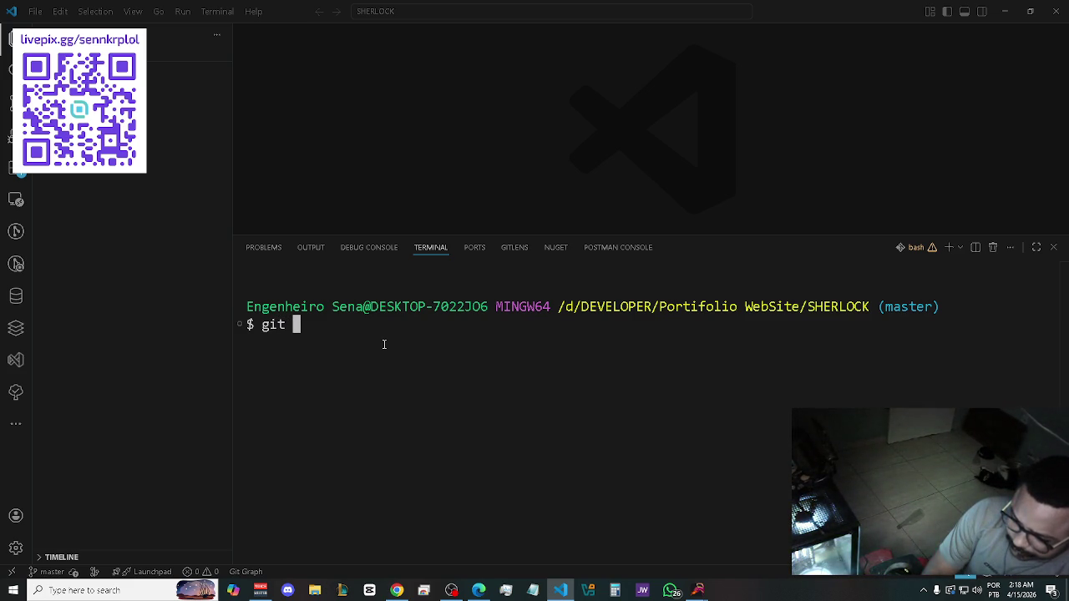
{"action": "type", "text": "main M"}
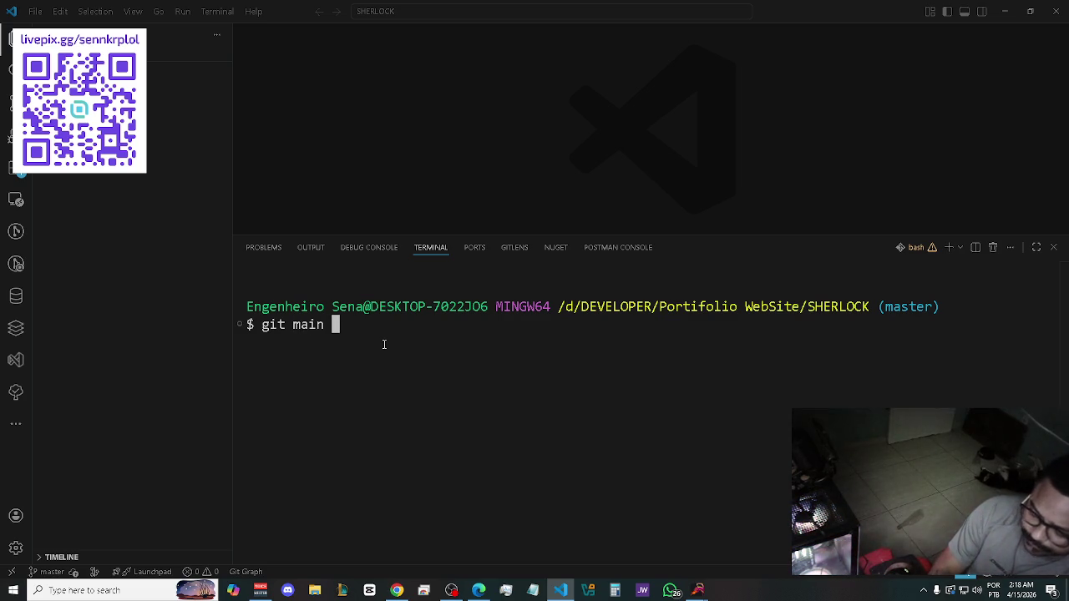
{"action": "key", "text": "Return"}
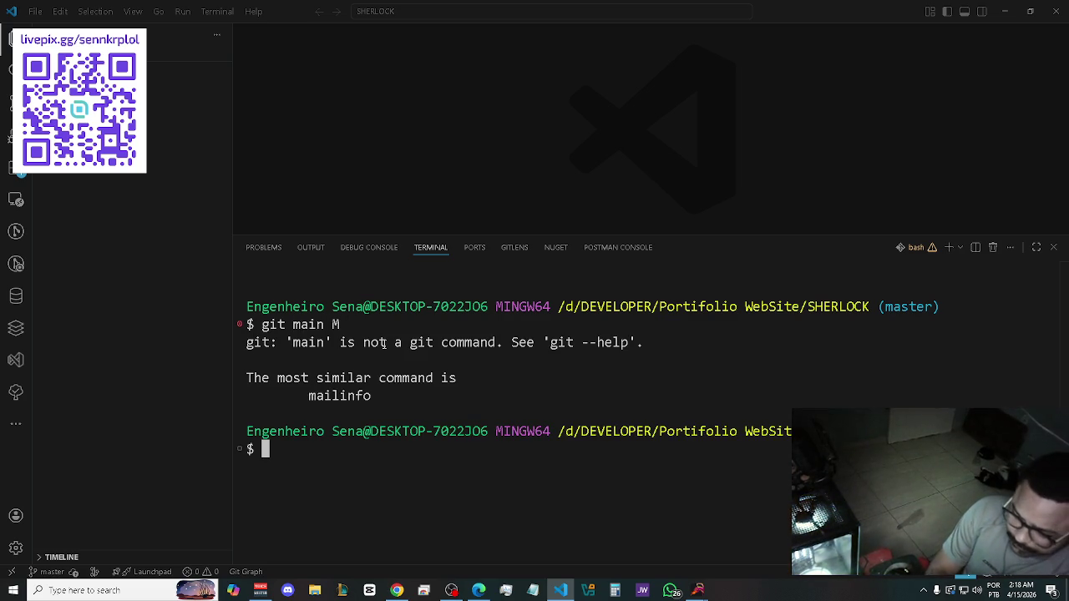
Run git --help to list Git's commands and their descriptions
{"action": "type", "text": "git hel"}
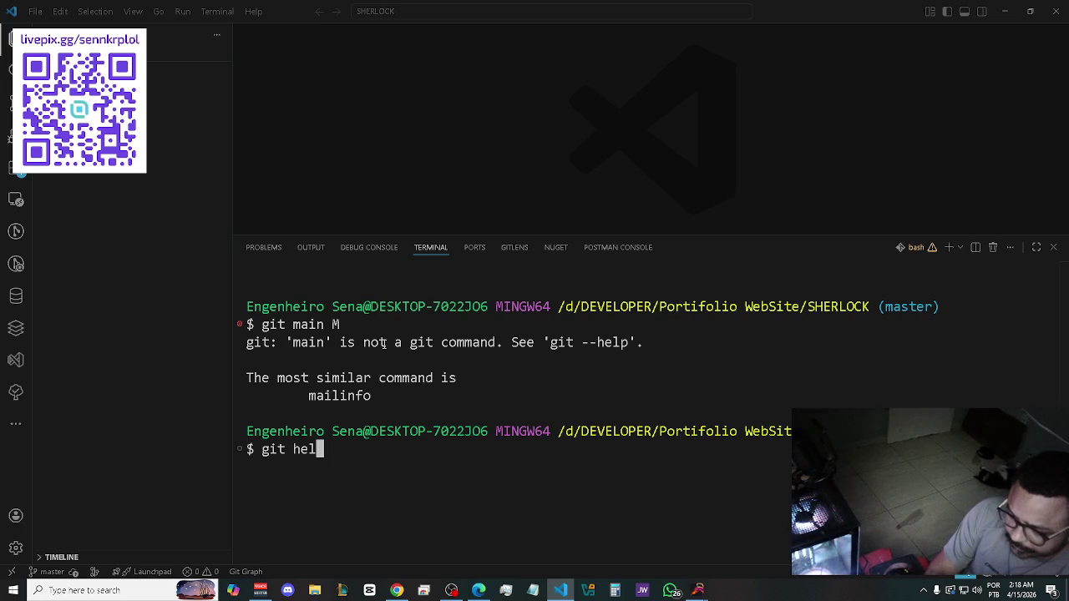
{"action": "key", "text": "BackSpace"}
{"action": "key", "text": "BackSpace"}
{"action": "key", "text": "BackSpace"}
{"action": "type", "text": "--he"}
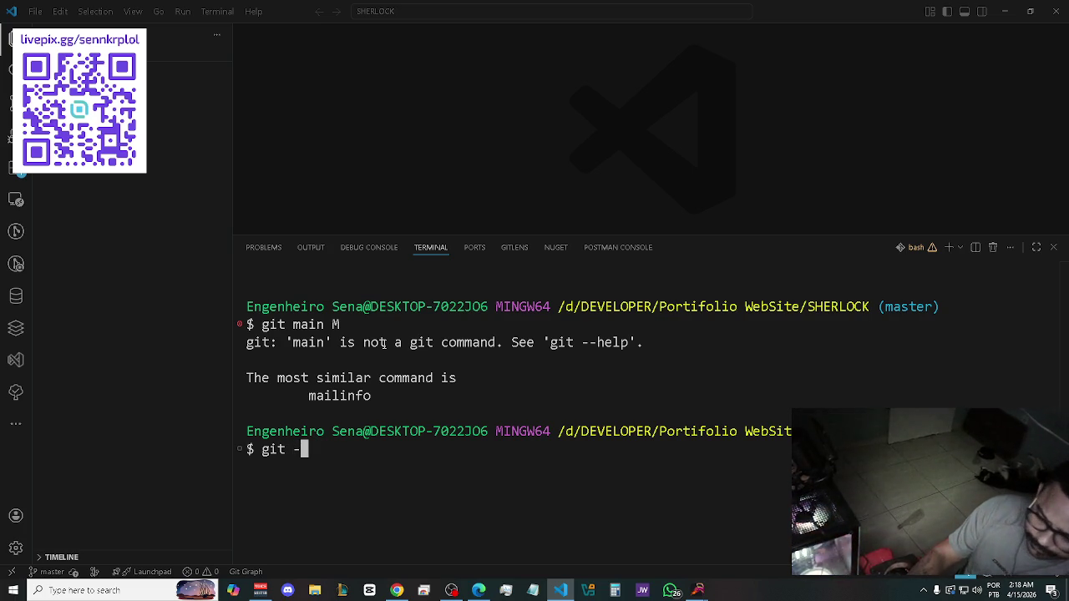
{"action": "type", "text": "lp"}
{"action": "key", "text": "BackSpace"}
{"action": "type", "text": "p"}
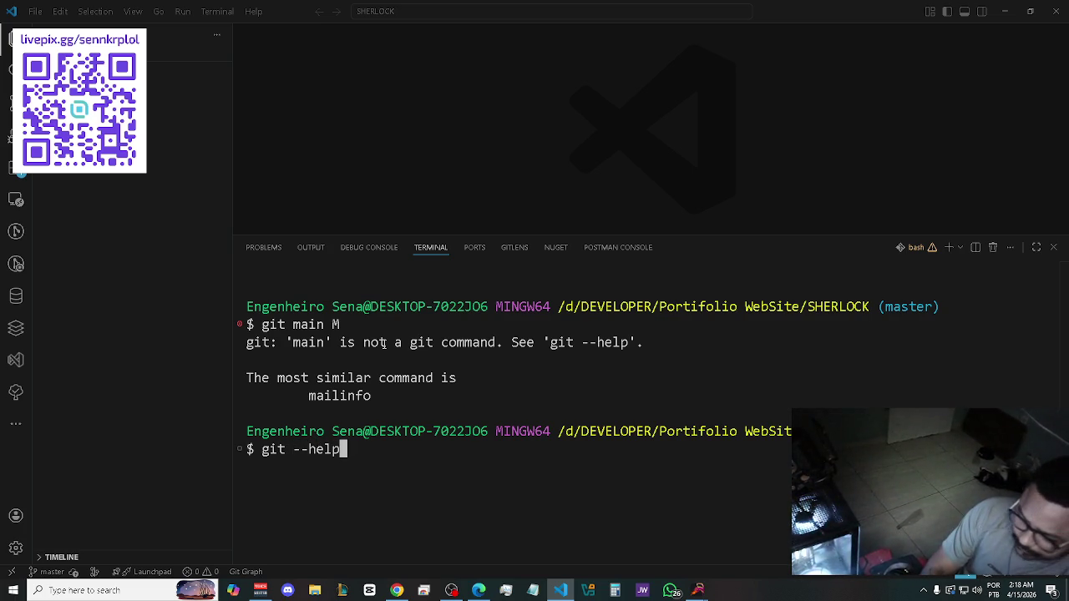
{"action": "key", "text": "Return"}
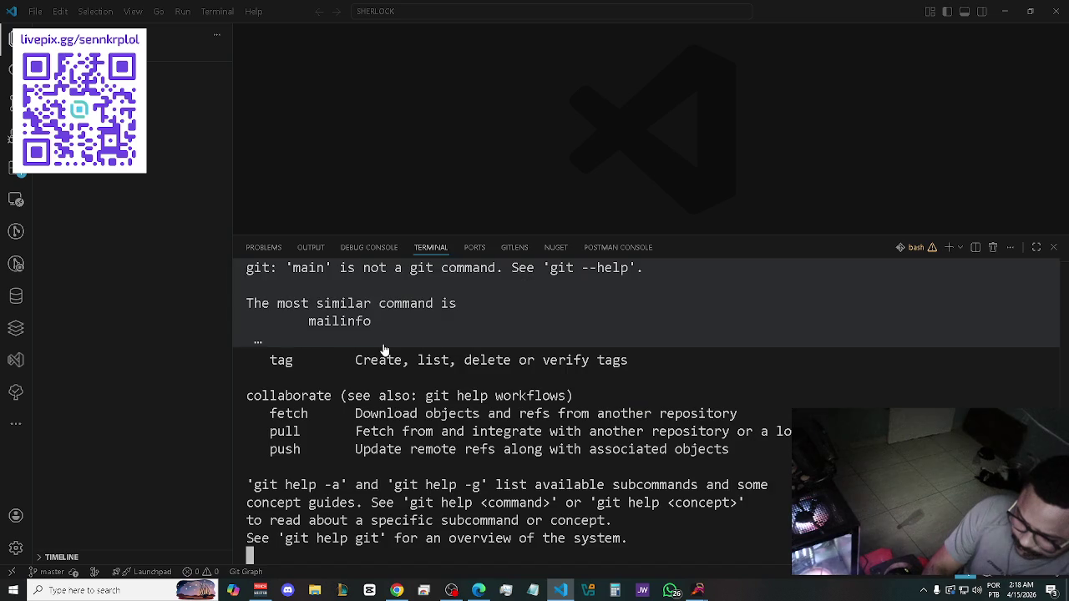
Scroll up and down through the git help output, then close the terminal panel
{"action": "scroll", "coordinate": [384, 349], "scroll_direction": "up", "scroll_amount": 4}
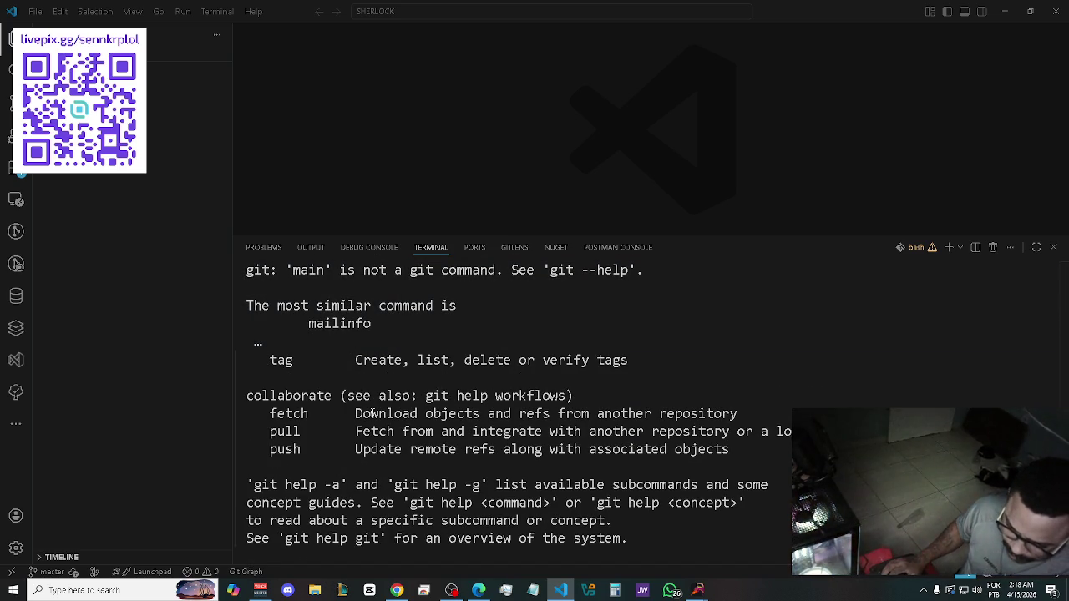
{"action": "scroll", "coordinate": [373, 445], "scroll_direction": "up", "scroll_amount": 10}
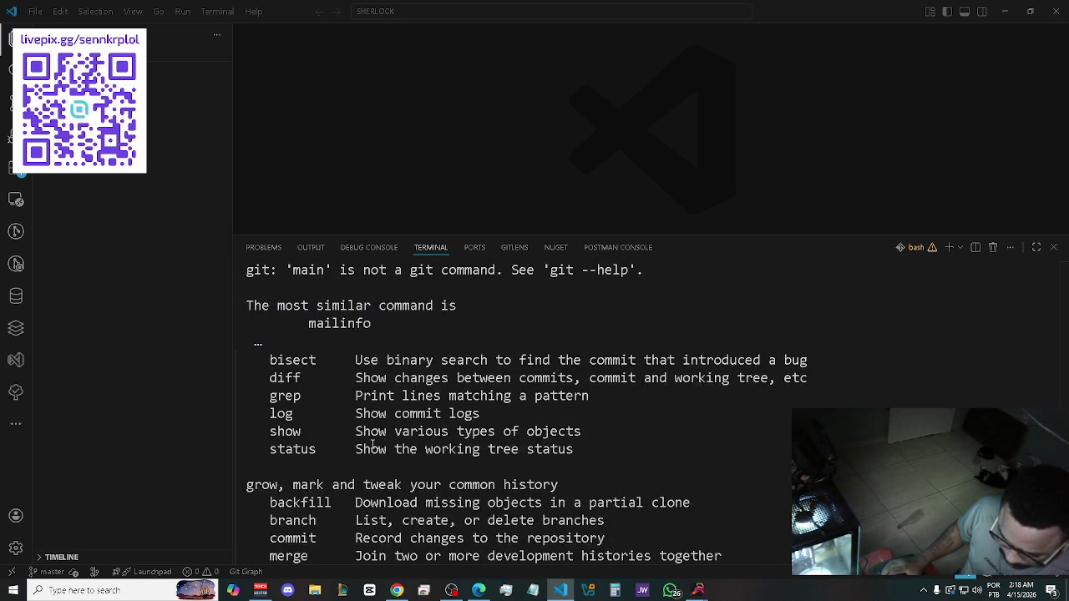
{"action": "scroll", "coordinate": [372, 445], "scroll_direction": "up", "scroll_amount": 3}
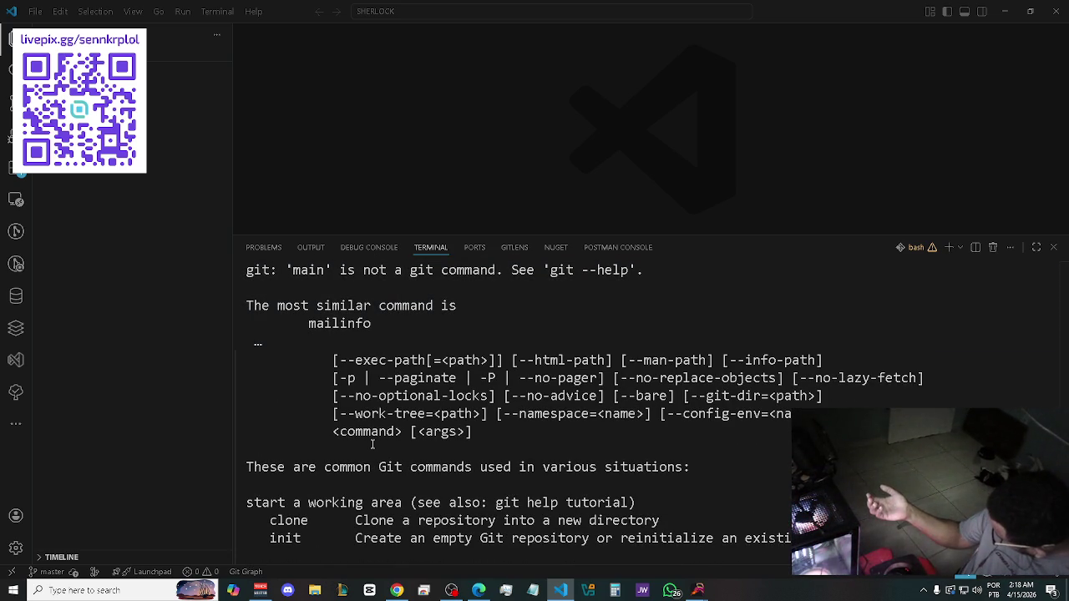
{"action": "scroll", "coordinate": [373, 445], "scroll_direction": "up", "scroll_amount": 3}
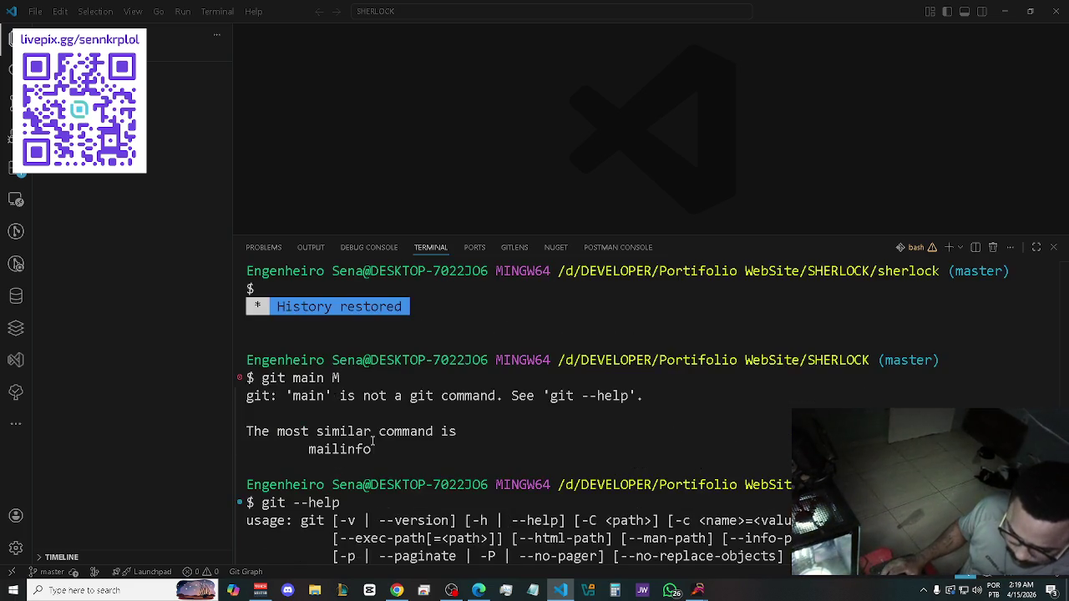
{"action": "scroll", "coordinate": [384, 438], "scroll_direction": "down", "scroll_amount": 2}
{"action": "scroll", "coordinate": [396, 429], "scroll_direction": "down", "scroll_amount": 1}
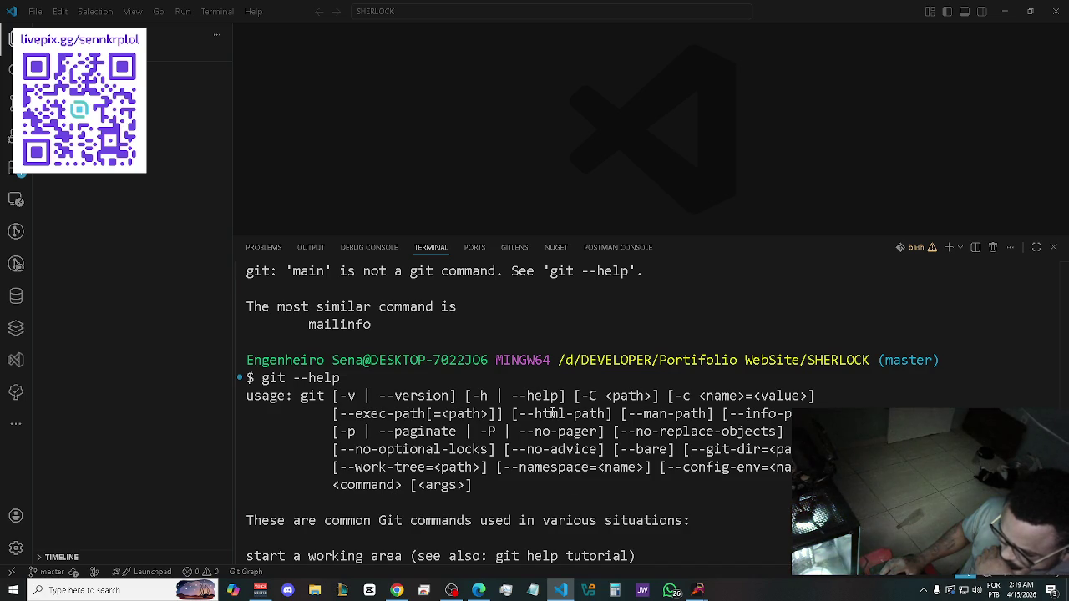
{"action": "scroll", "coordinate": [530, 464], "scroll_direction": "down", "scroll_amount": 3}
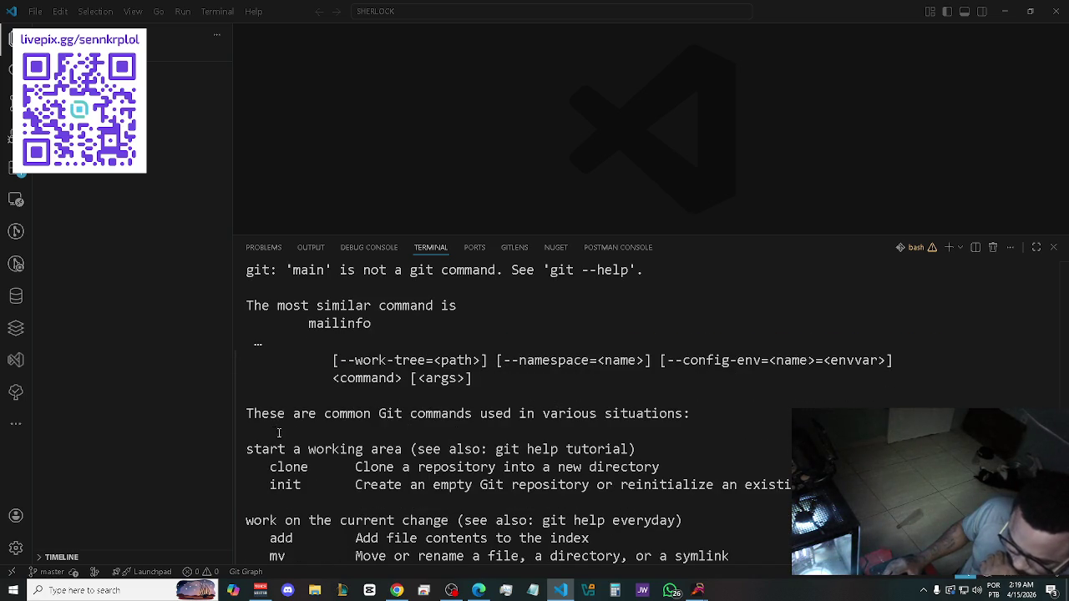
{"action": "scroll", "coordinate": [337, 438], "scroll_direction": "down", "scroll_amount": 2}
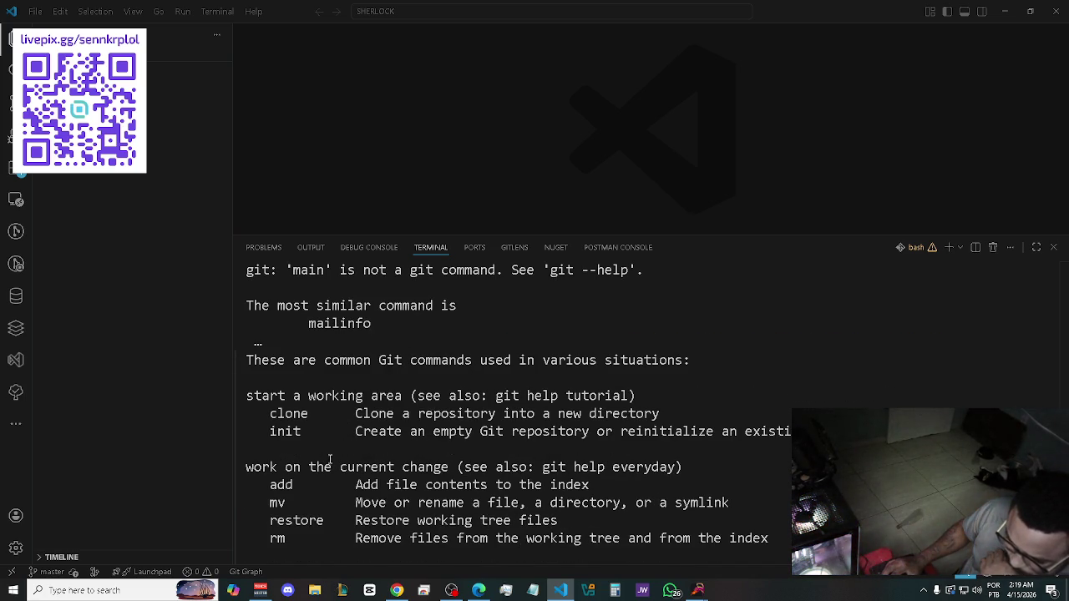
{"action": "scroll", "coordinate": [386, 449], "scroll_direction": "down", "scroll_amount": 2}
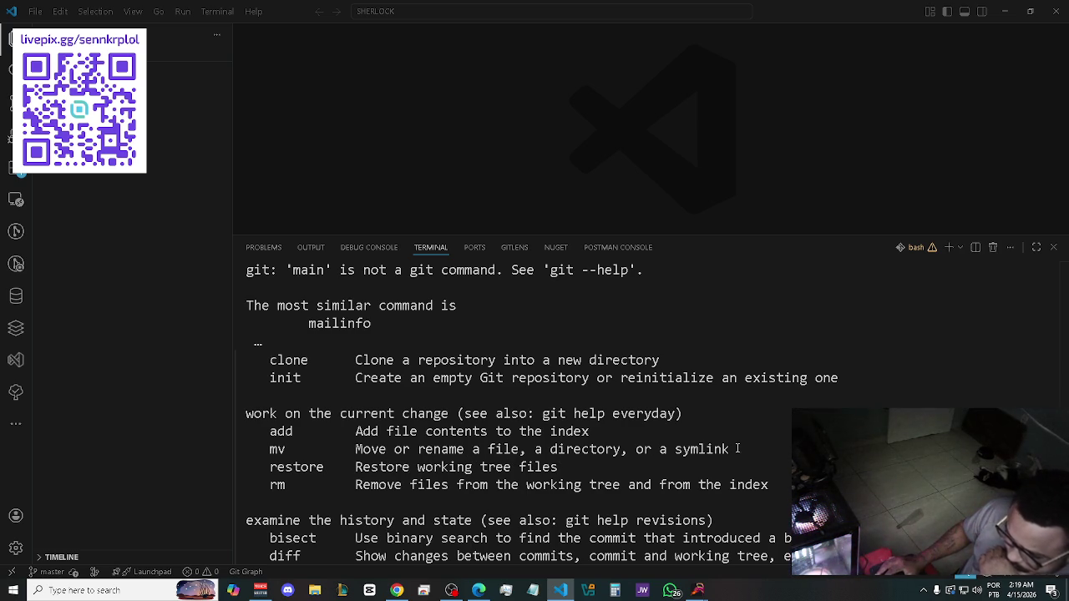
{"action": "scroll", "coordinate": [294, 450], "scroll_direction": "down", "scroll_amount": 5}
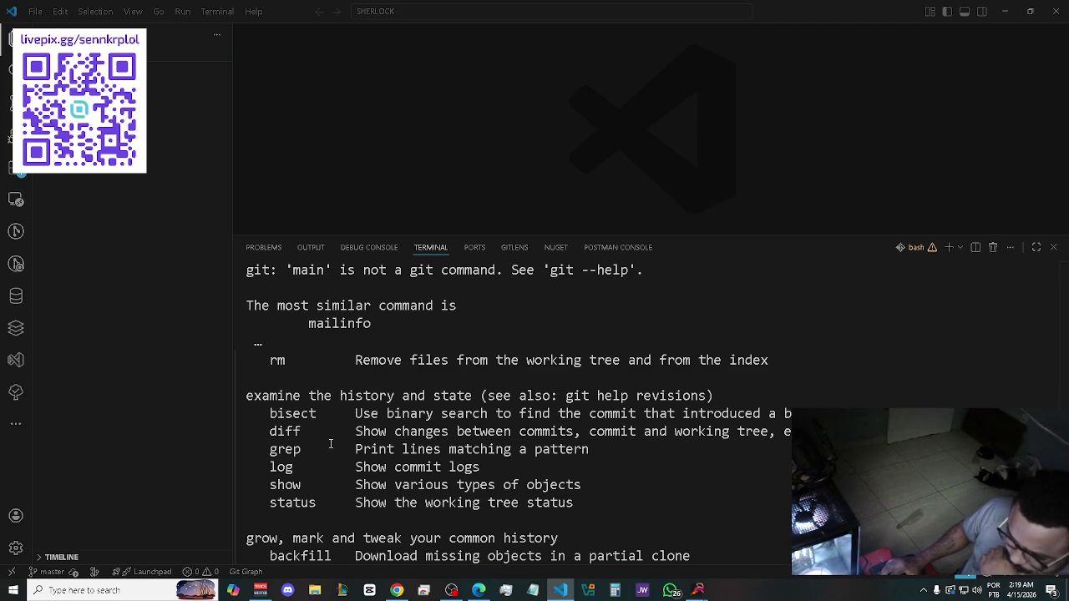
{"action": "scroll", "coordinate": [330, 443], "scroll_direction": "down", "scroll_amount": 5}
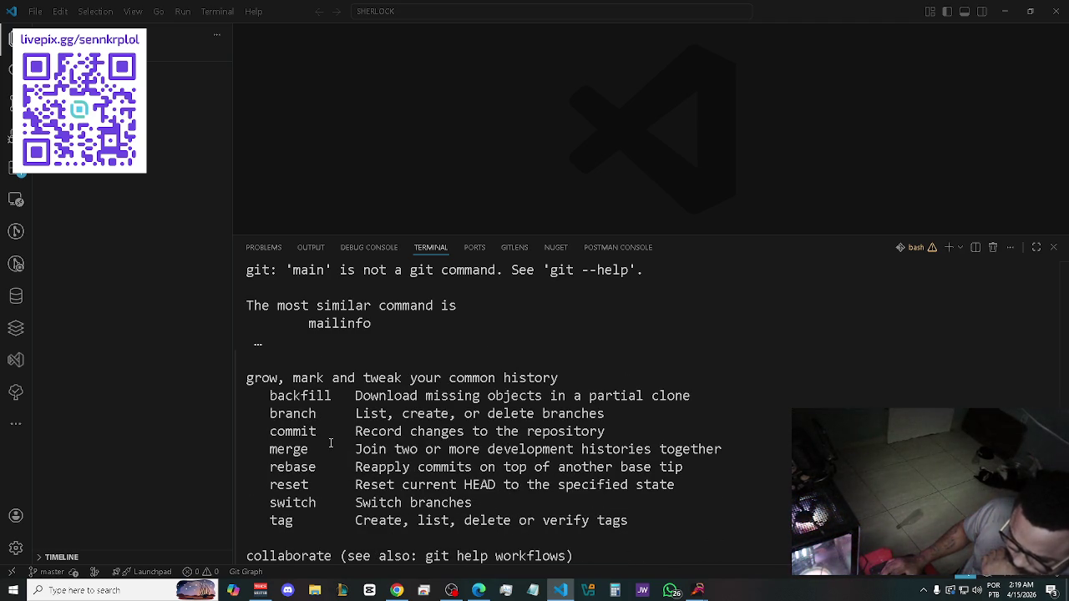
{"action": "scroll", "coordinate": [330, 444], "scroll_direction": "down", "scroll_amount": 1}
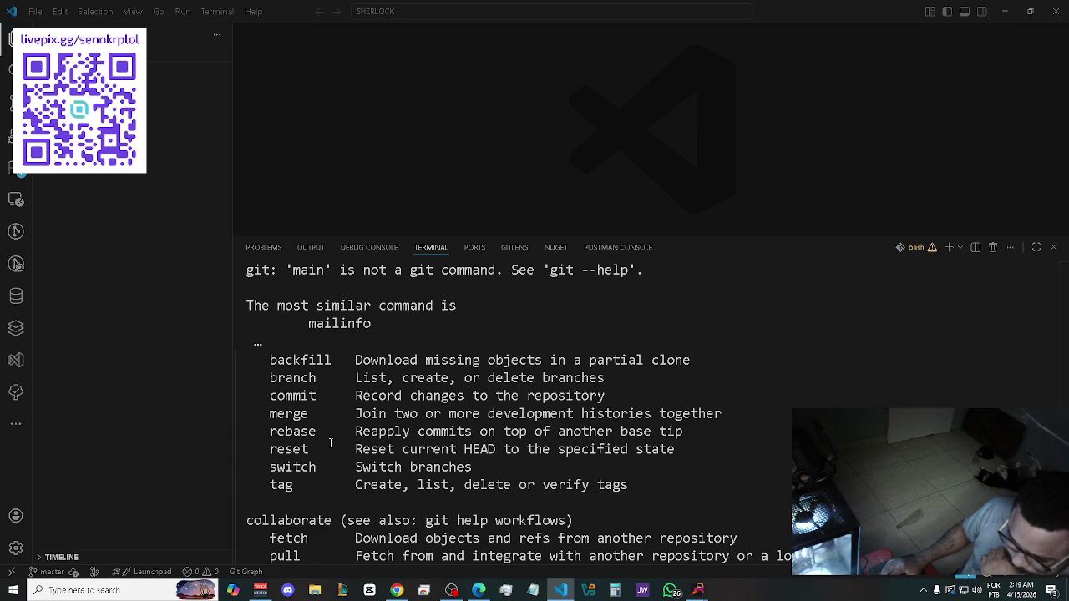
{"action": "scroll", "coordinate": [331, 444], "scroll_direction": "down", "scroll_amount": 5}
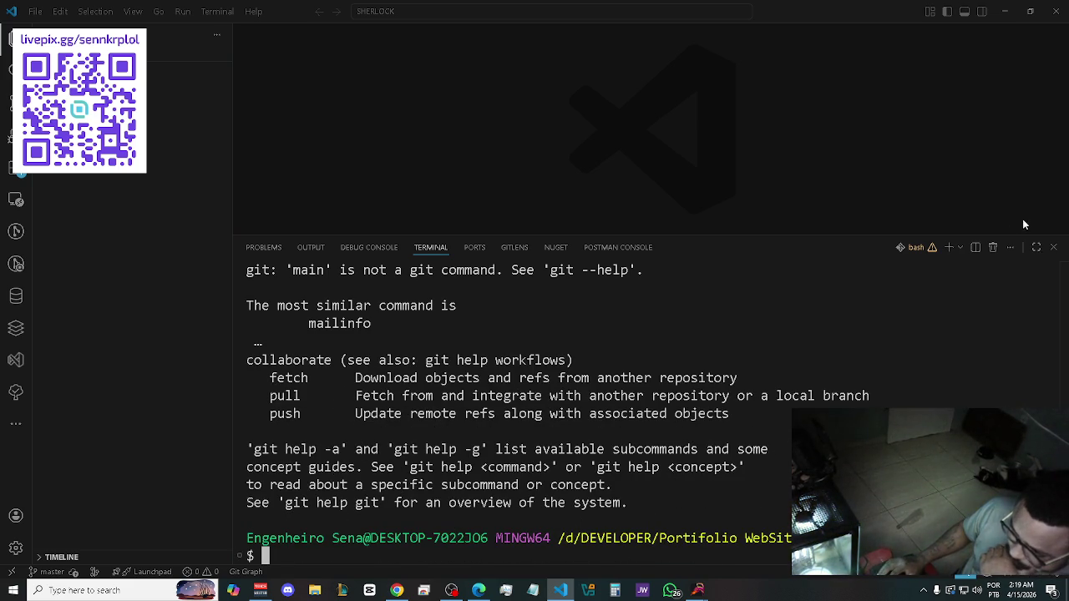
{"action": "left_click", "coordinate": [1053, 247]}
Close VS Code and browse to TJ's INVESTIGAÇÃO DIGITAL folder in File Explorer
{"action": "left_click", "coordinate": [1055, 11]}
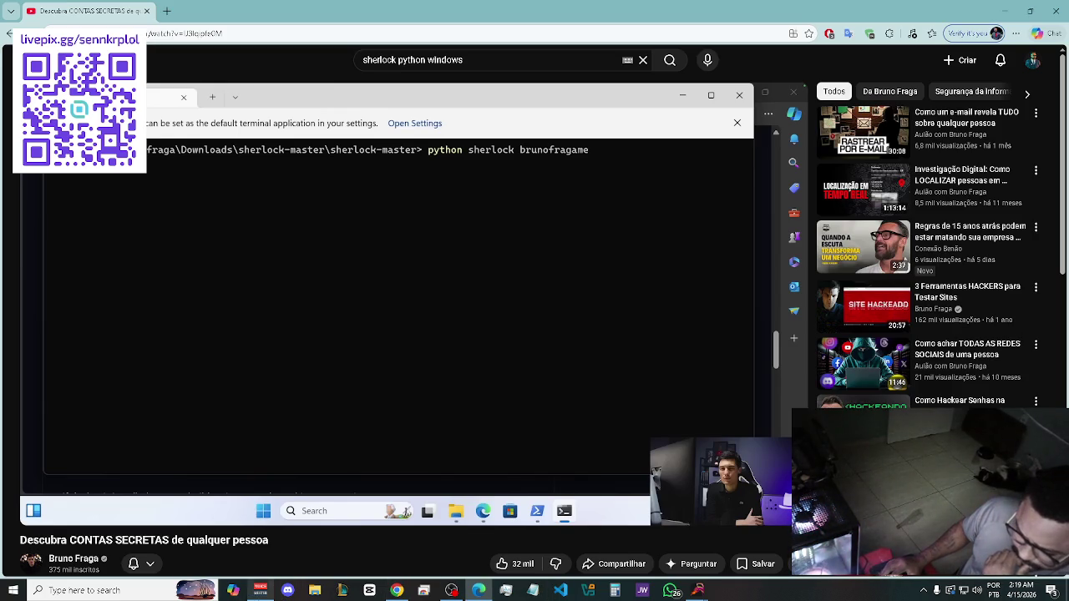
{"action": "left_click", "coordinate": [315, 591]}
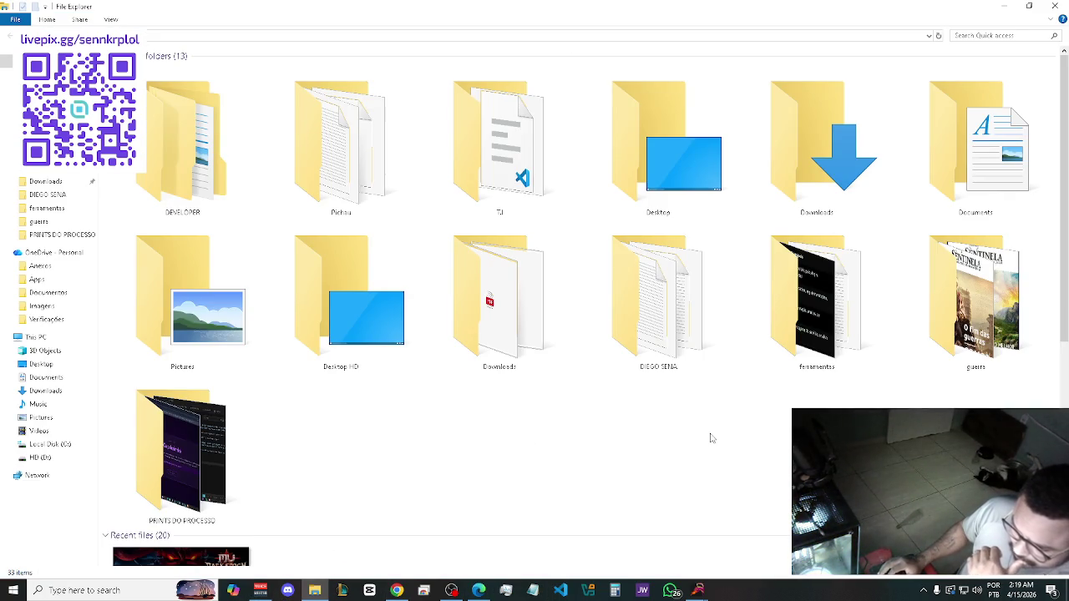
{"action": "double_click", "coordinate": [511, 187]}
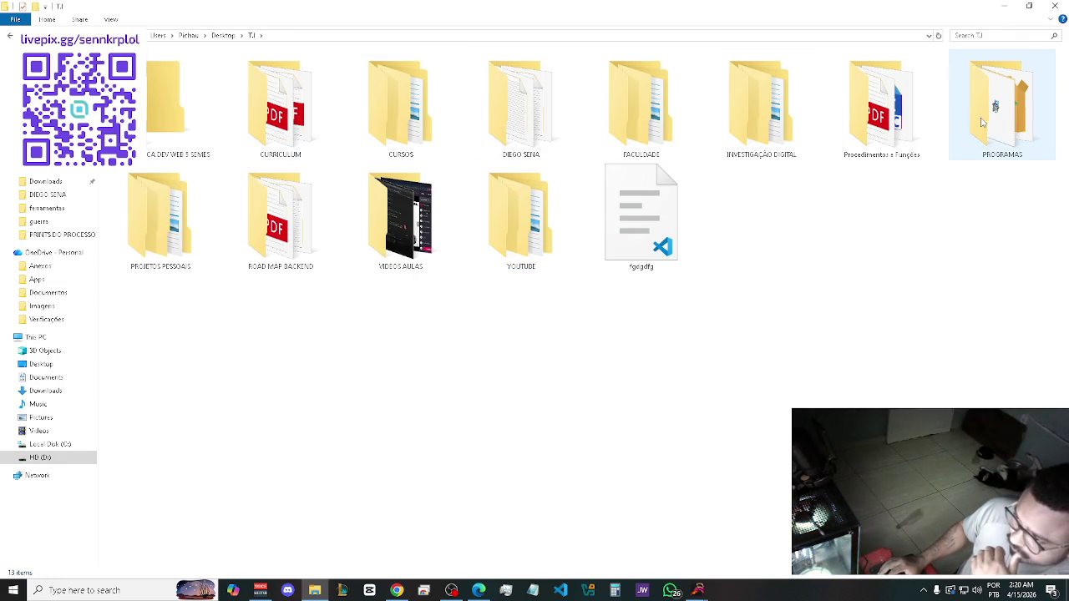
{"action": "double_click", "coordinate": [762, 118]}
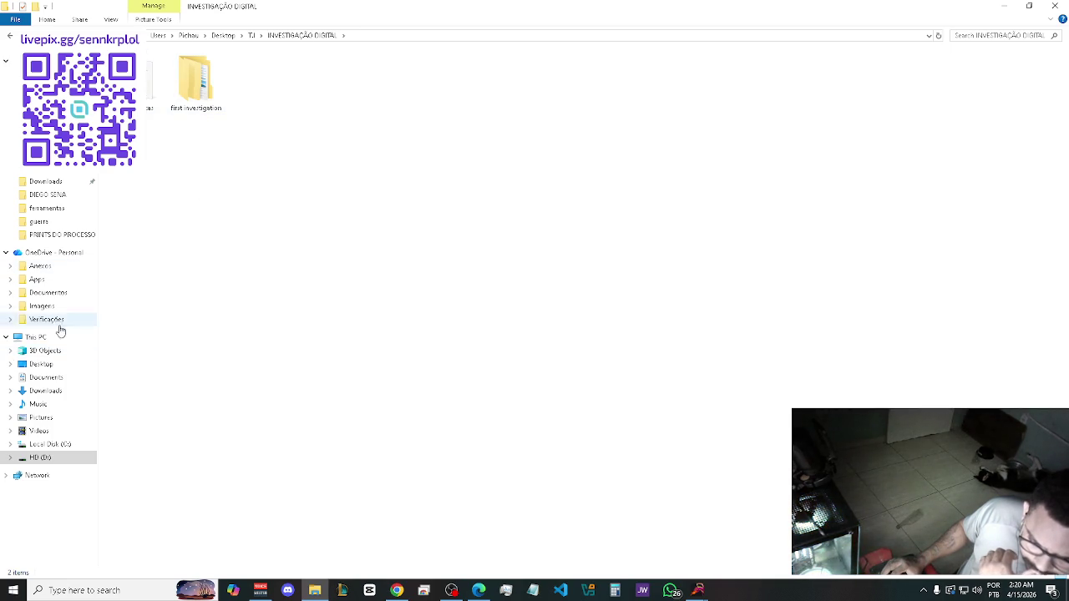
Delete the first investigation folder from Documents' INVESTIGAÇÃO DIGITAL after checking its contents
{"action": "left_click", "coordinate": [55, 380]}
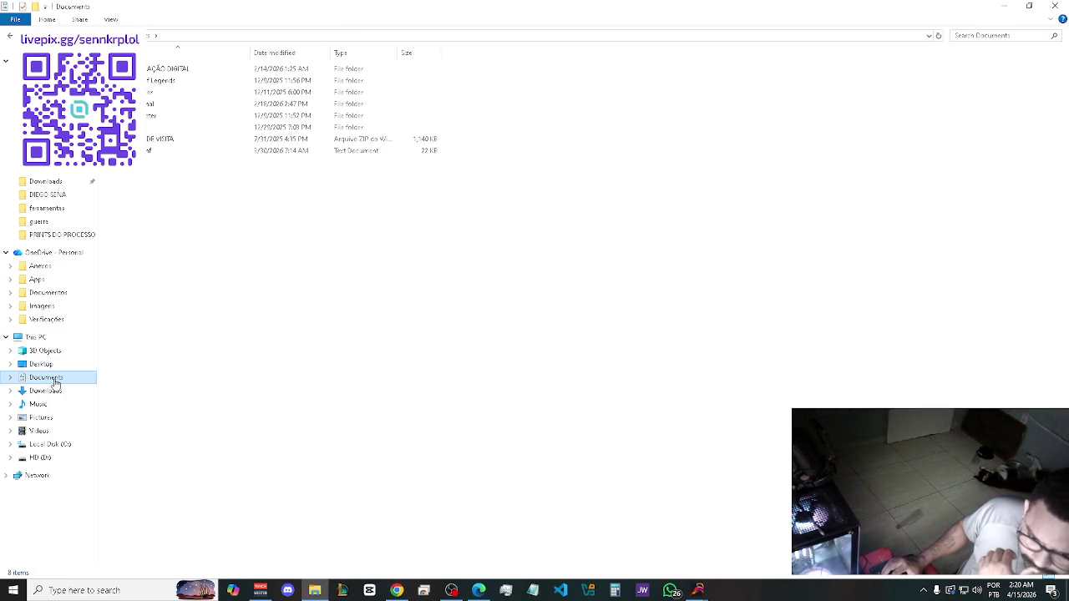
{"action": "double_click", "coordinate": [167, 68]}
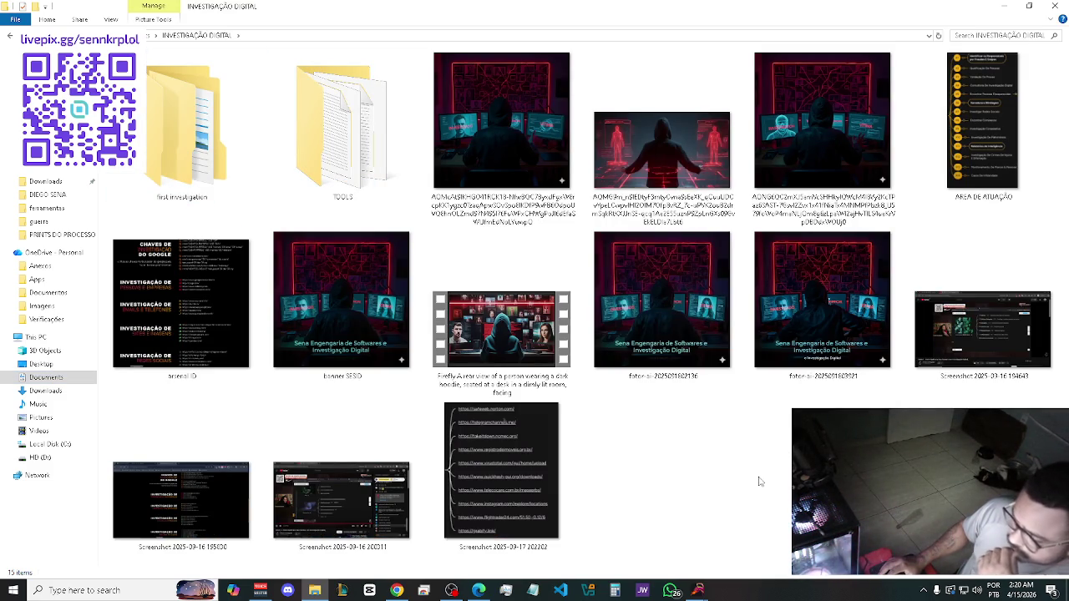
{"action": "double_click", "coordinate": [174, 170]}
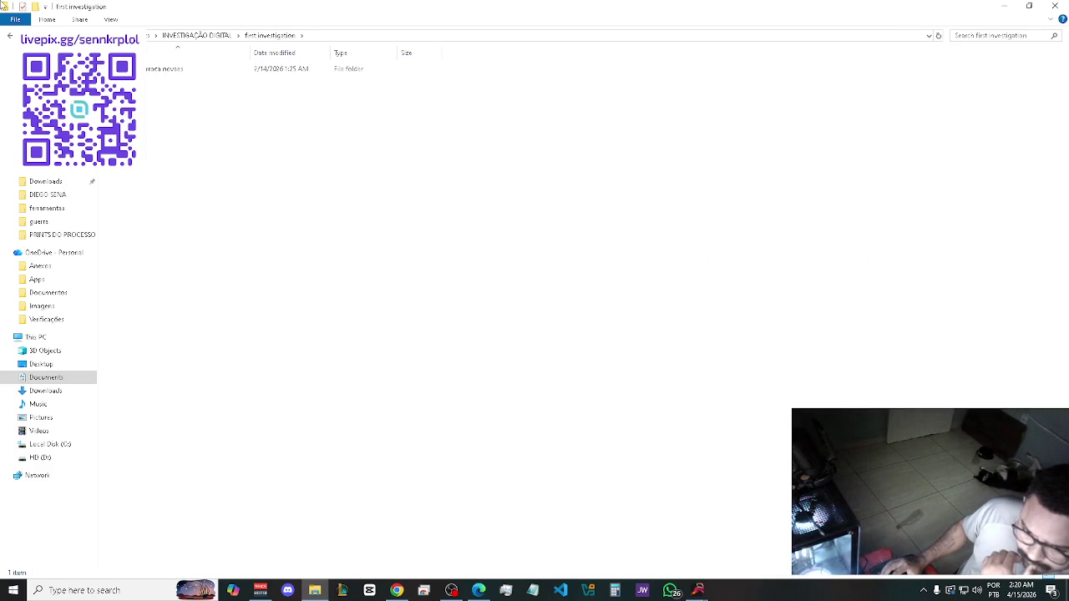
{"action": "key", "text": "alt+Left"}
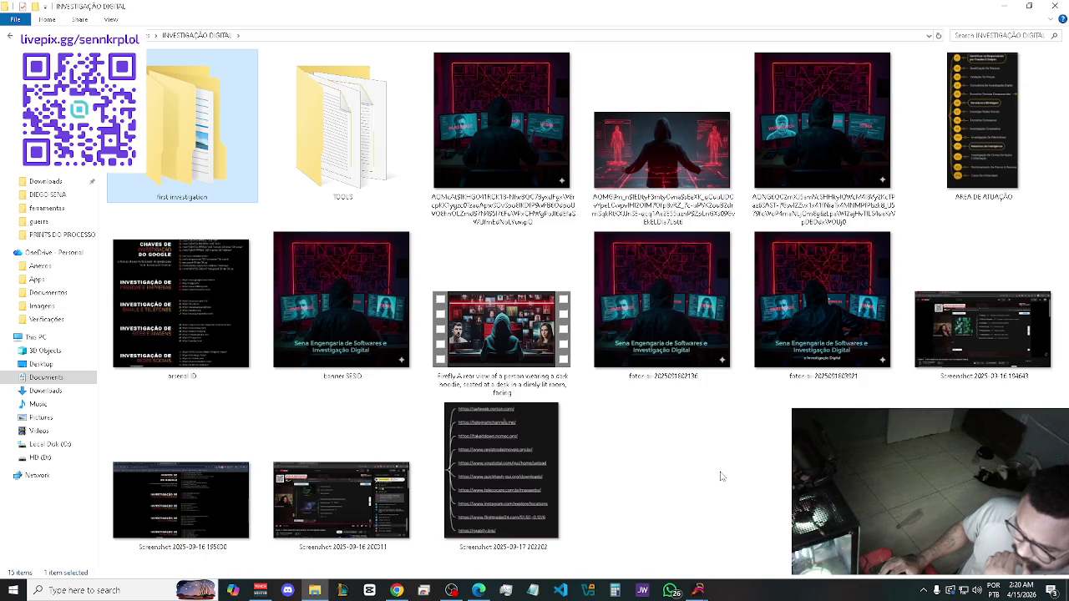
{"action": "key", "text": "Delete"}
{"action": "key", "text": "Return"}
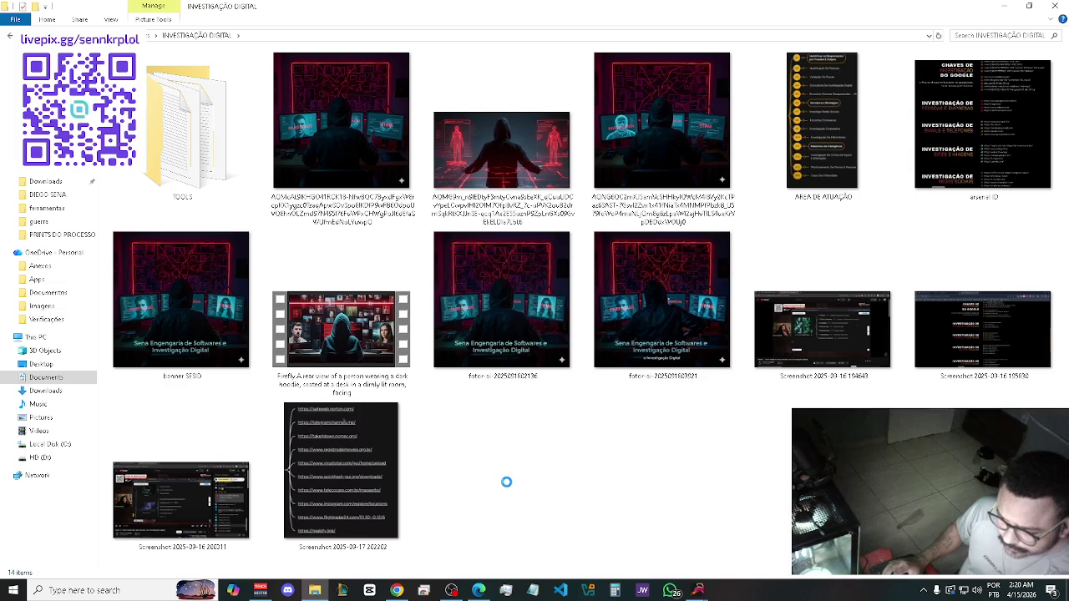
Create a new folder named img in INVESTIGAÇÃO DIGITAL
{"action": "right_click", "coordinate": [499, 489]}
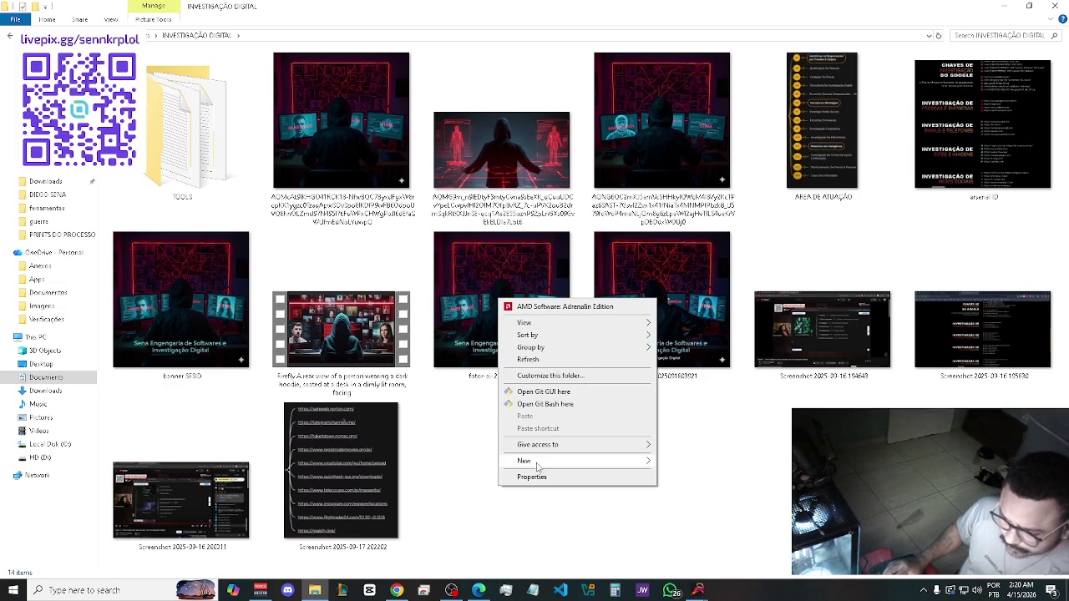
{"action": "mouse_move", "coordinate": [541, 464]}
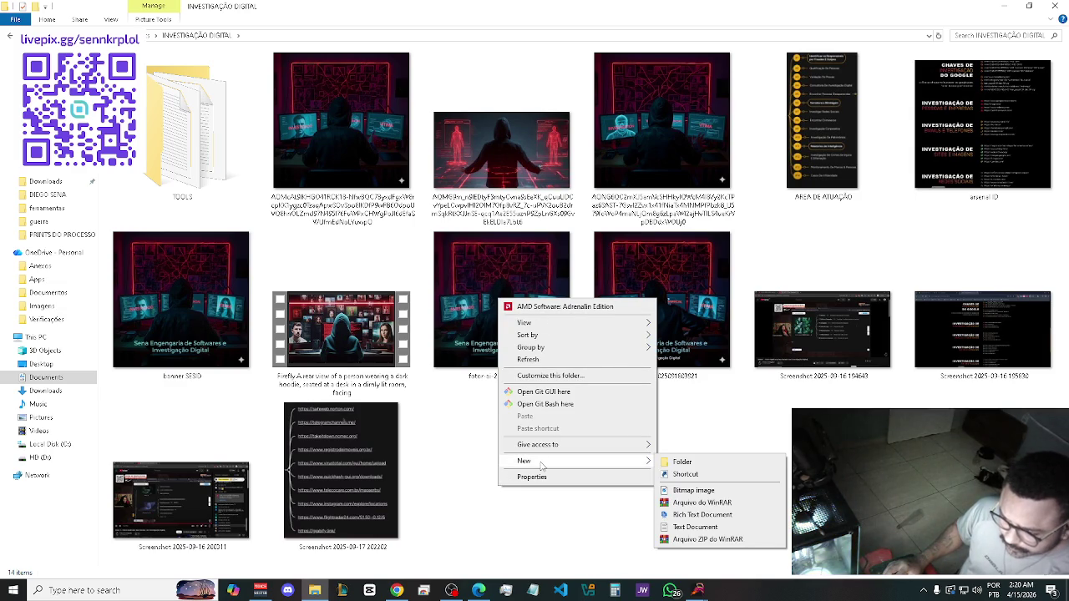
{"action": "left_click", "coordinate": [705, 467]}
{"action": "type", "text": "img"}
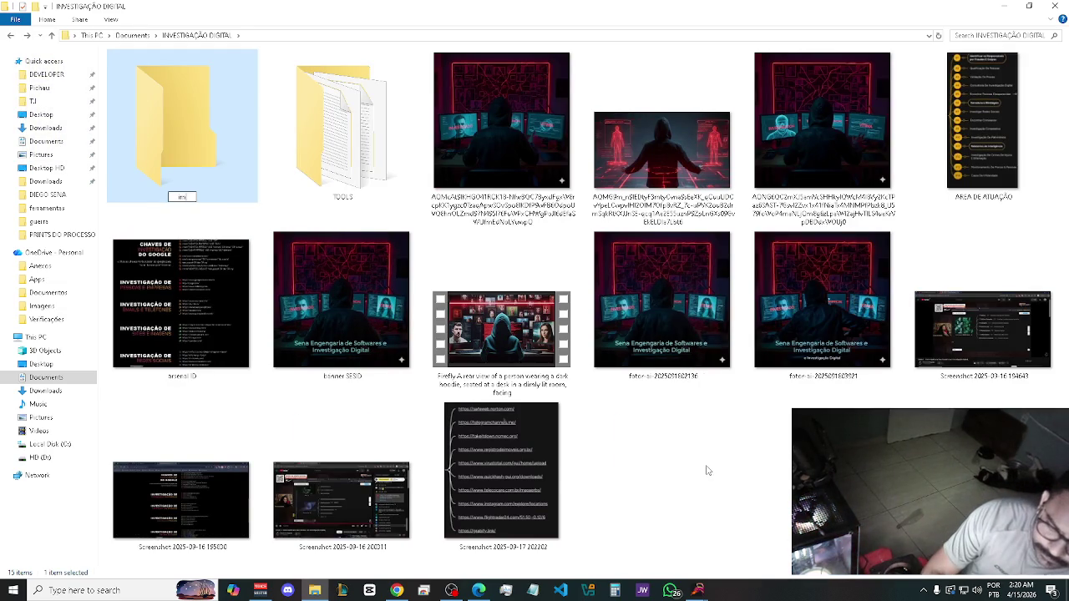
{"action": "key", "text": "Return"}
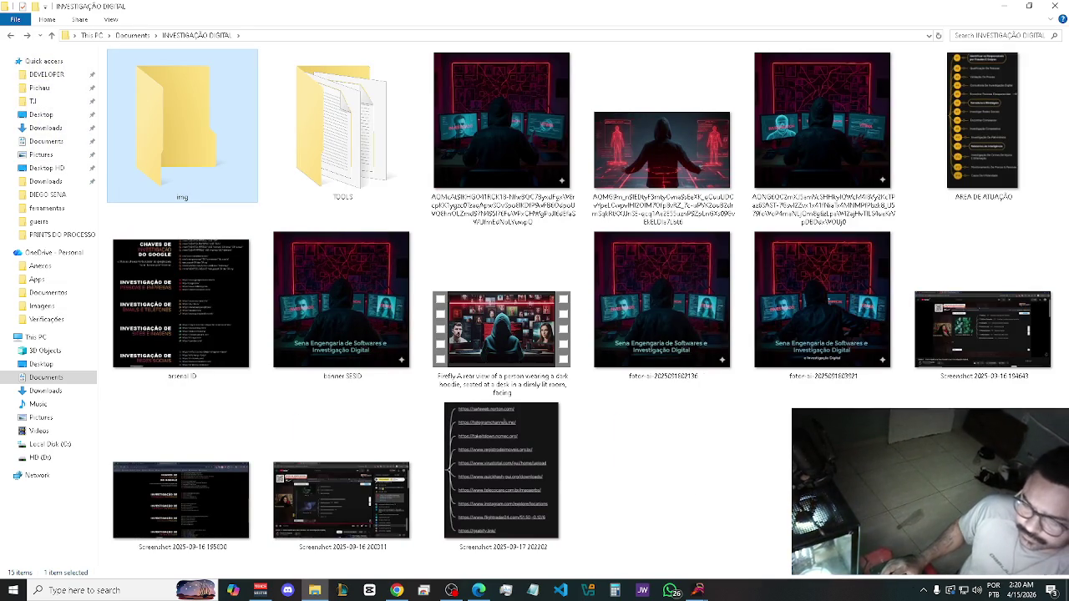
Move all the images, excluding the img and TOOLS folders, into img
{"action": "key", "text": "ctrl+a"}
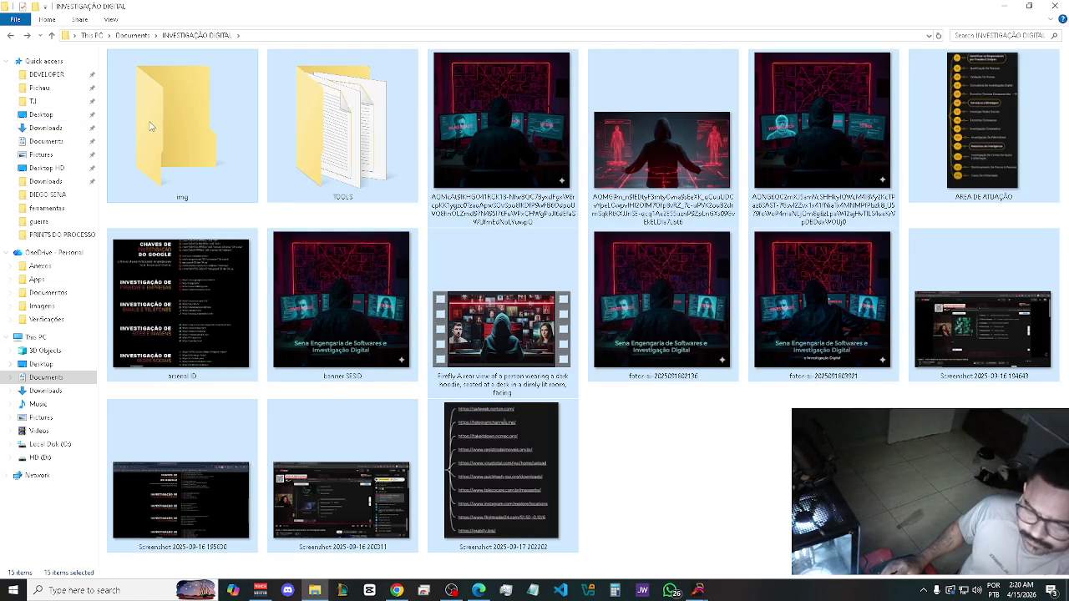
{"action": "left_click", "coordinate": [152, 126], "text": "ctrl"}
{"action": "left_click", "coordinate": [343, 126], "text": "ctrl"}
{"action": "mouse_move", "coordinate": [368, 284]}
{"action": "left_mouse_down"}
{"action": "mouse_move", "coordinate": [182, 212]}
{"action": "mouse_move", "coordinate": [168, 141]}
{"action": "left_mouse_up"}
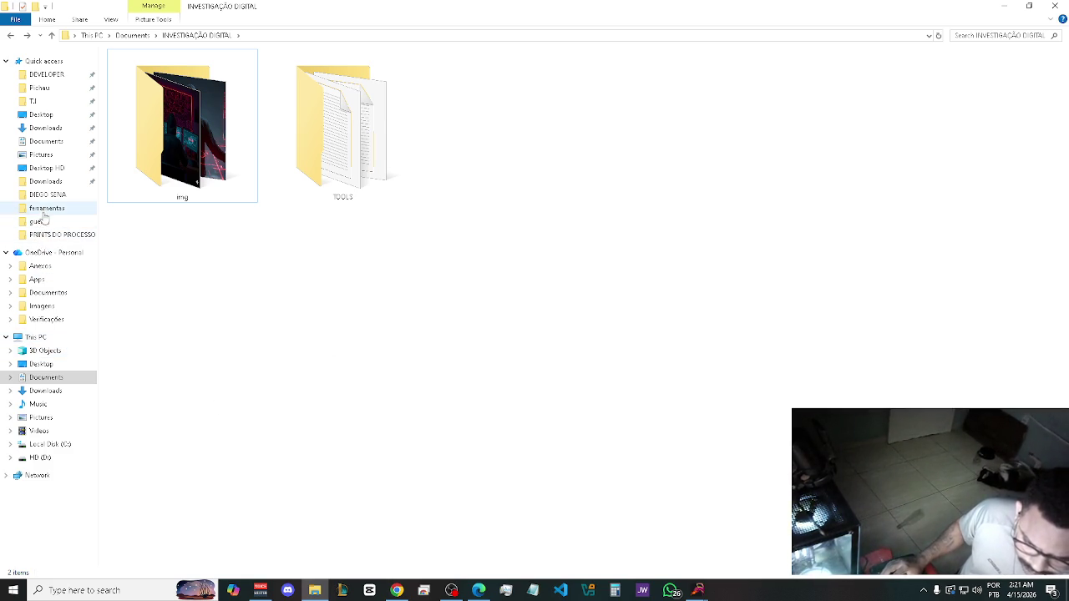
{"action": "left_click", "coordinate": [46, 214]}
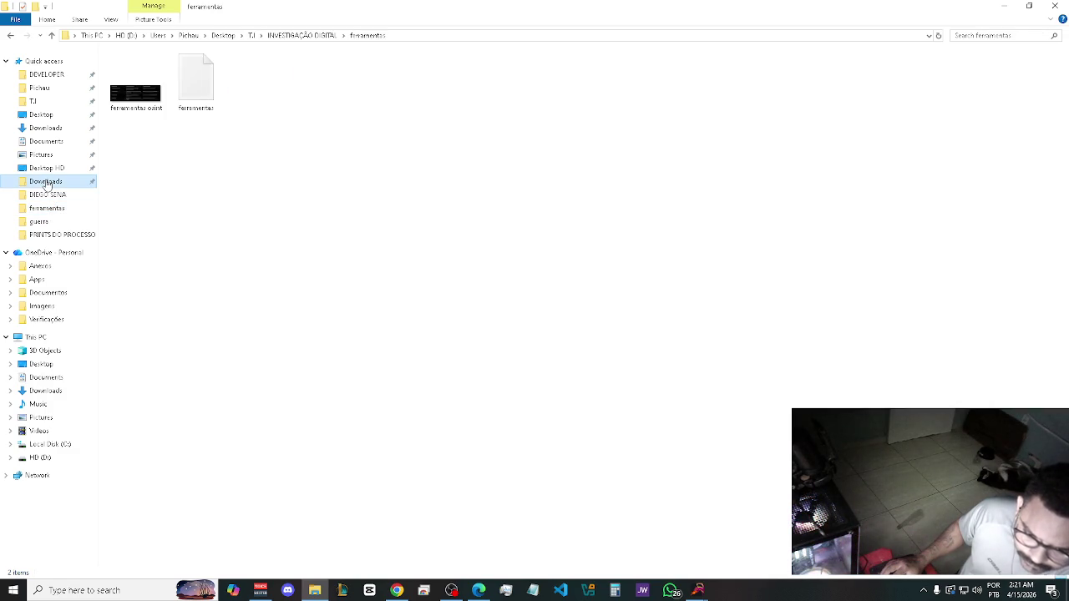
Look through the Downloads, TJ, Quick access and DEVELOPER folders
{"action": "left_click", "coordinate": [46, 182]}
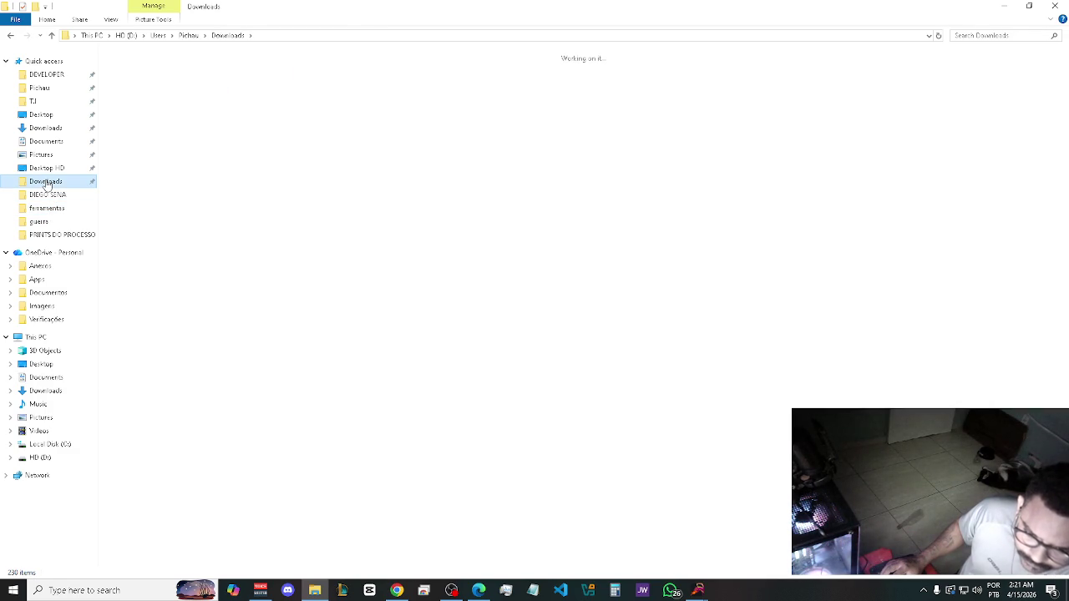
{"action": "left_click", "coordinate": [46, 103]}
{"action": "left_click", "coordinate": [46, 62]}
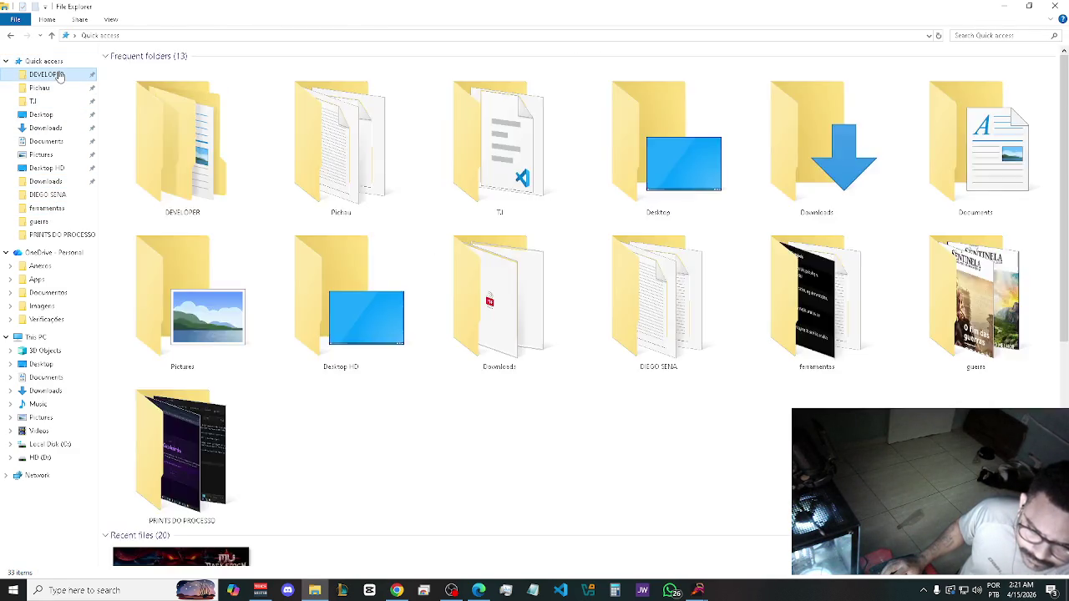
{"action": "left_click", "coordinate": [59, 75]}
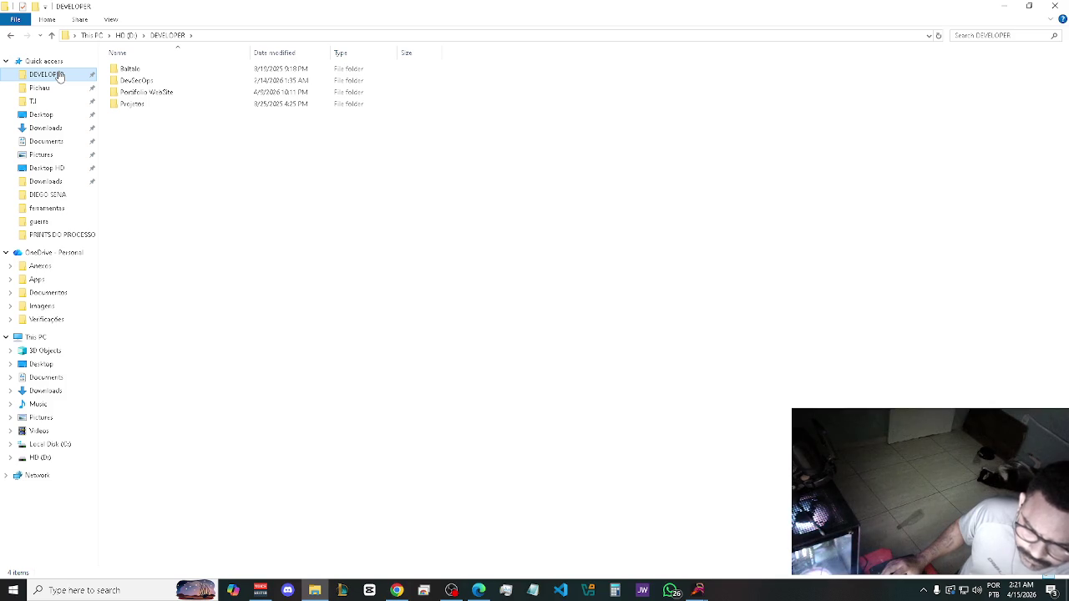
Open DevSecOps > NotePad, return to DEVELOPER and TJ, then show This PC
{"action": "double_click", "coordinate": [158, 79]}
{"action": "double_click", "coordinate": [163, 74]}
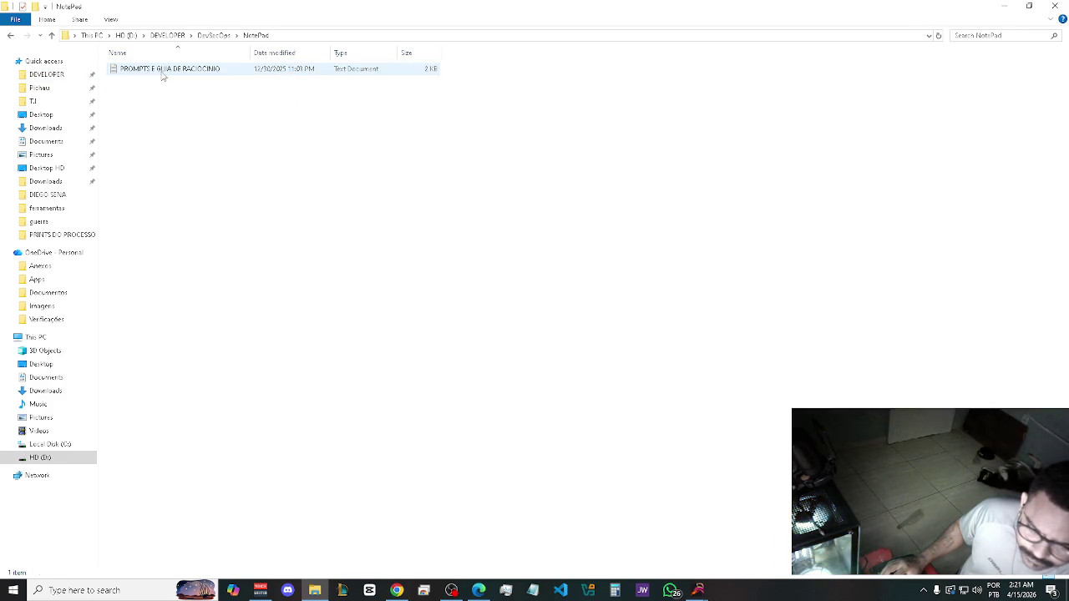
{"action": "left_click", "coordinate": [46, 75]}
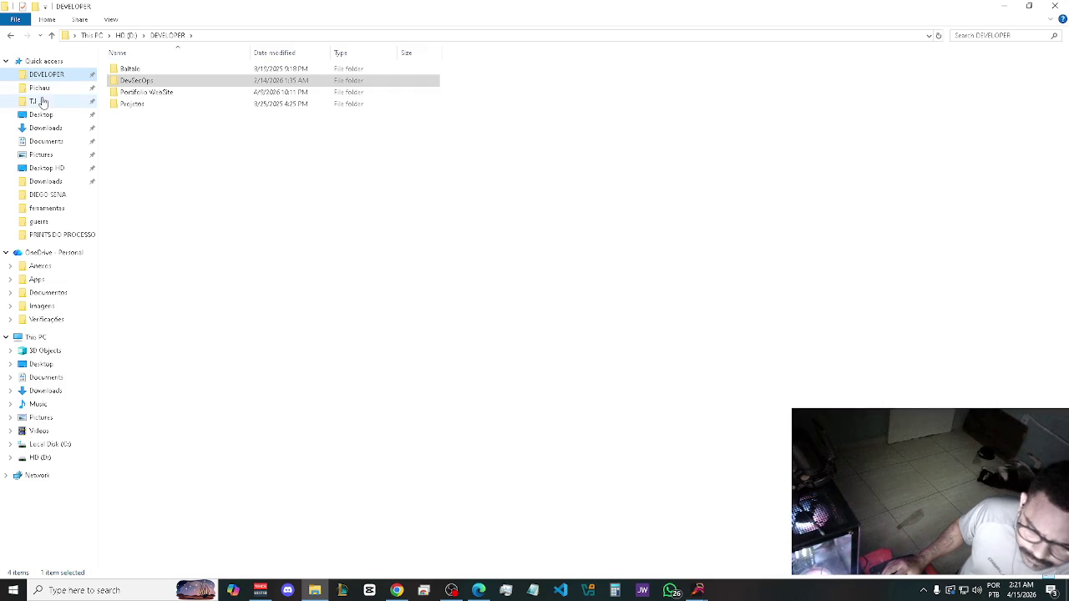
{"action": "left_click", "coordinate": [34, 102]}
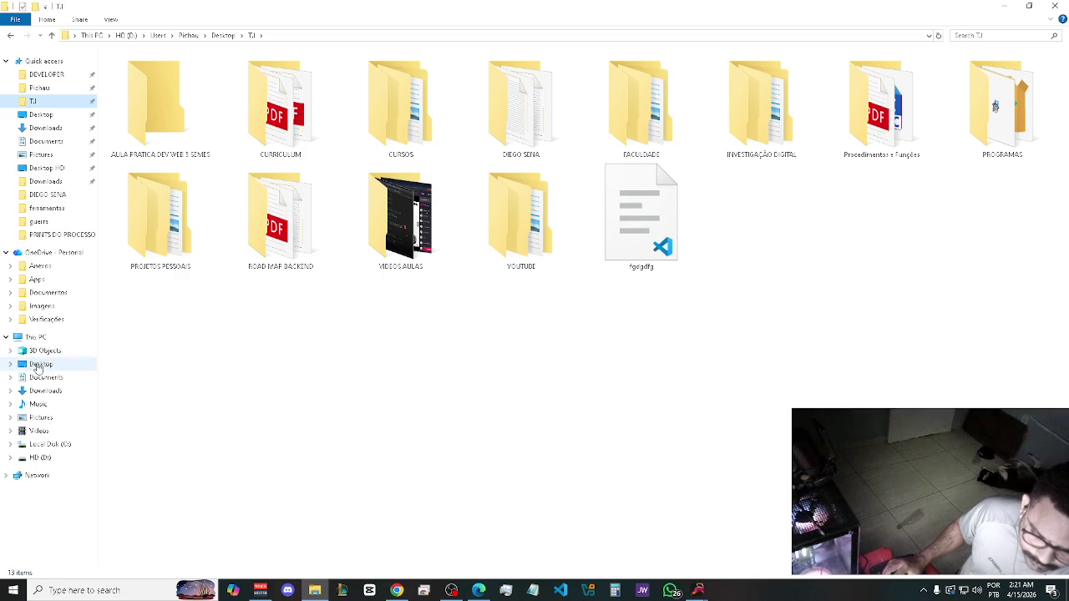
{"action": "left_click", "coordinate": [44, 336]}
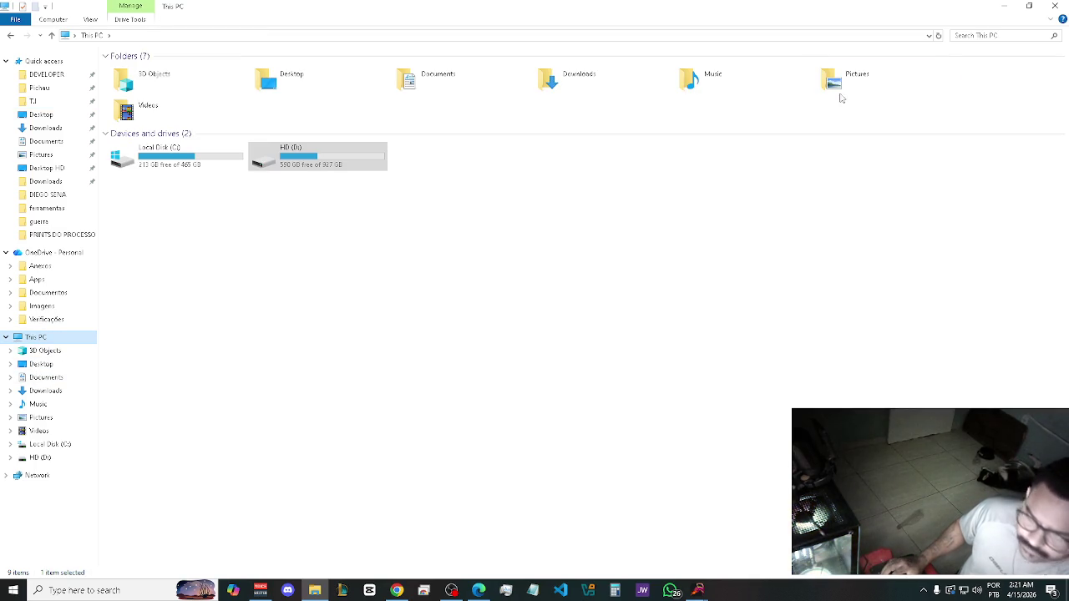
{"action": "left_click", "coordinate": [980, 34]}
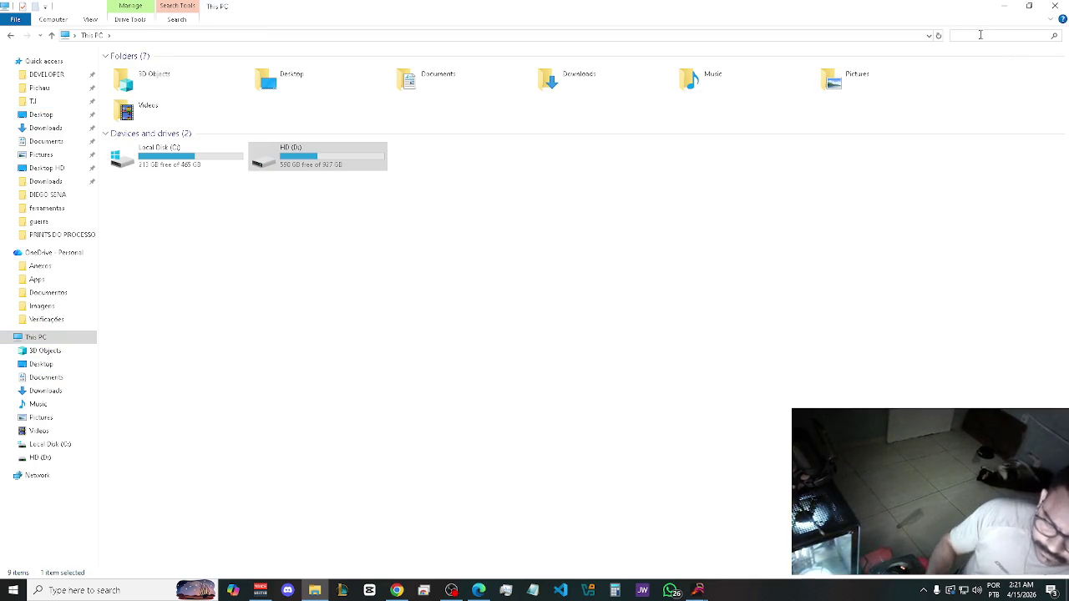
Search This PC for 'sherlock', then bring up the SHERLOCK project in VS Code
{"action": "type", "text": "sherloc"}
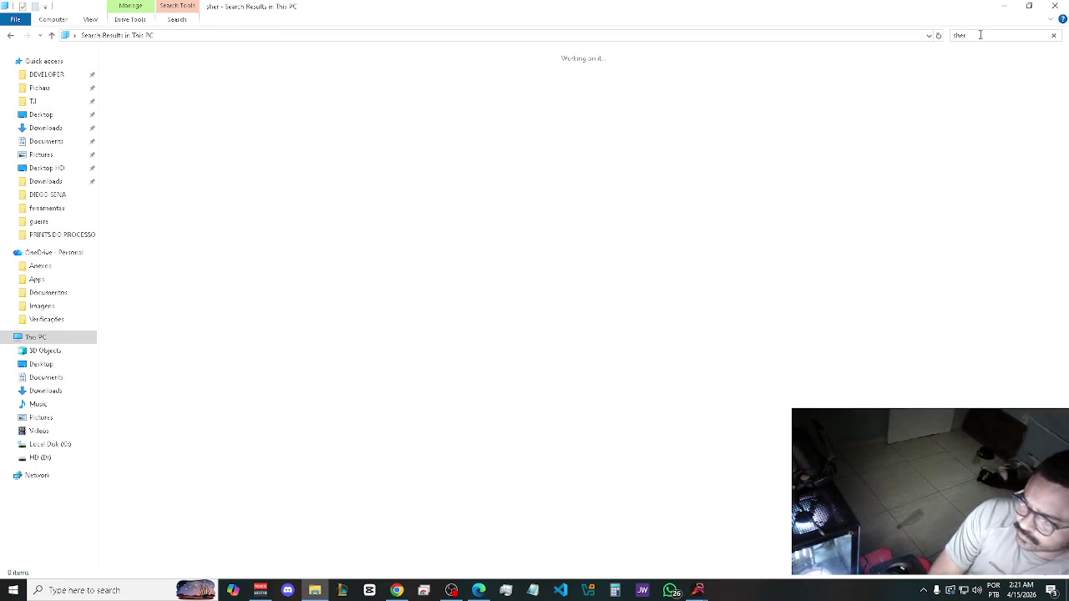
{"action": "type", "text": "k"}
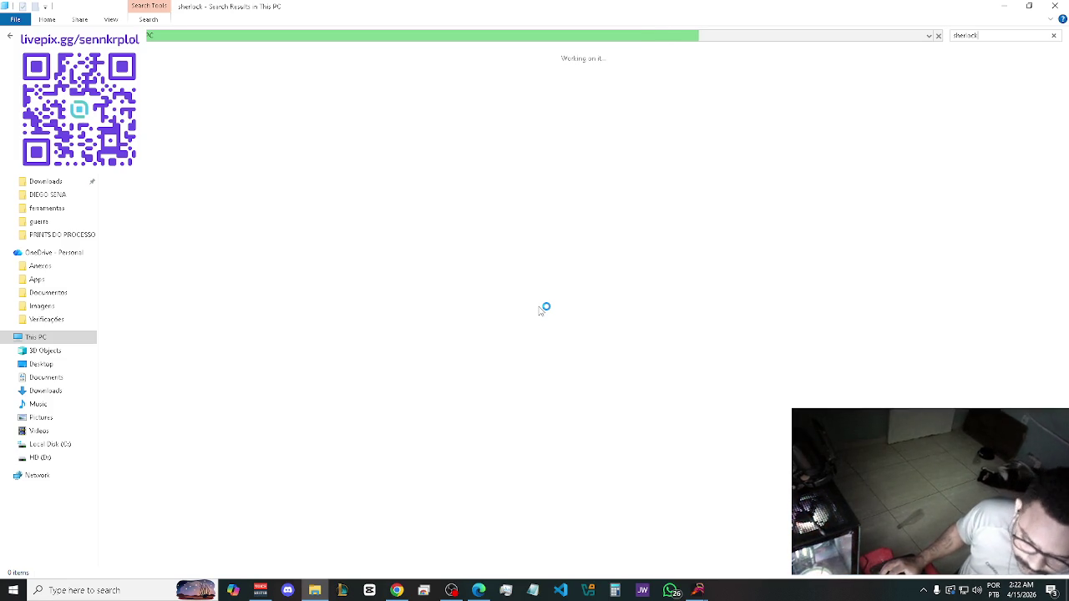
{"action": "left_click", "coordinate": [565, 591]}
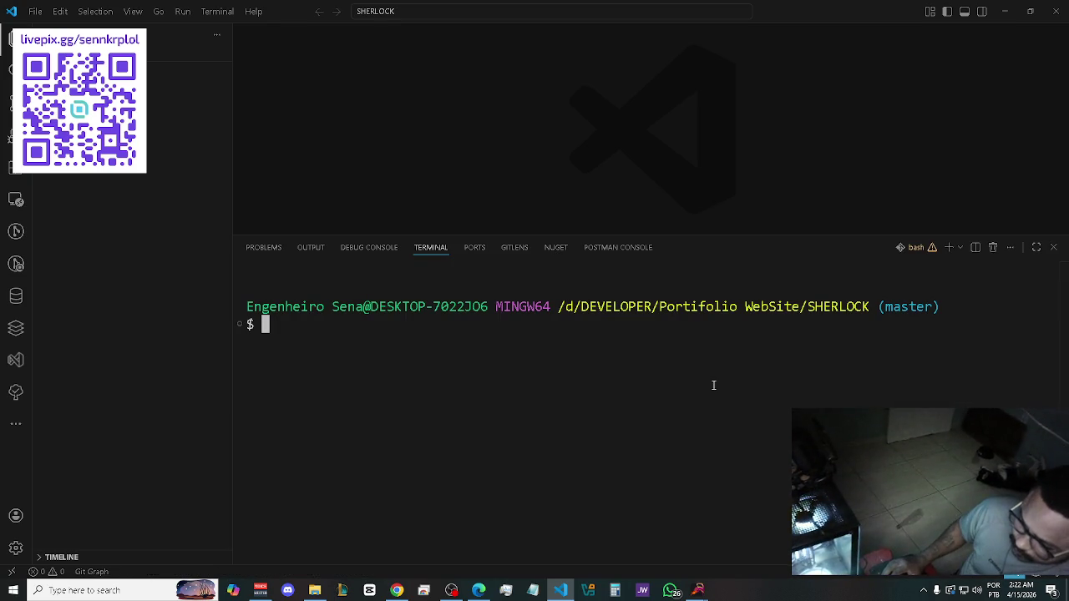
Cancel the sherlock search and select the SHERLOCK folder in Portfolio WebSite
{"action": "left_click", "coordinate": [315, 590]}
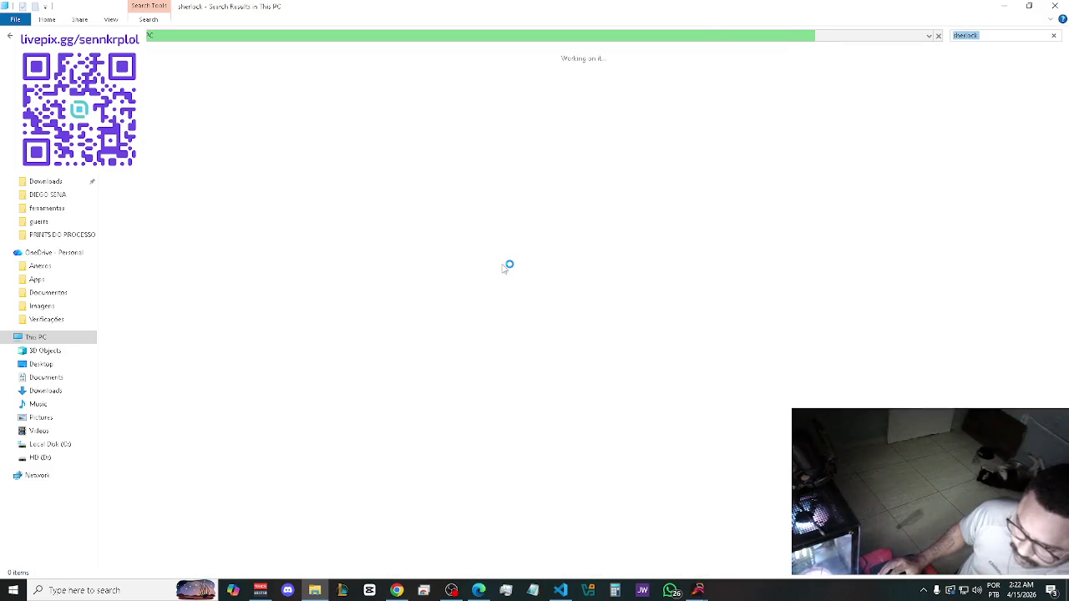
{"action": "left_click", "coordinate": [1053, 35]}
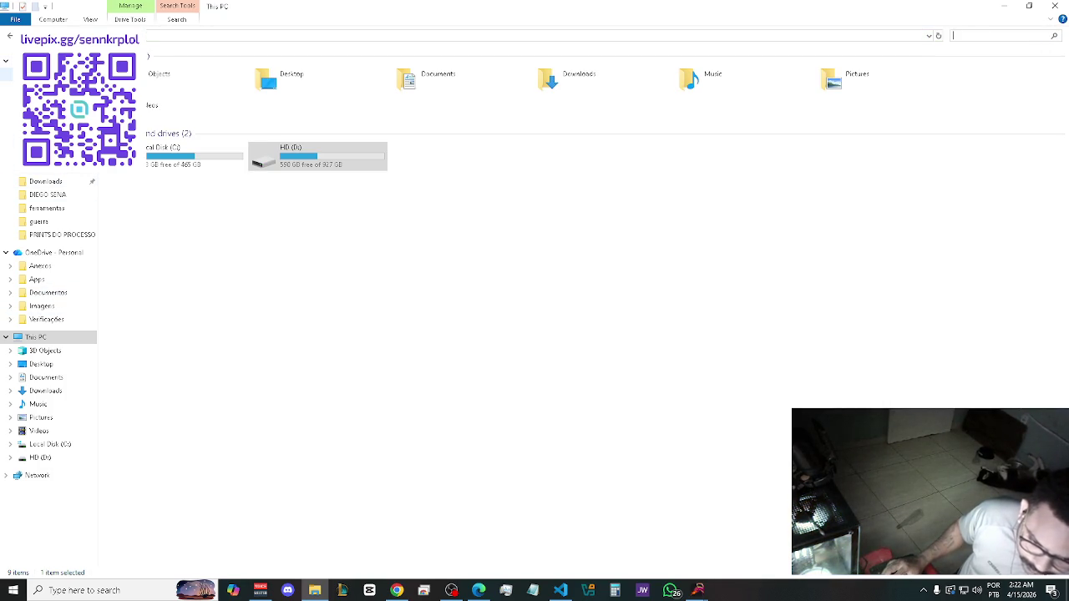
{"action": "key", "text": "alt+Left"}
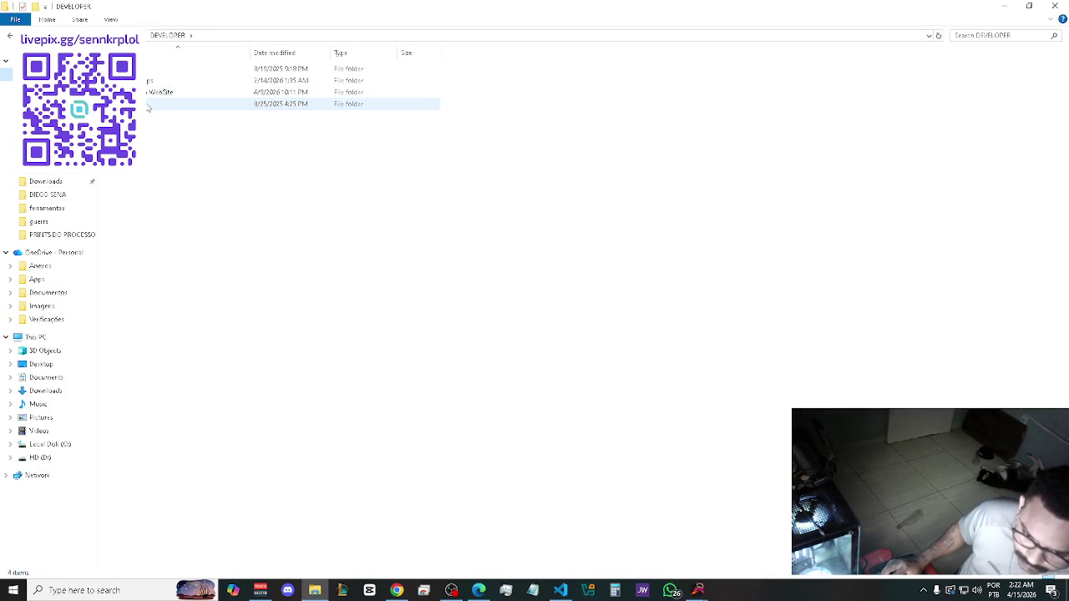
{"action": "double_click", "coordinate": [151, 93]}
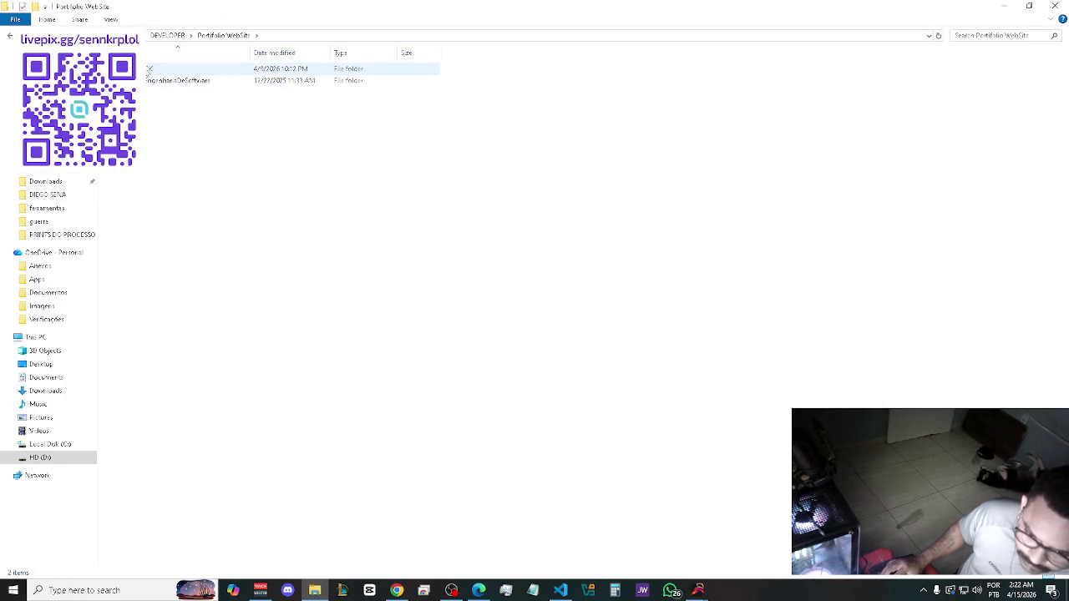
{"action": "left_click", "coordinate": [149, 70]}
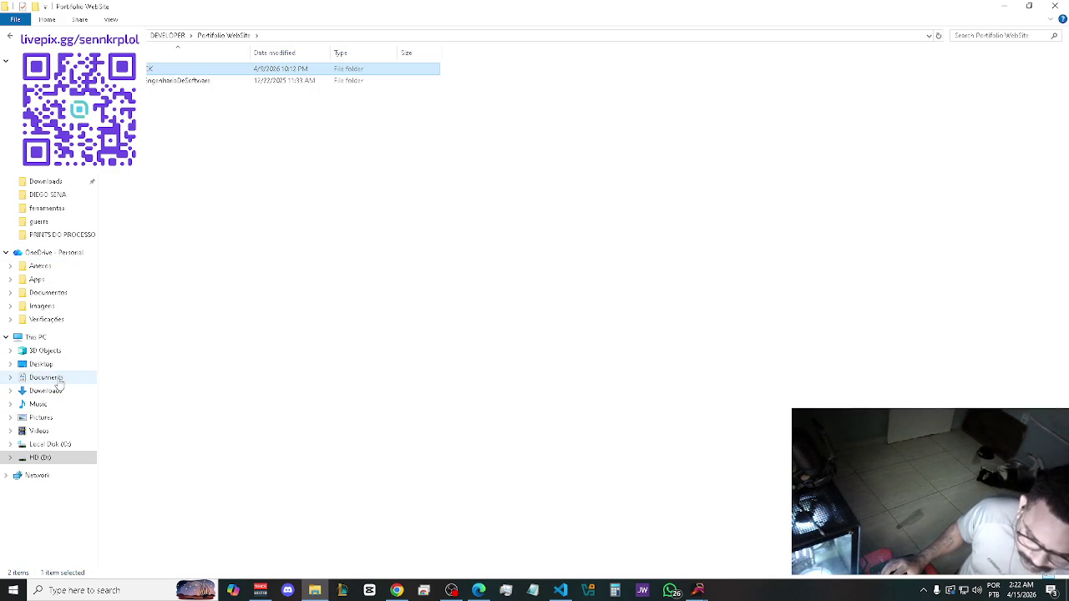
Paste SHERLOCK into Documents' INVESTIGAÇÃO DIGITAL, retrying past Folder In Use, and open it
{"action": "left_click", "coordinate": [57, 380]}
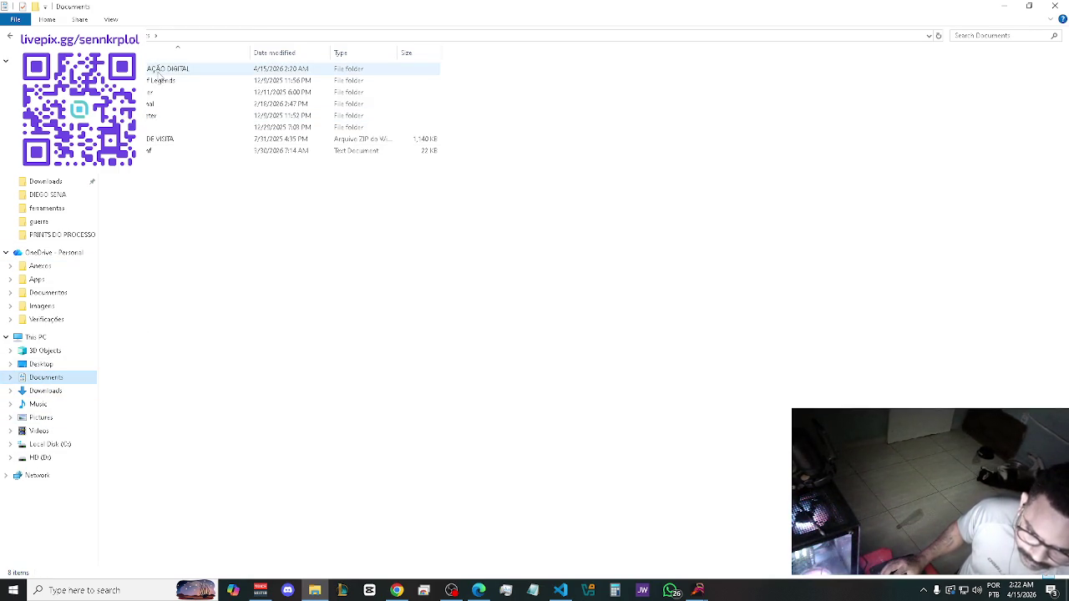
{"action": "double_click", "coordinate": [160, 71]}
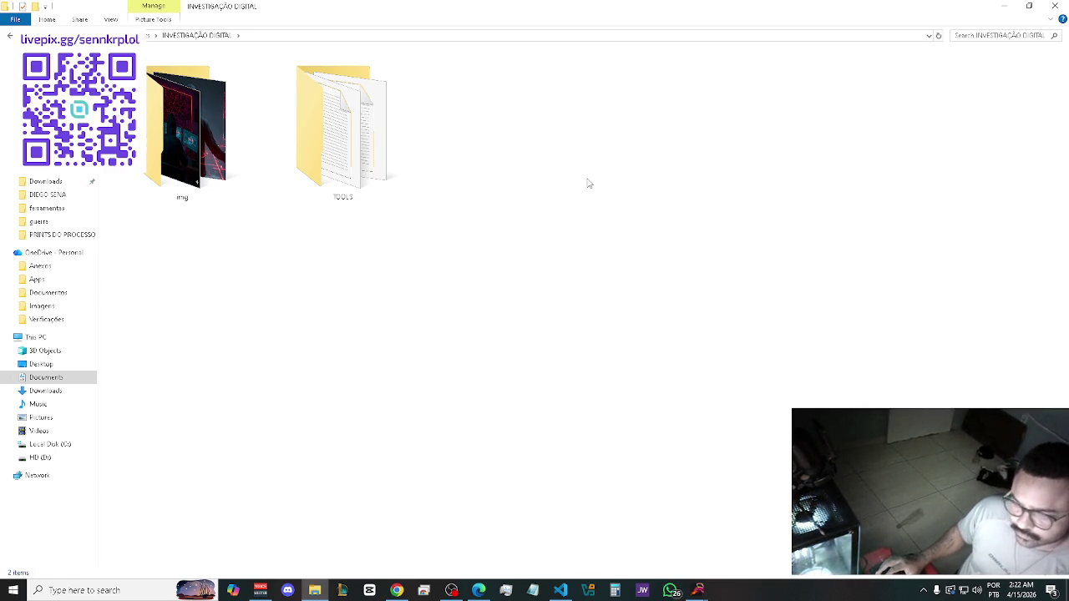
{"action": "key", "text": "ctrl+v"}
{"action": "left_click", "coordinate": [292, 246]}
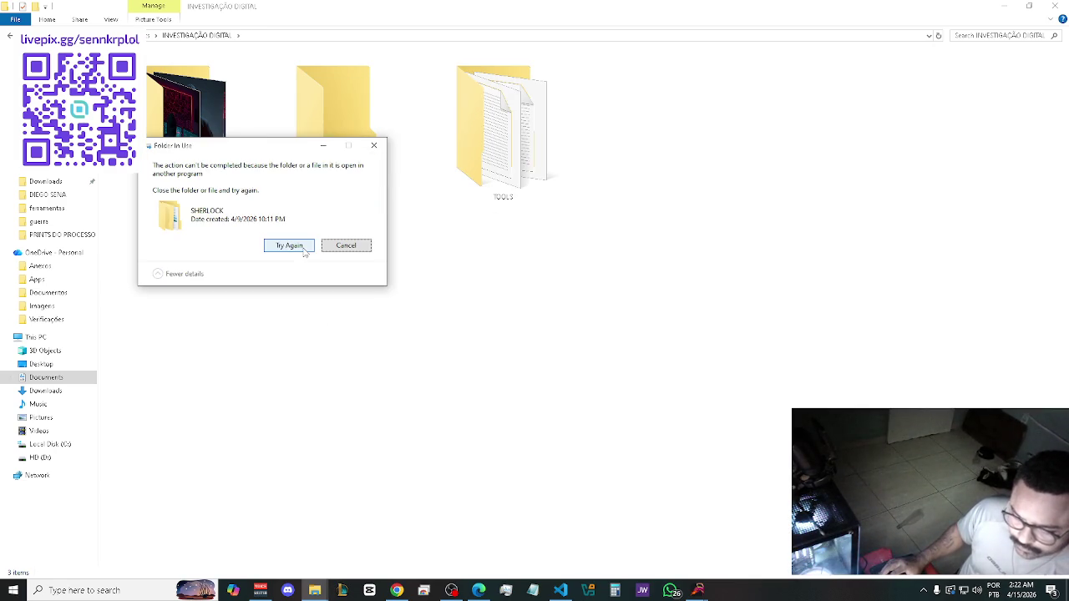
{"action": "key", "text": "alt+Tab"}
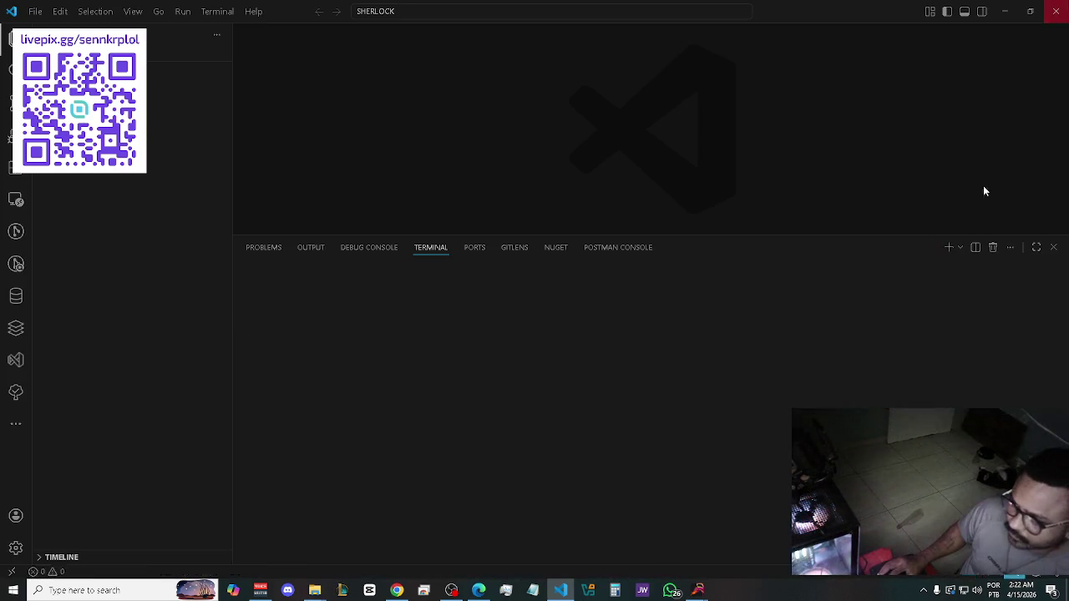
{"action": "key", "text": "alt+Tab"}
{"action": "left_click", "coordinate": [291, 243]}
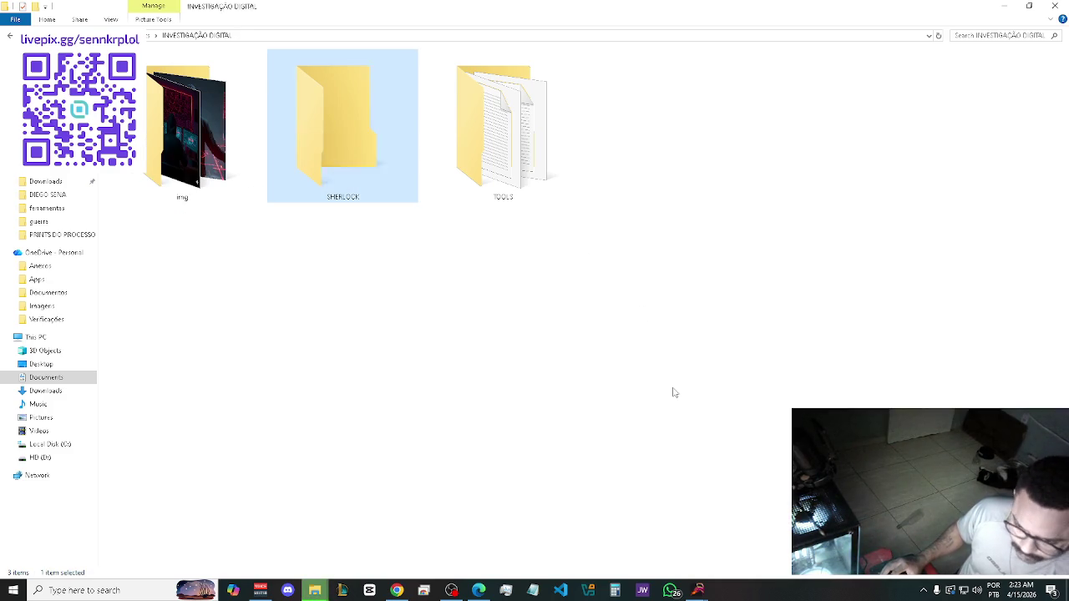
{"action": "left_click", "coordinate": [380, 314]}
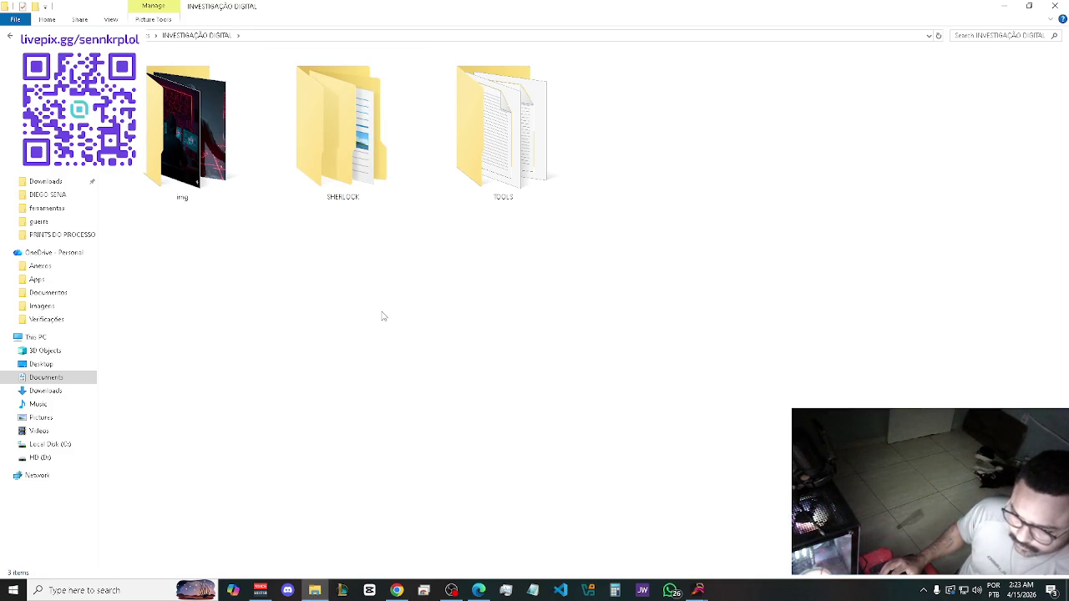
{"action": "double_click", "coordinate": [340, 185]}
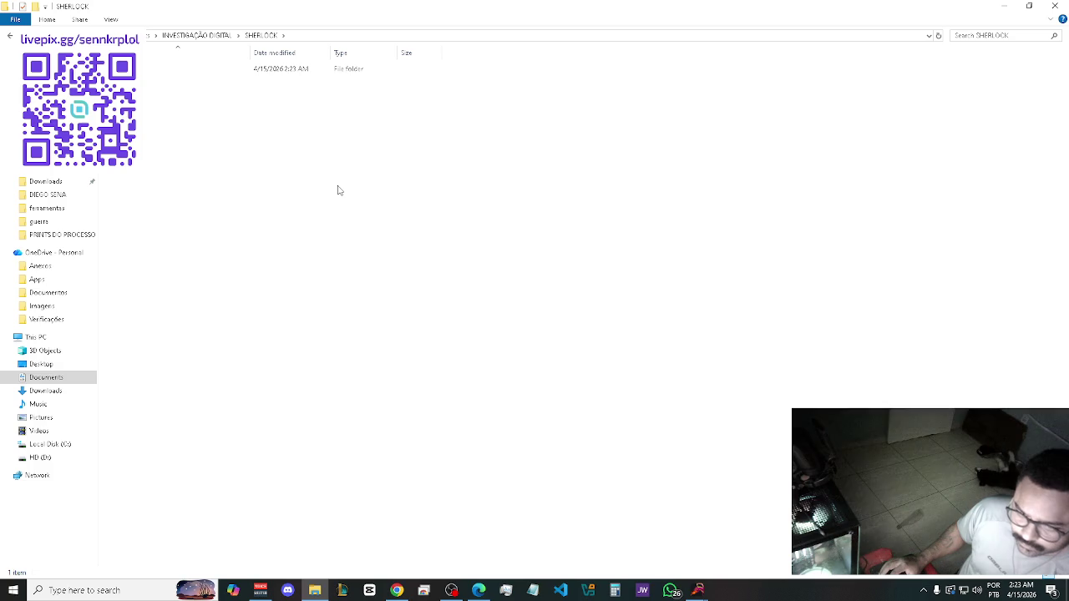
Enter the inner sherlock subfolder and select its full path in the address bar
{"action": "double_click", "coordinate": [125, 68]}
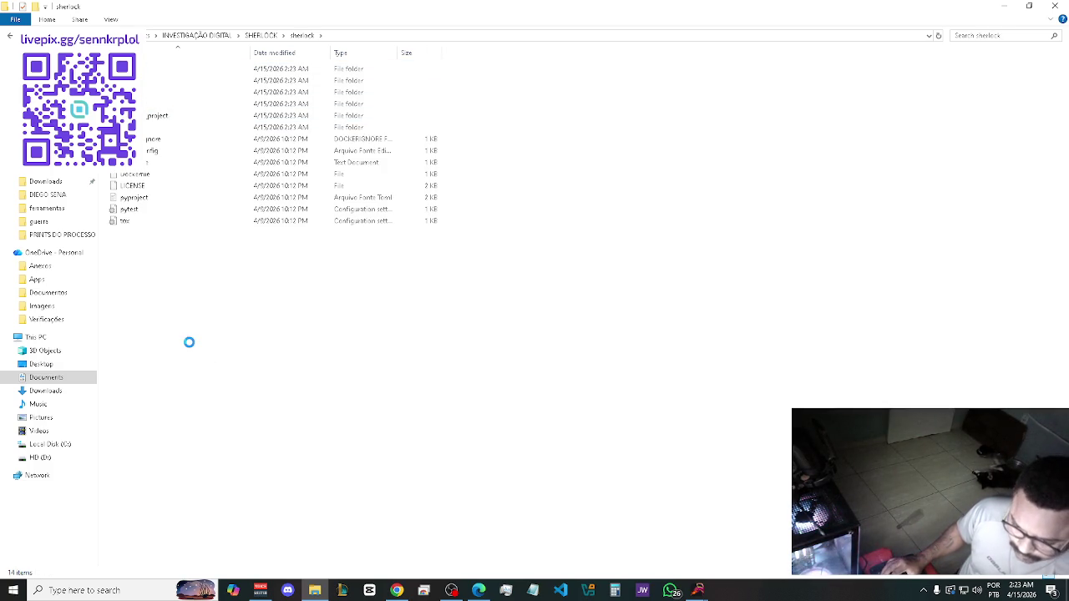
{"action": "right_click", "coordinate": [189, 344]}
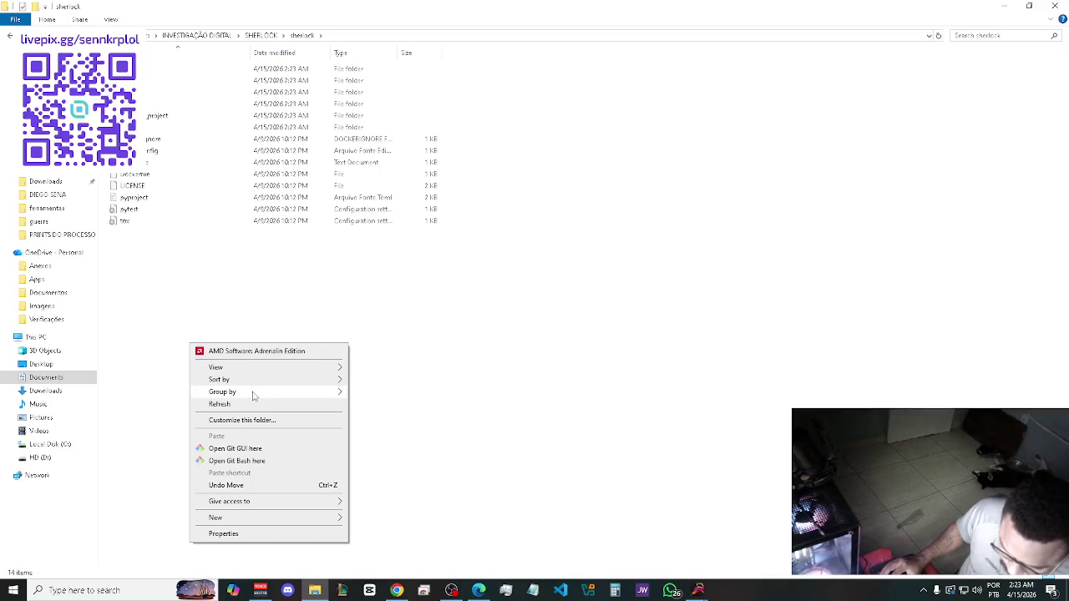
{"action": "mouse_move", "coordinate": [272, 364]}
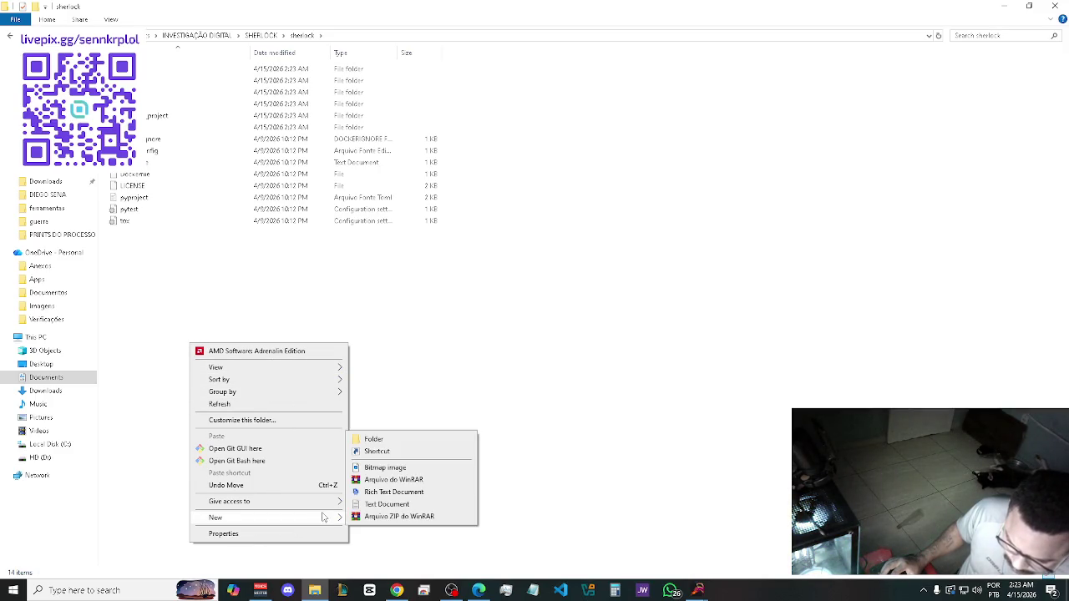
{"action": "mouse_move", "coordinate": [337, 506]}
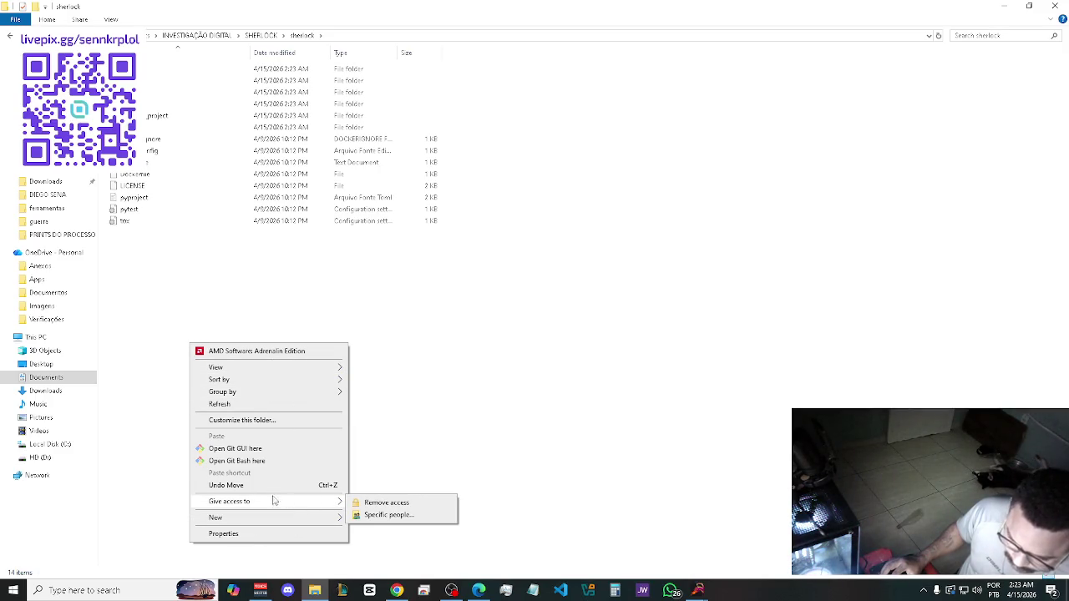
{"action": "left_click", "coordinate": [487, 340]}
{"action": "left_click", "coordinate": [344, 35]}
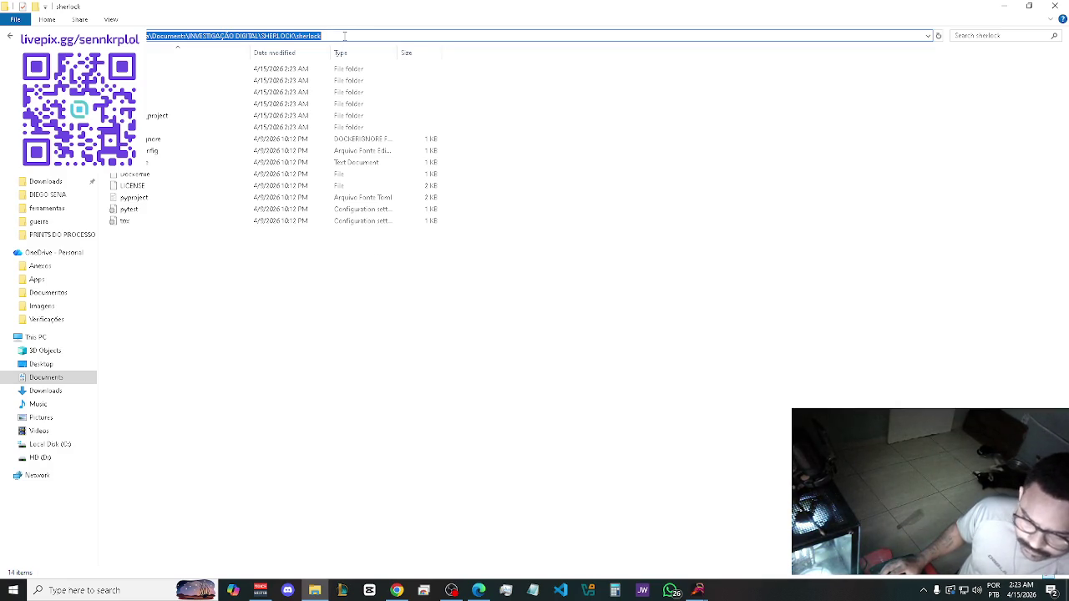
{"action": "left_click", "coordinate": [10, 590]}
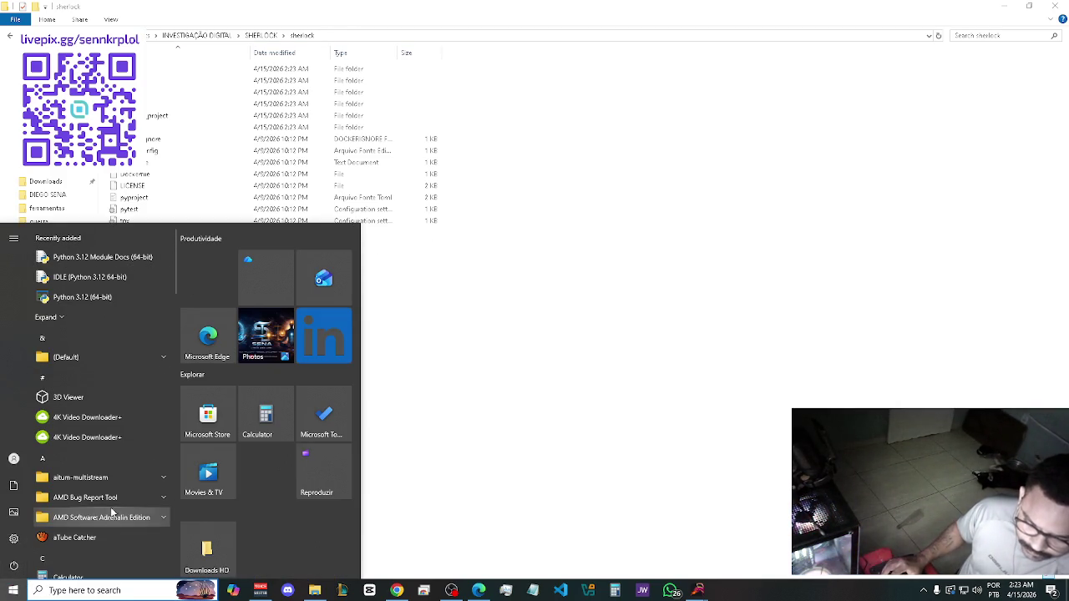
Open Command Prompt and cd into the pasted sherlock folder path
{"action": "type", "text": "shel"}
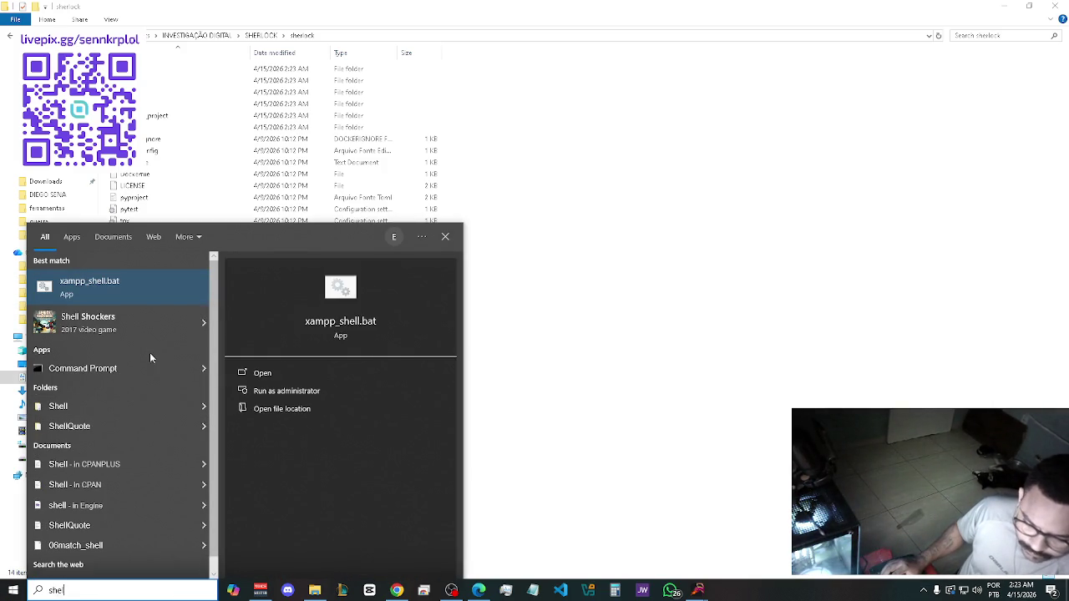
{"action": "left_click", "coordinate": [106, 370]}
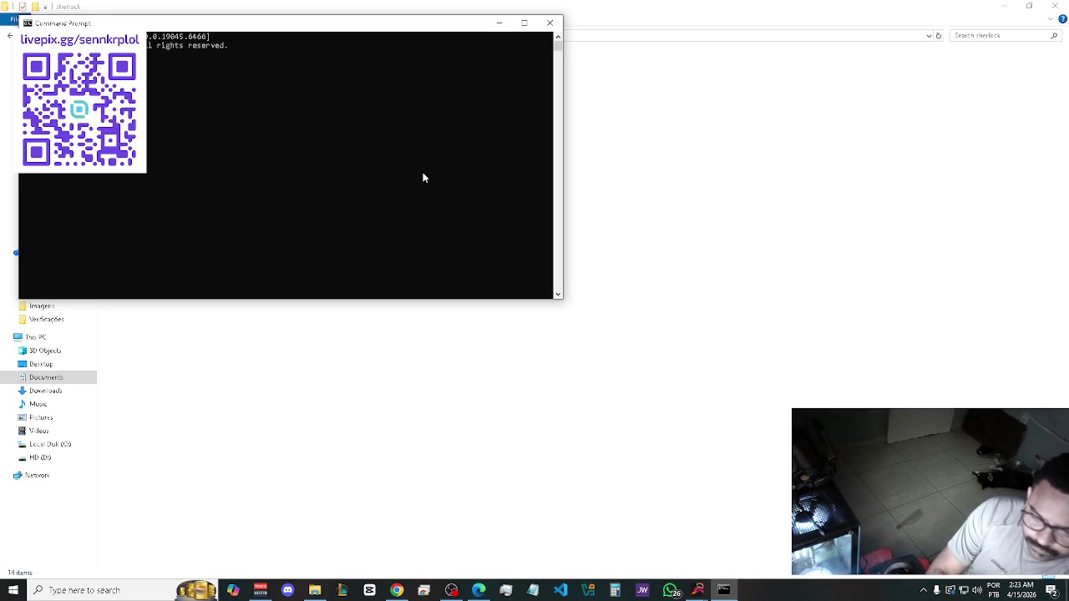
{"action": "type", "text": "C:\\Users\\Engenheiro Sena\\Documents\\INVESTIGAÇÃO DIGITAL\\SHERLOCK\\sherlock"}
{"action": "key", "text": "Return"}
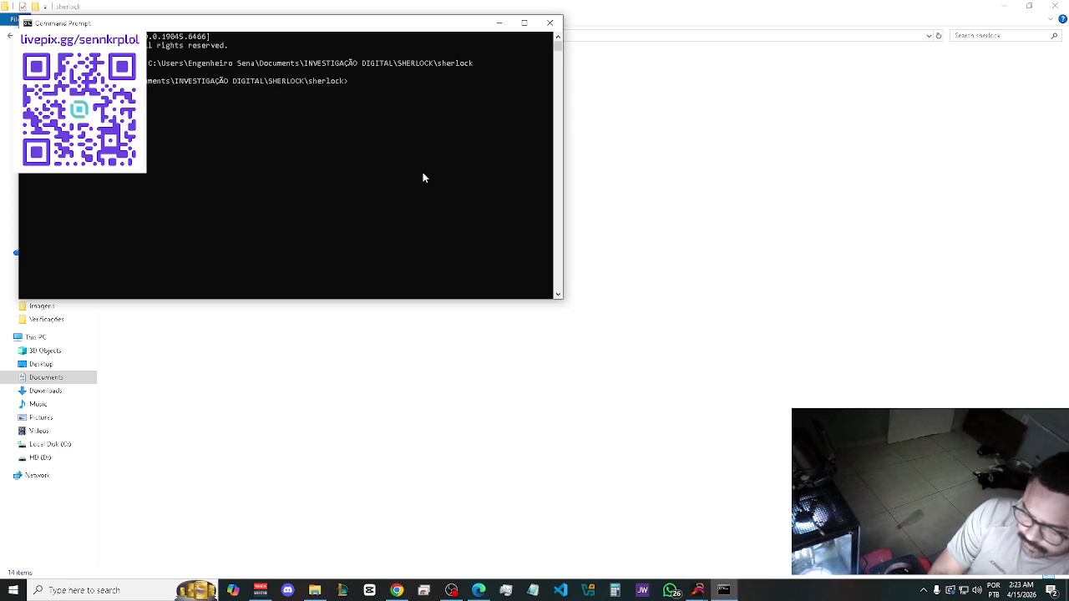
Type the python sherlock command followed by a username to look up
{"action": "type", "text": "pyt"}
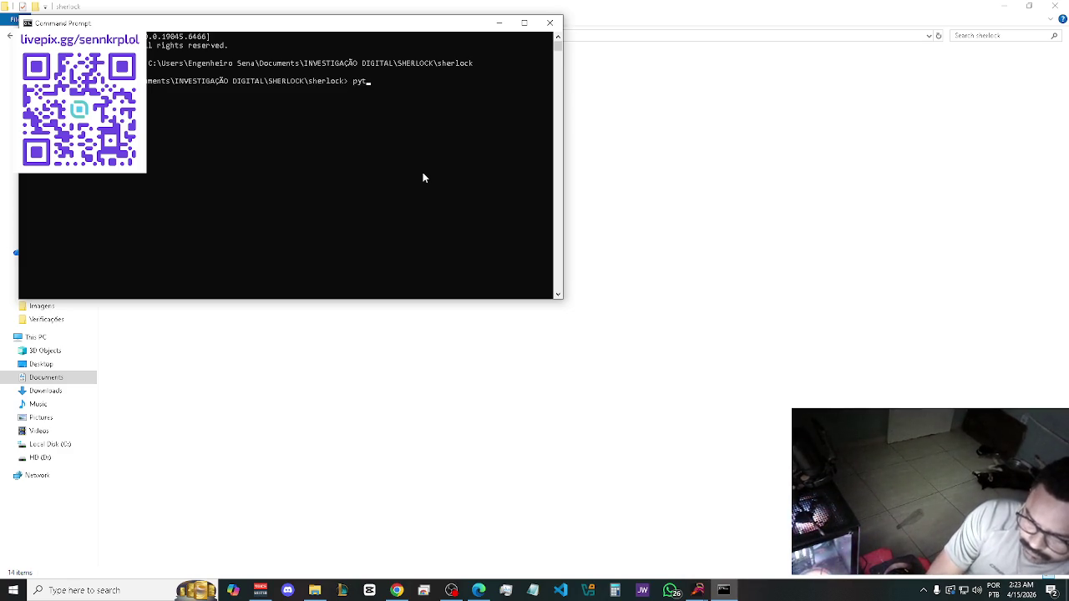
{"action": "type", "text": "hon"}
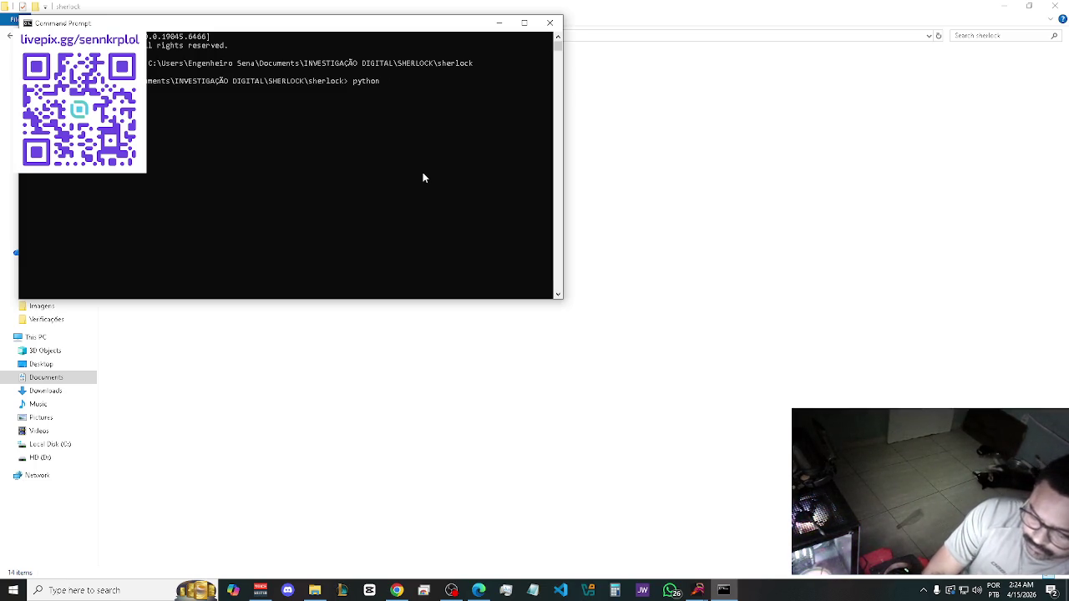
{"action": "type", "text": "sherlo"}
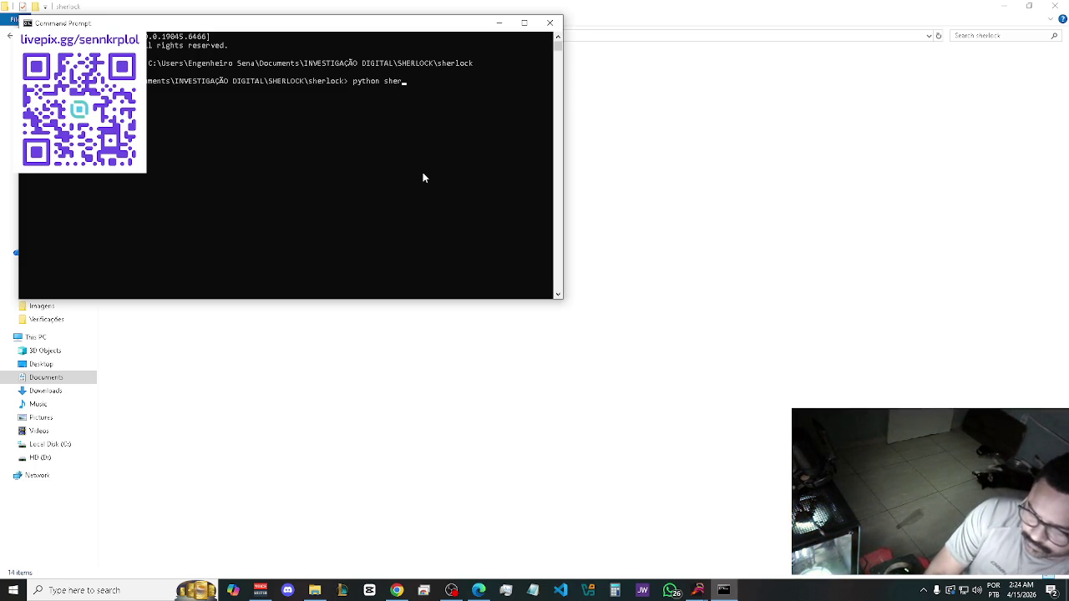
{"action": "type", "text": "ck"}
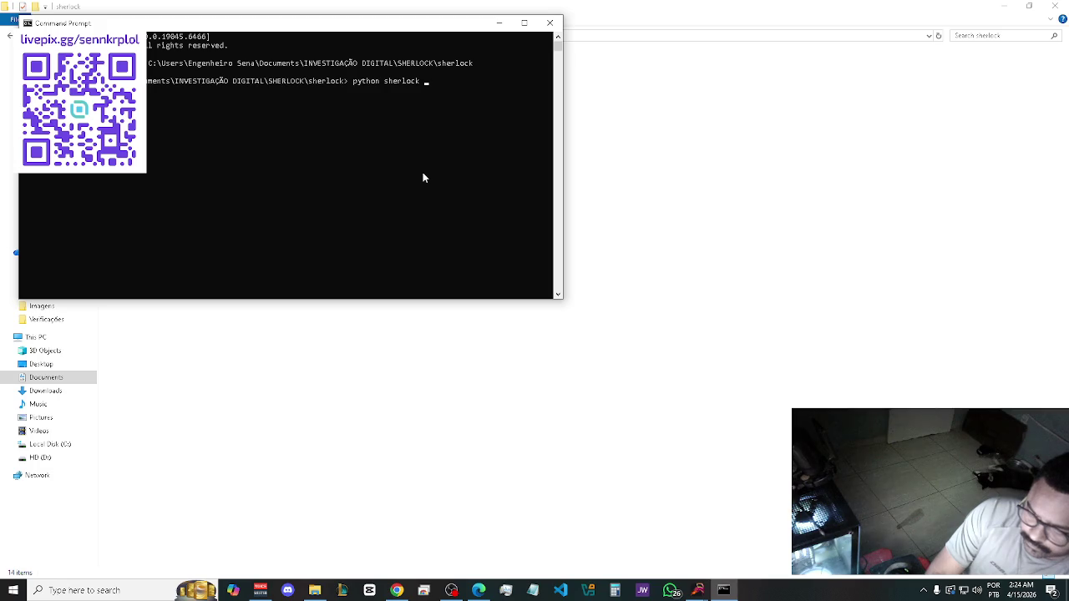
{"action": "type", "text": "diego"}
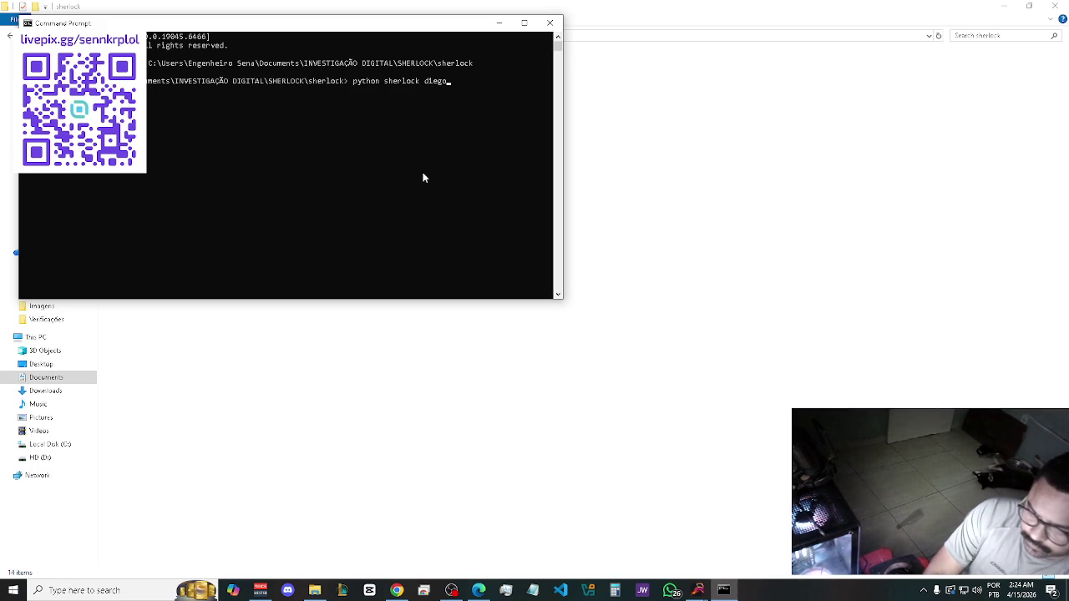
{"action": "type", "text": "sena"}
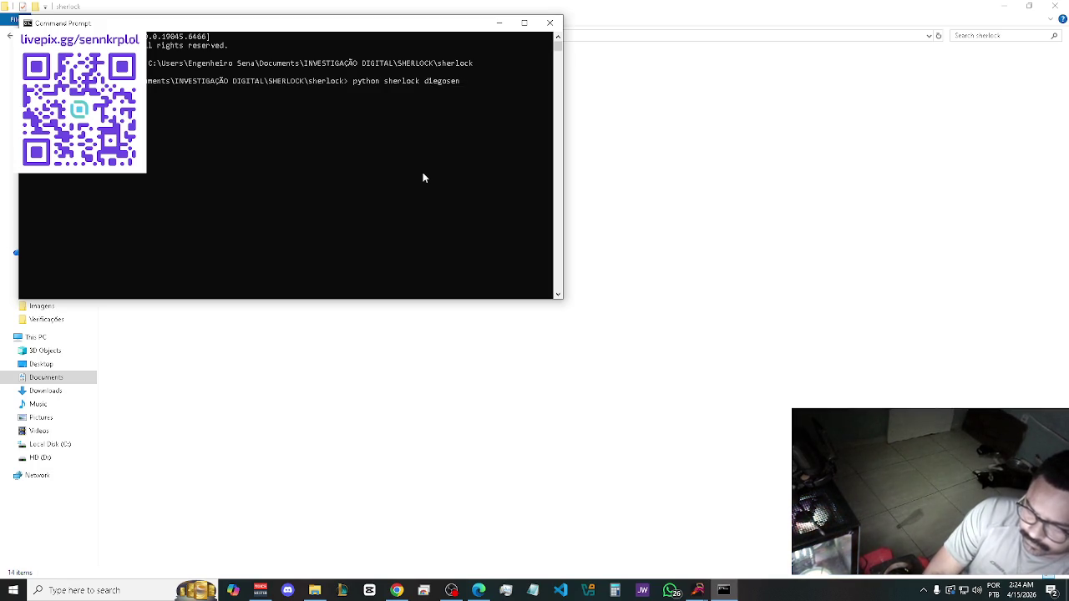
{"action": "key", "text": "alt+Tab"}
{"action": "key", "text": "alt+Tab"}
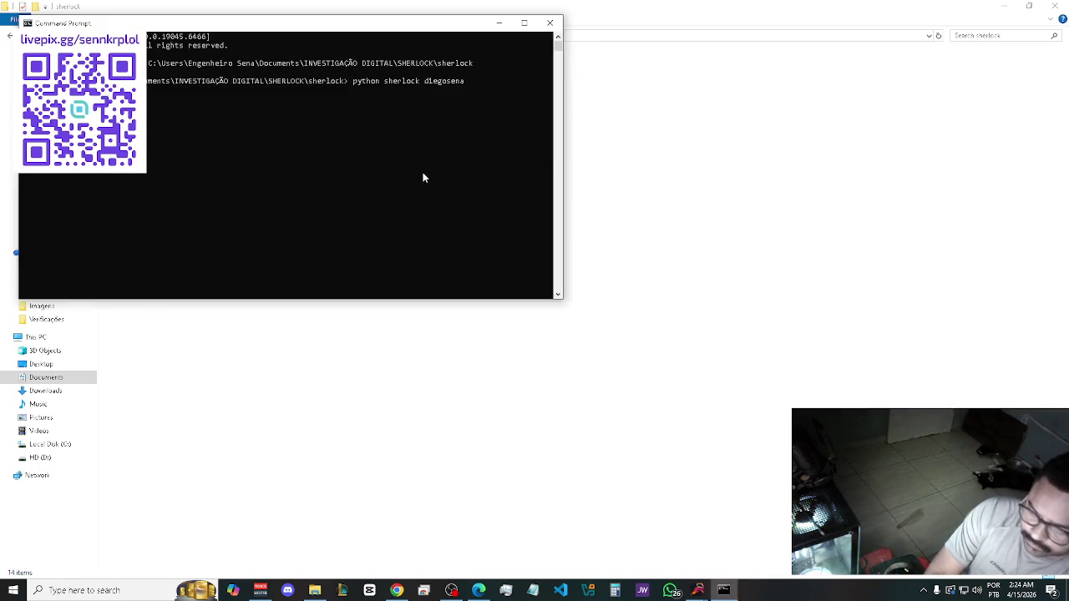
{"action": "key", "text": "alt+Tab"}
{"action": "key", "text": "alt+Tab"}
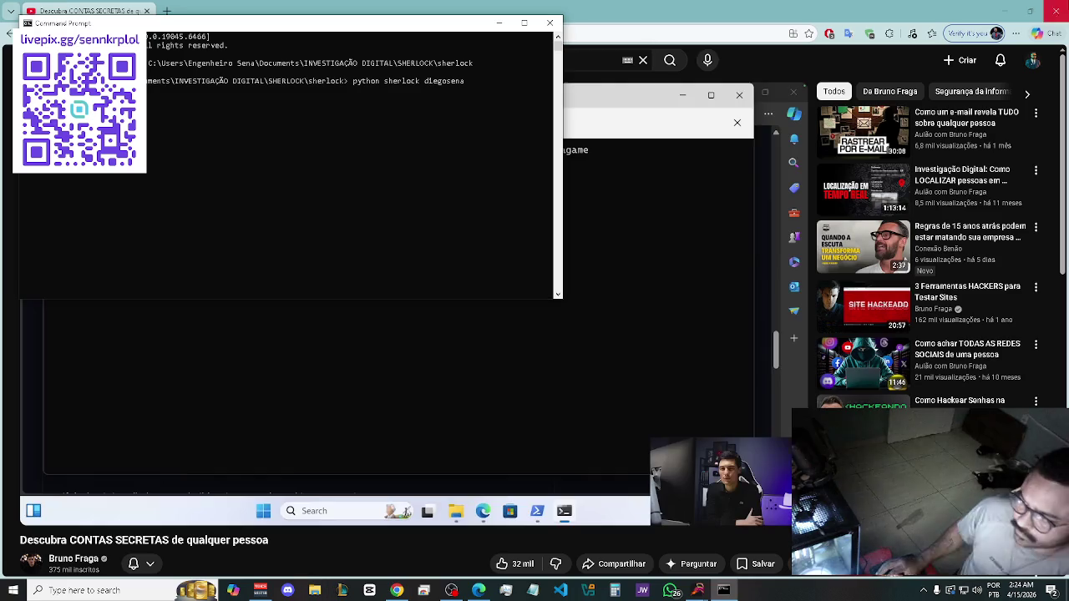
{"action": "key", "text": "alt+Tab"}
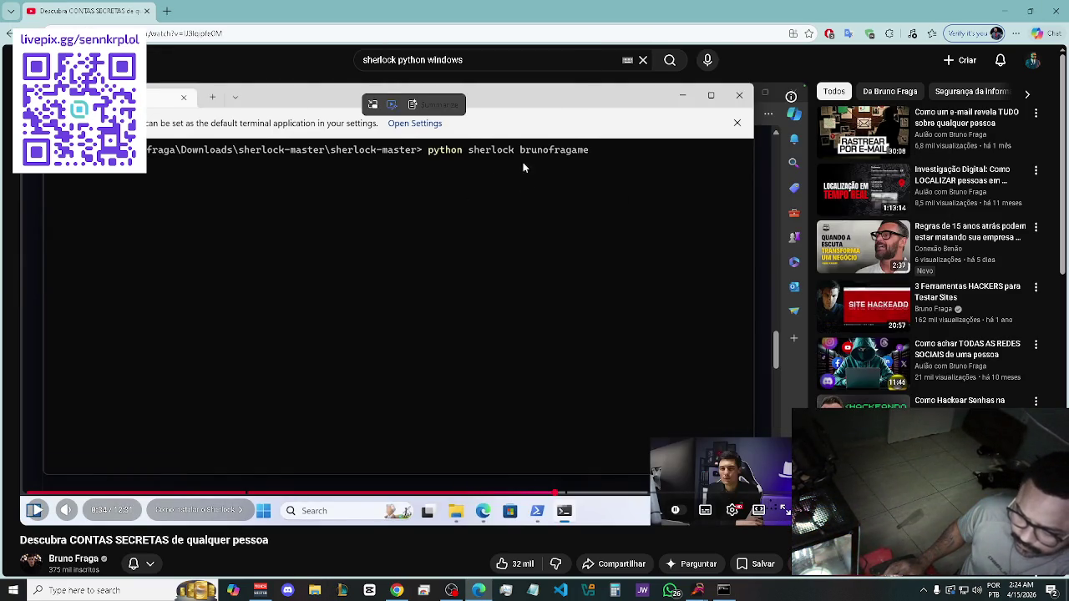
Run the python sherlock command, which fails with 'No such file or directory'
{"action": "key", "text": "alt+Tab"}
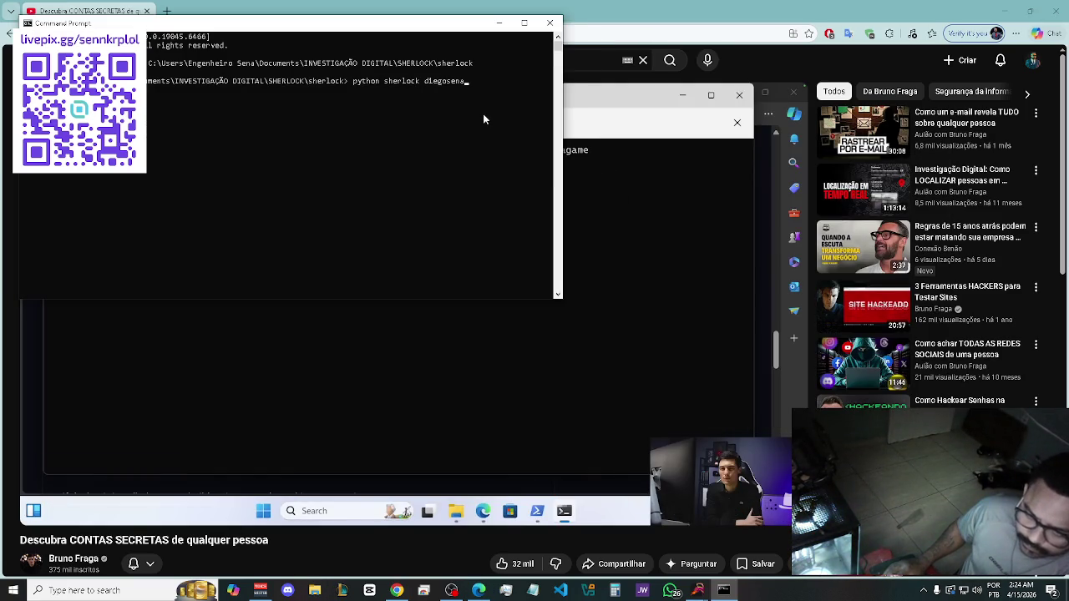
{"action": "key", "text": "Return"}
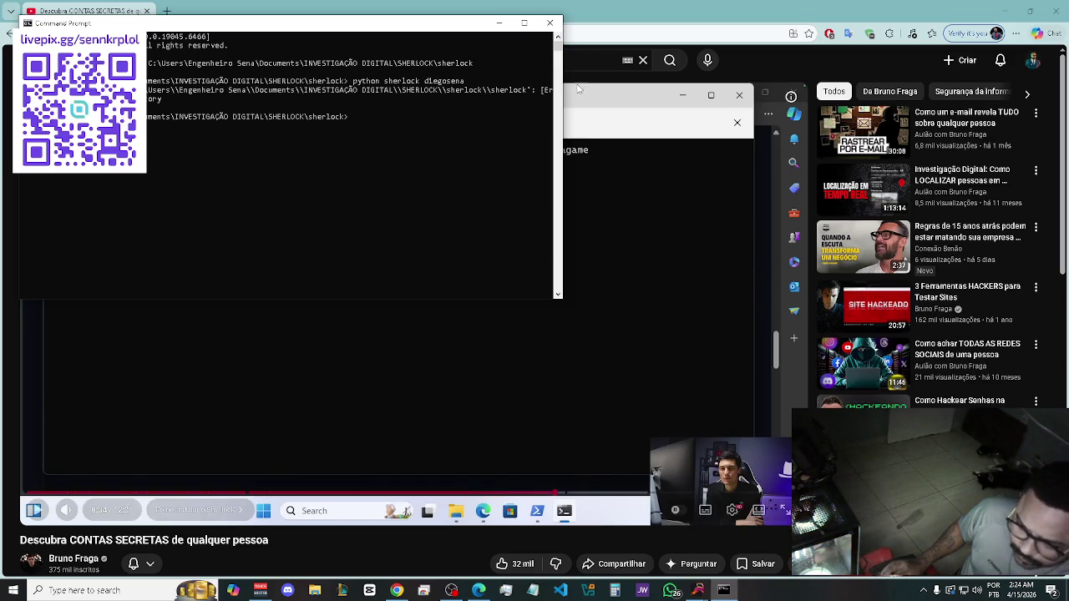
{"action": "type", "text": "z"}
{"action": "key", "text": "BackSpace"}
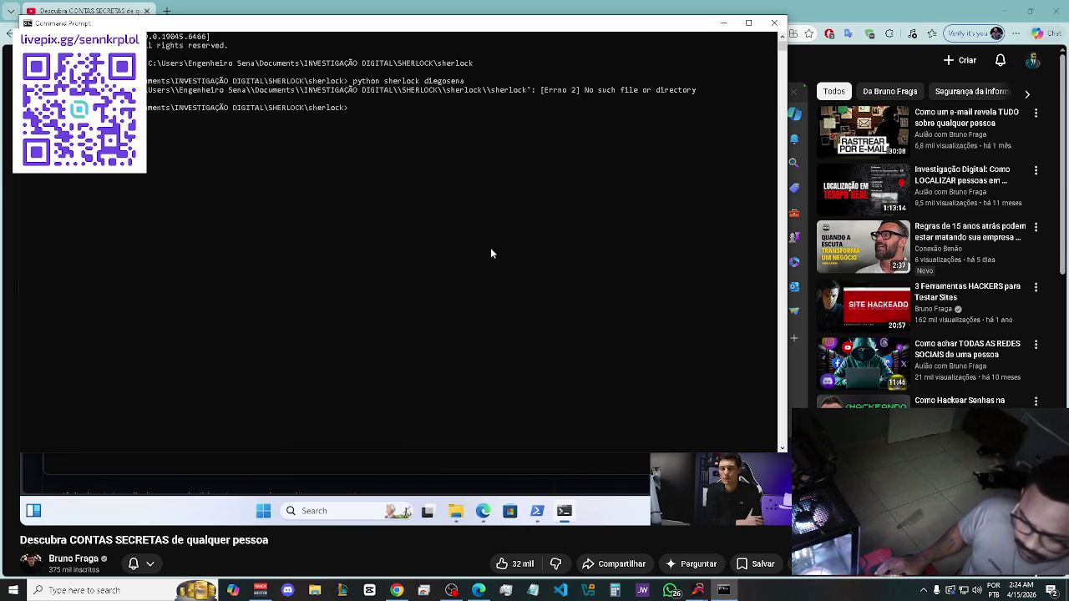
Reload the Twitch stream manager and close the YouTube channel tab
{"action": "left_click", "coordinate": [396, 591]}
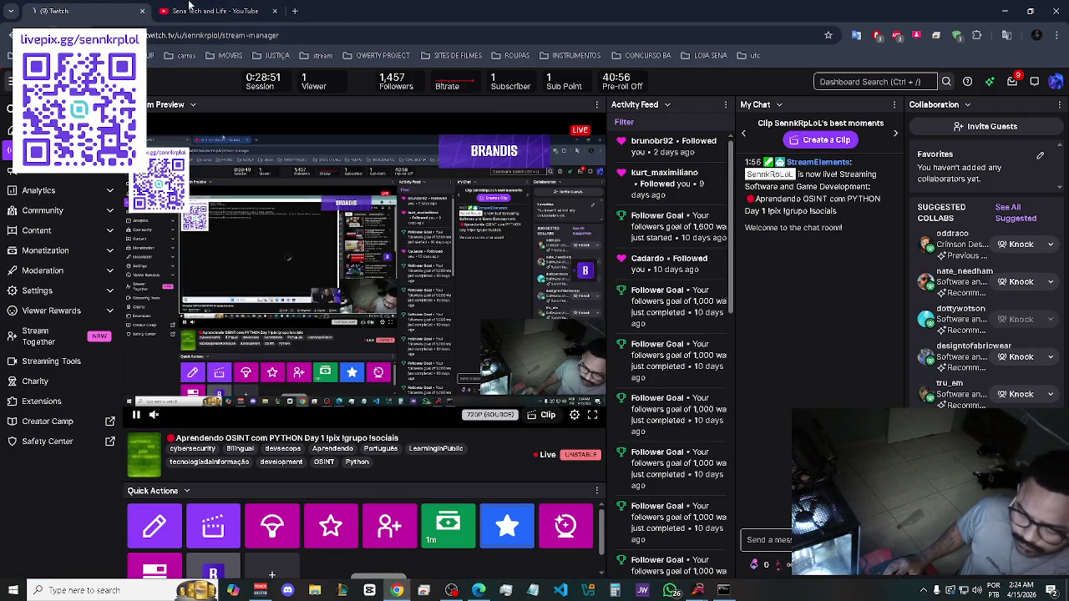
{"action": "key", "text": "F5"}
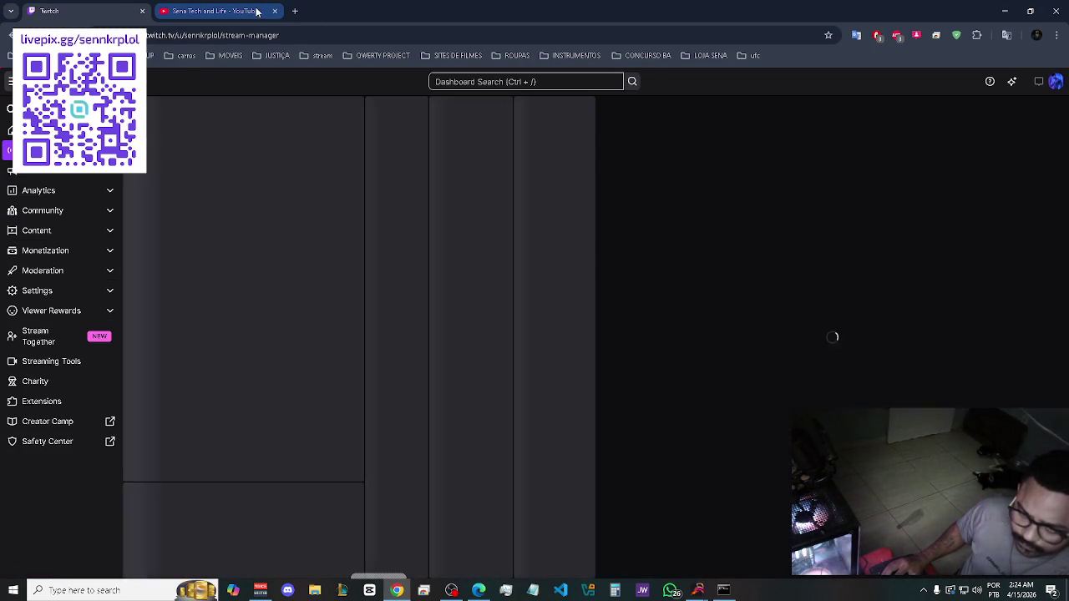
{"action": "left_click", "coordinate": [266, 12]}
{"action": "left_click", "coordinate": [276, 12]}
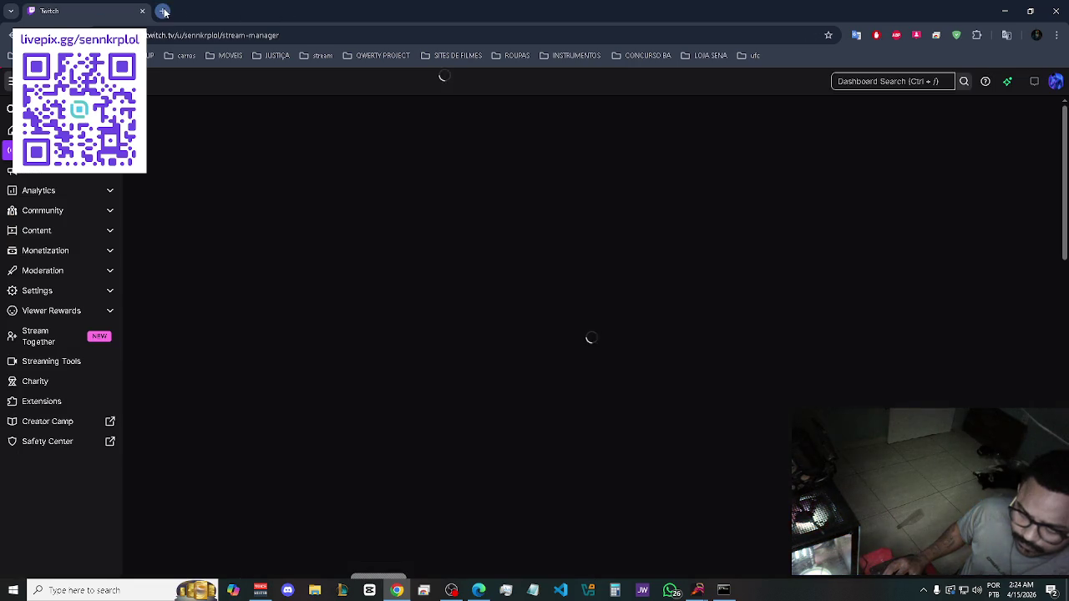
Open Gemini in a new tab and send the error screenshot with 'o que aconteceu e como resolver'
{"action": "left_click", "coordinate": [165, 11]}
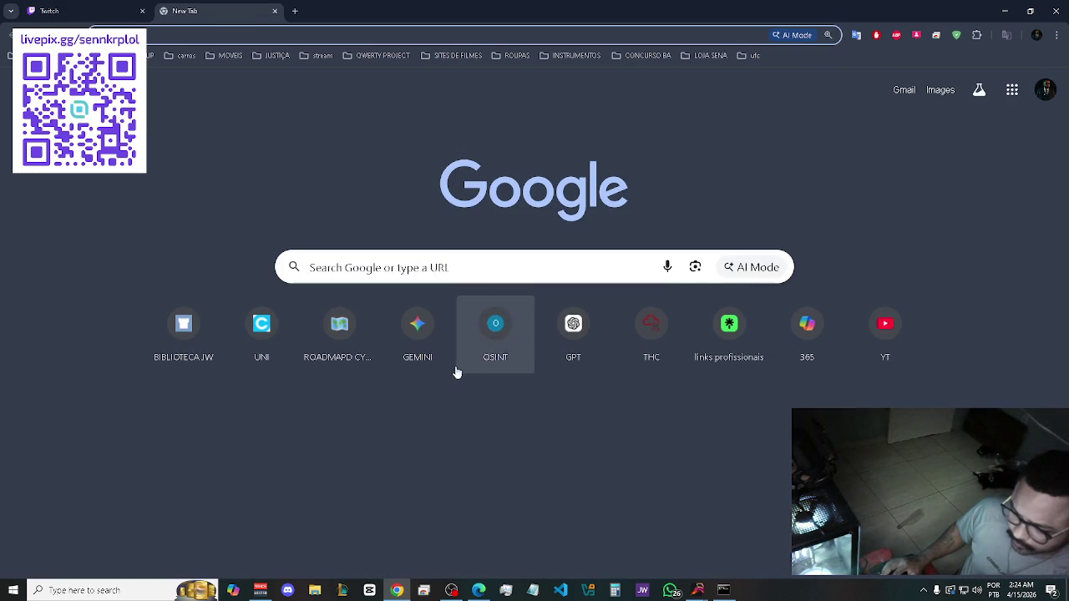
{"action": "left_click", "coordinate": [418, 334]}
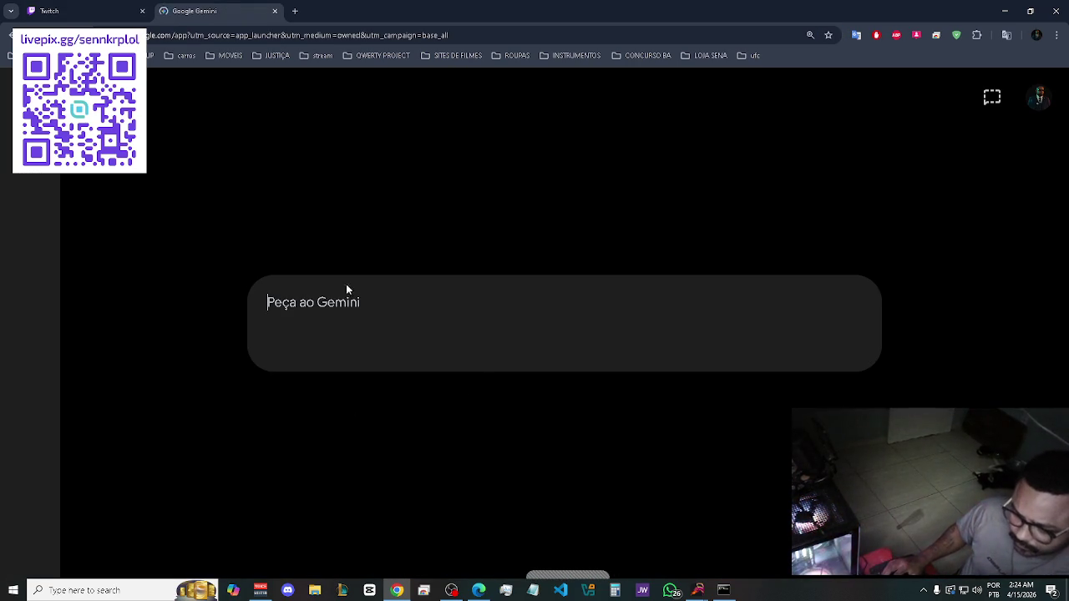
{"action": "key", "text": "ctrl+v"}
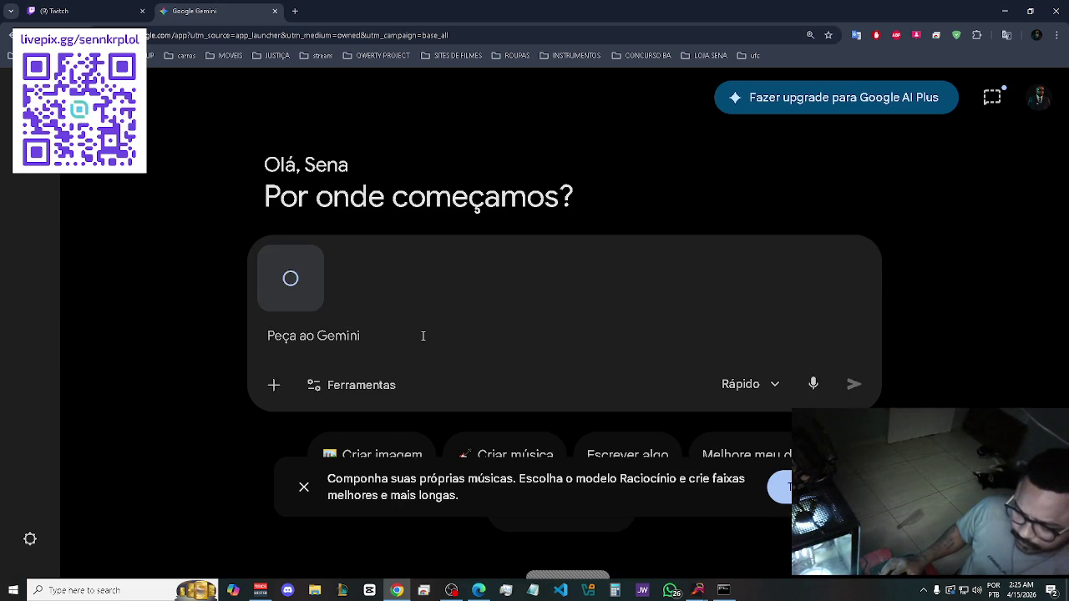
{"action": "type", "text": "o qu"}
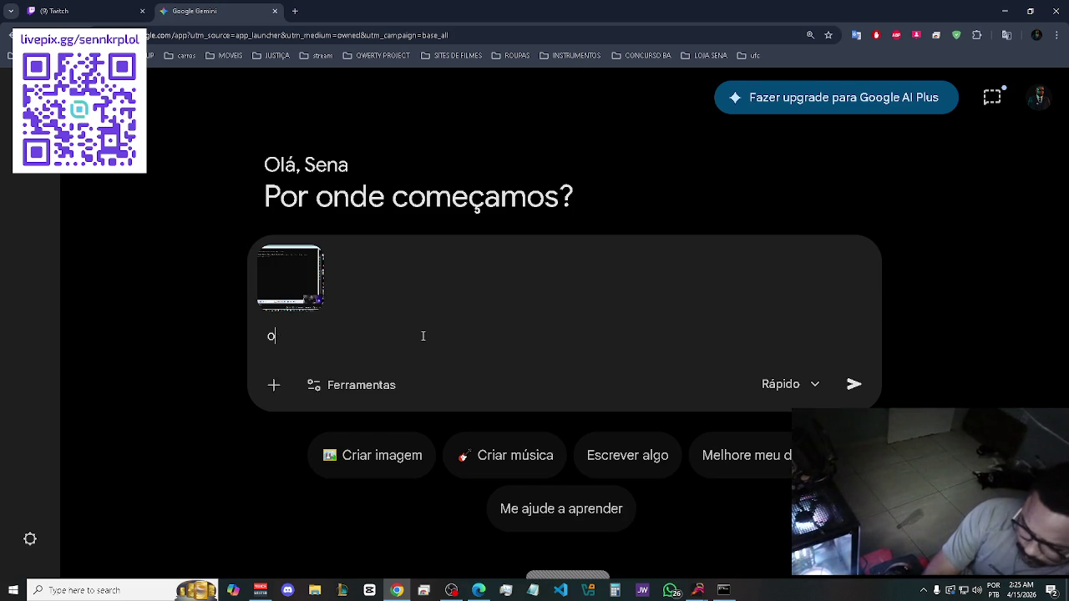
{"action": "type", "text": "e acno"}
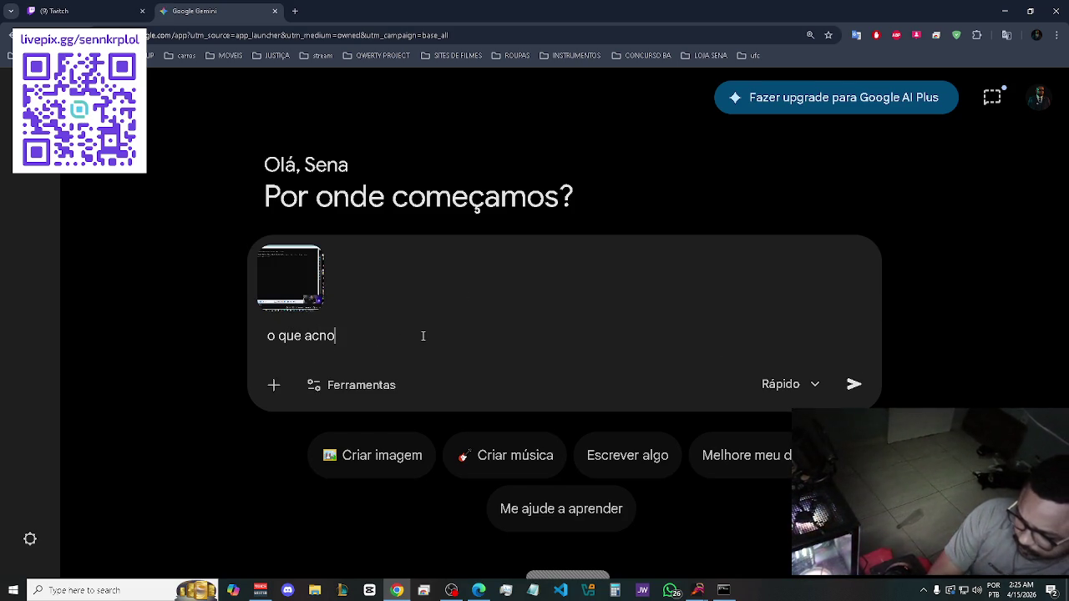
{"action": "type", "text": "onteceu e "}
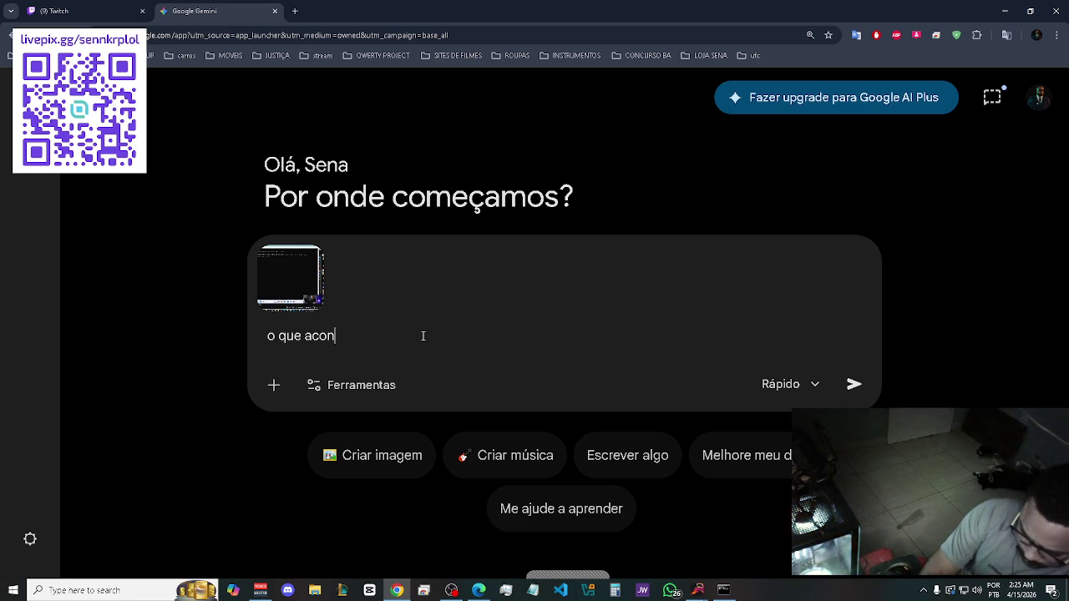
{"action": "type", "text": "com "}
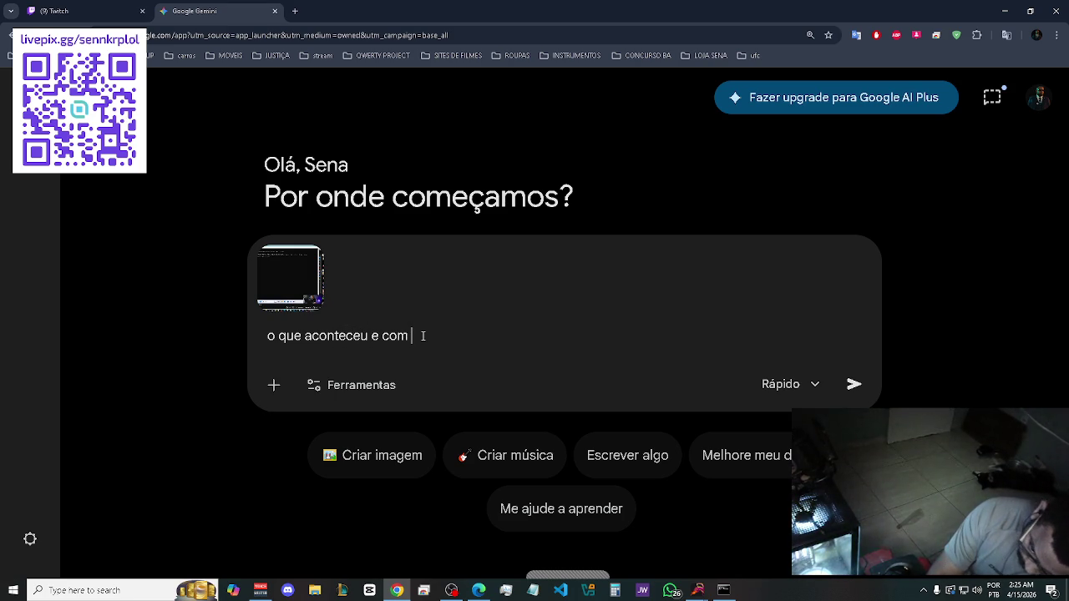
{"action": "type", "text": "op"}
{"action": "type", "text": "resol"}
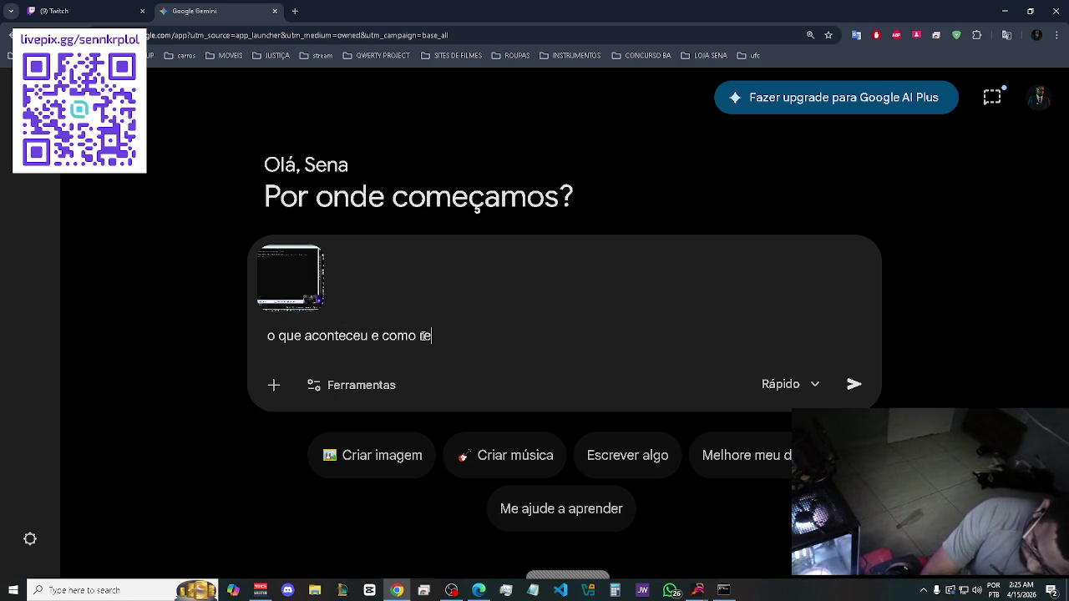
{"action": "type", "text": "ver"}
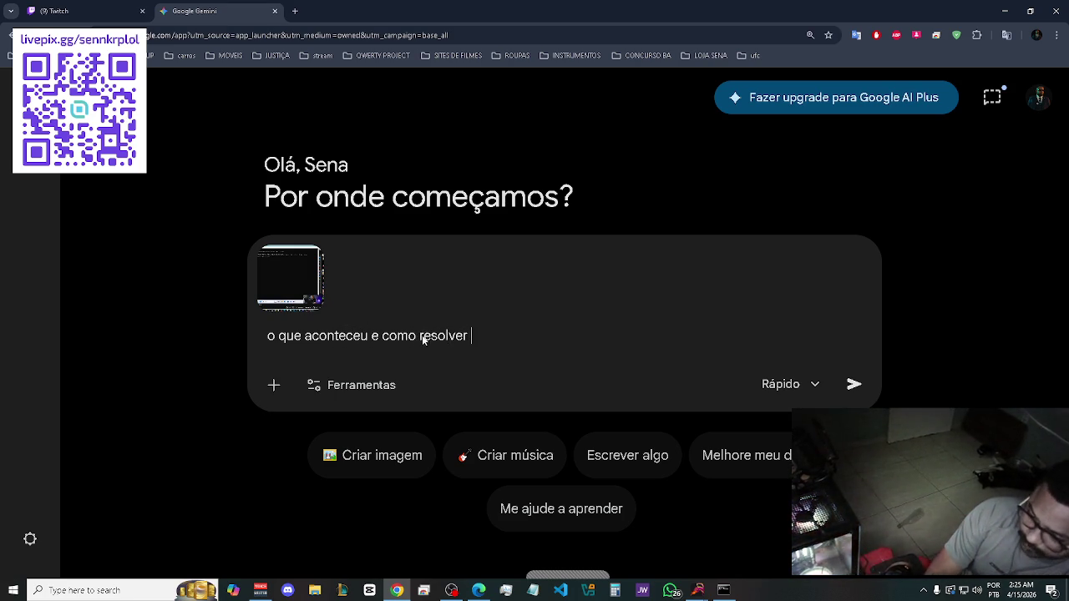
{"action": "key", "text": "Return"}
{"action": "left_click", "coordinate": [65, 7]}
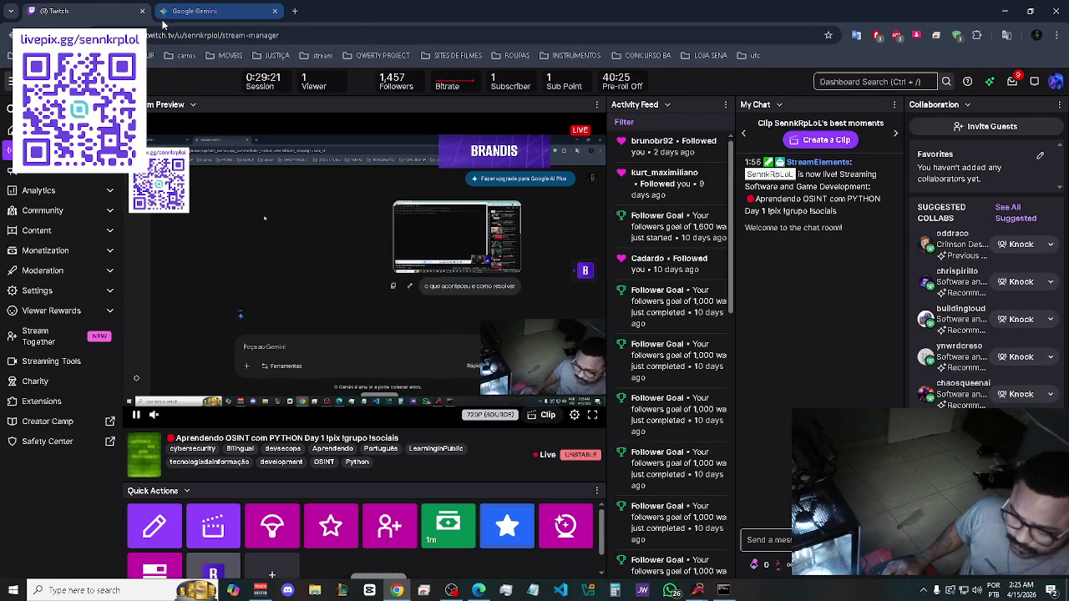
Copy Gemini's suggested 'python sherlock.py' plus username command from its Bash block
{"action": "left_click", "coordinate": [236, 14]}
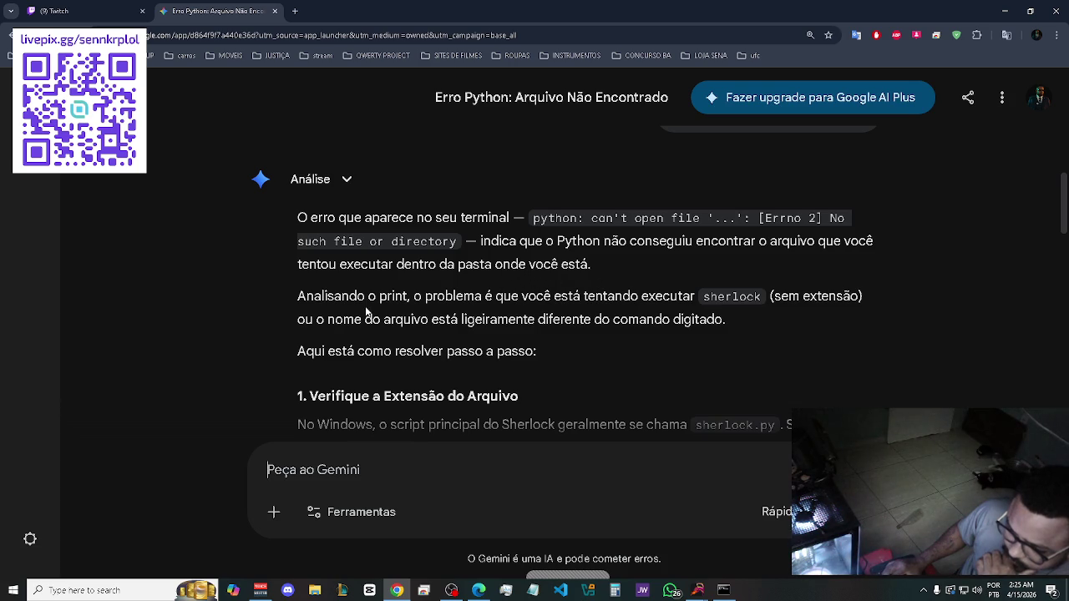
{"action": "scroll", "coordinate": [365, 311], "scroll_direction": "down", "scroll_amount": 2}
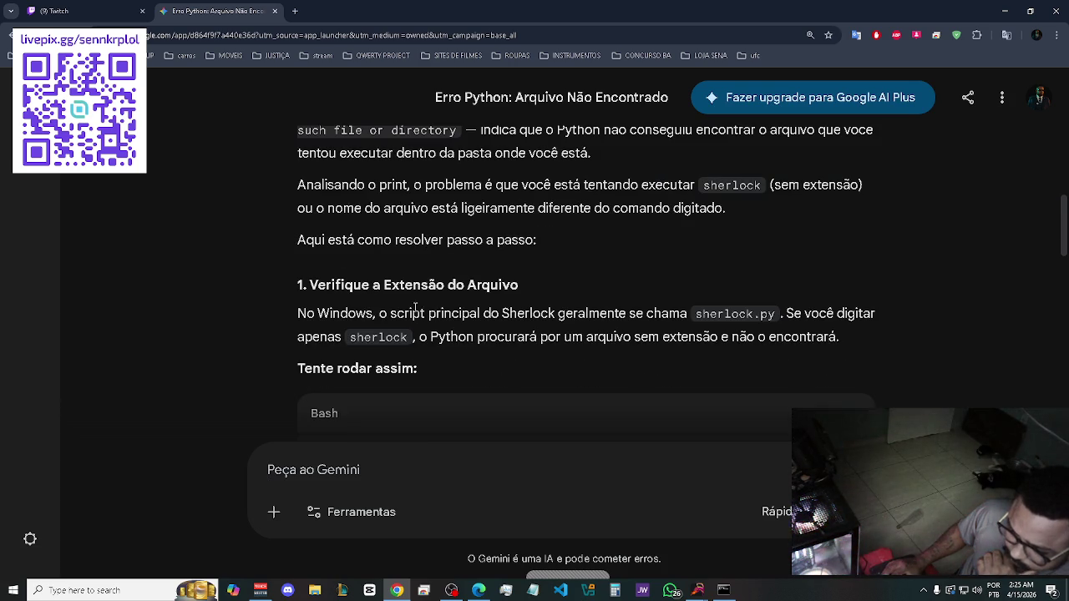
{"action": "scroll", "coordinate": [434, 305], "scroll_direction": "down", "scroll_amount": 2}
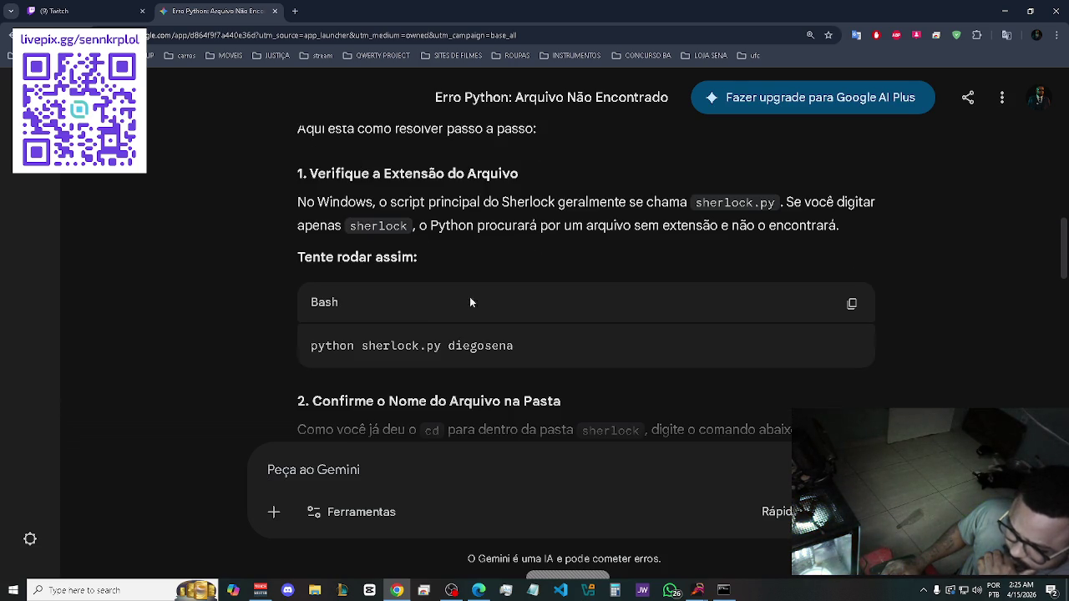
{"action": "left_click", "coordinate": [851, 305]}
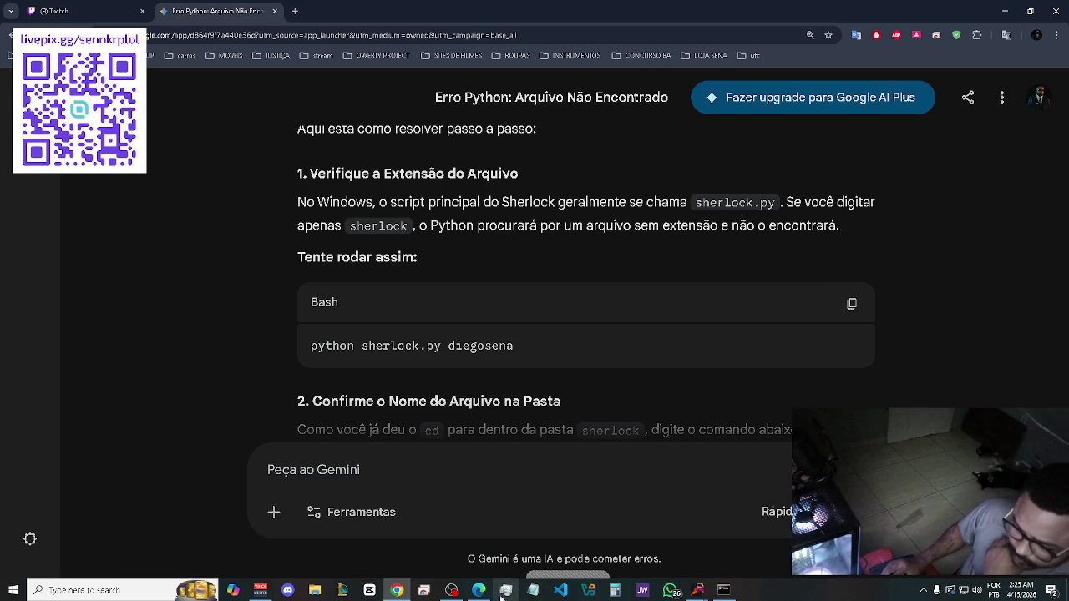
{"action": "left_click", "coordinate": [561, 590]}
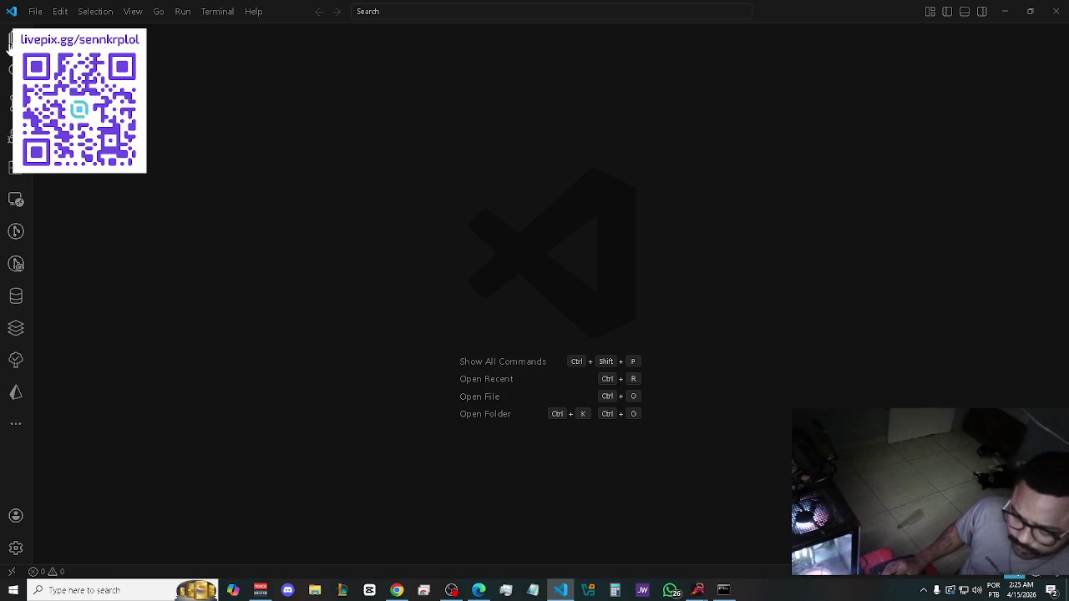
Open the sherlock folder with 'code .', close the empty window and maximize the Sherlock window
{"action": "left_click", "coordinate": [8, 46]}
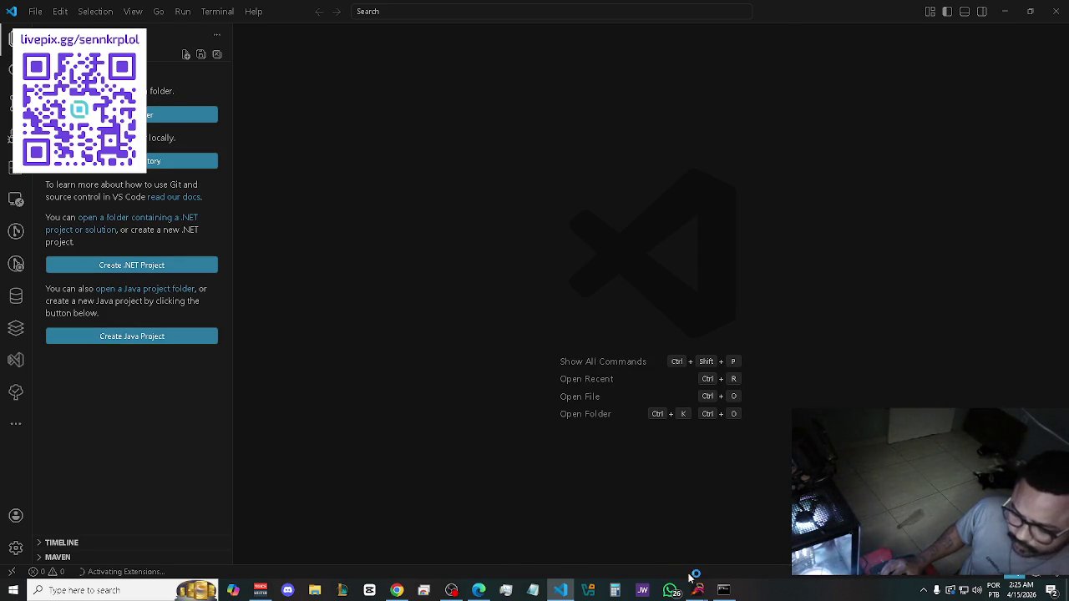
{"action": "left_click", "coordinate": [723, 589]}
{"action": "type", "text": "code ."}
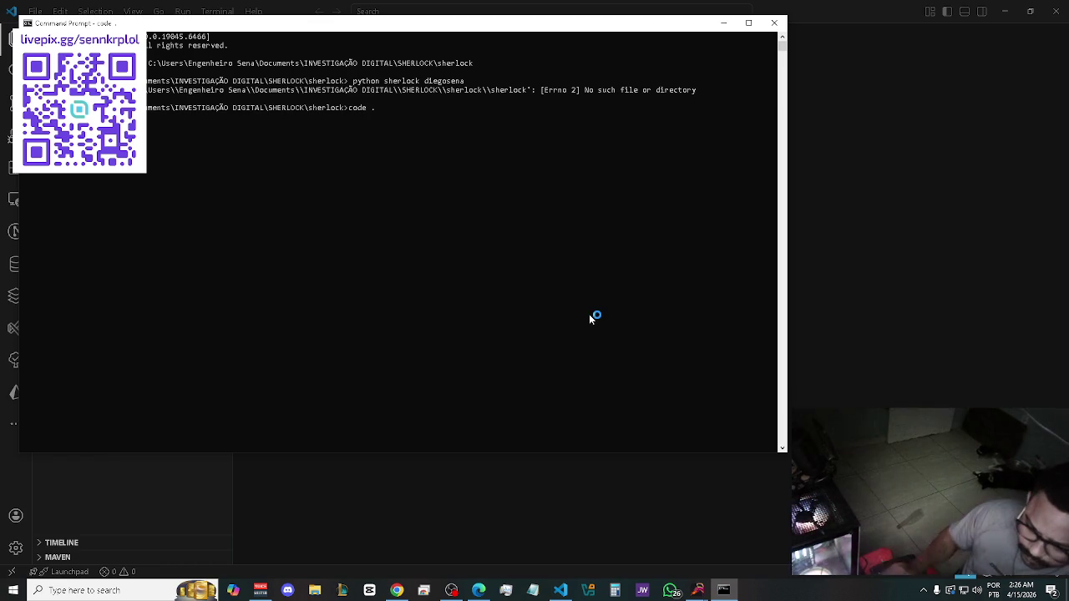
{"action": "key", "text": "Return"}
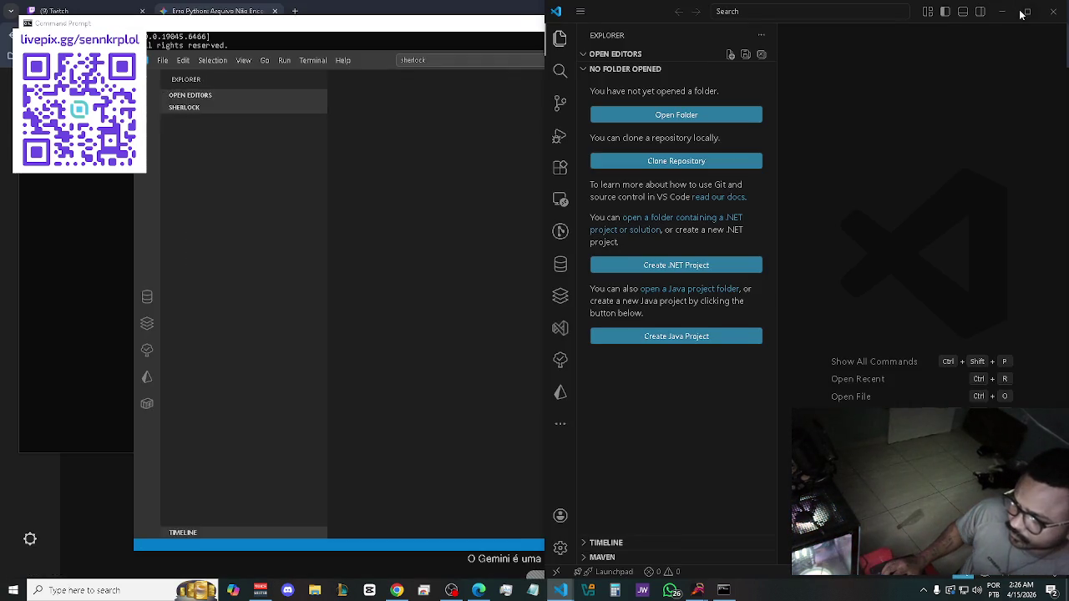
{"action": "left_click", "coordinate": [1026, 12]}
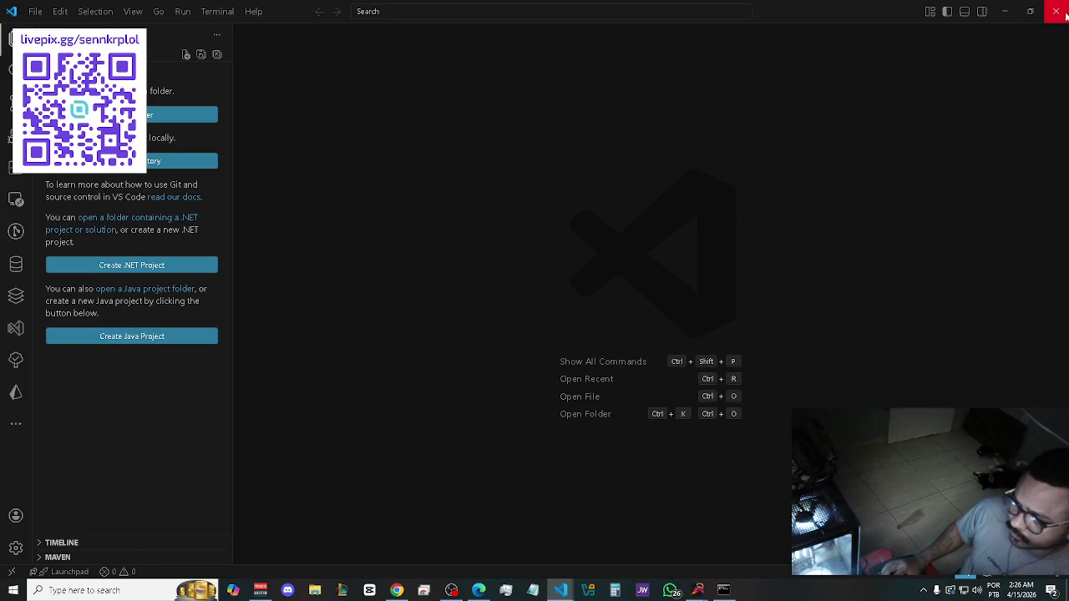
{"action": "left_click", "coordinate": [1054, 12]}
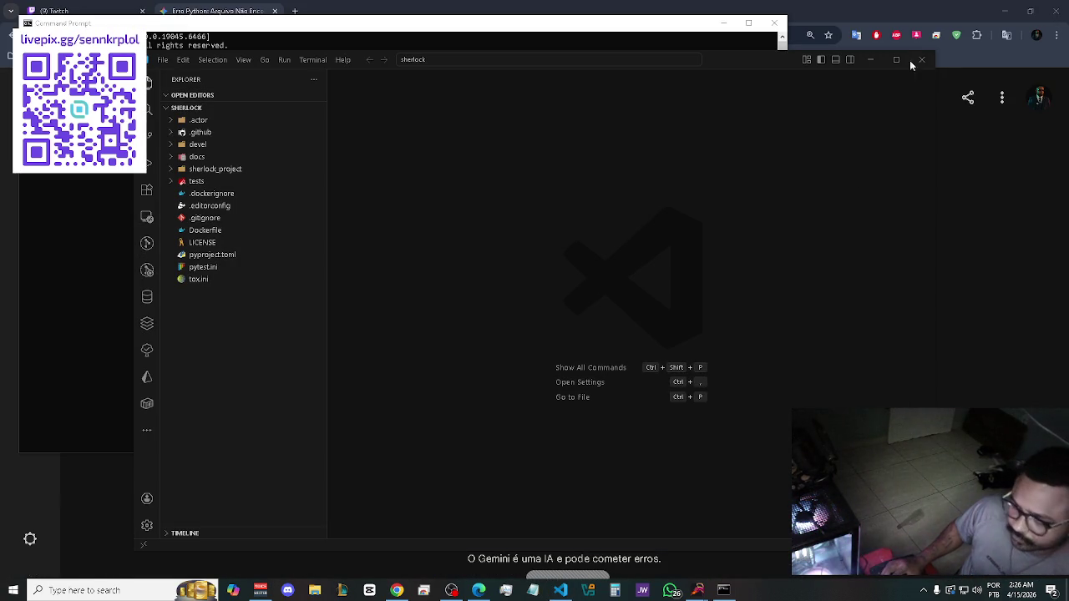
{"action": "left_click", "coordinate": [892, 60]}
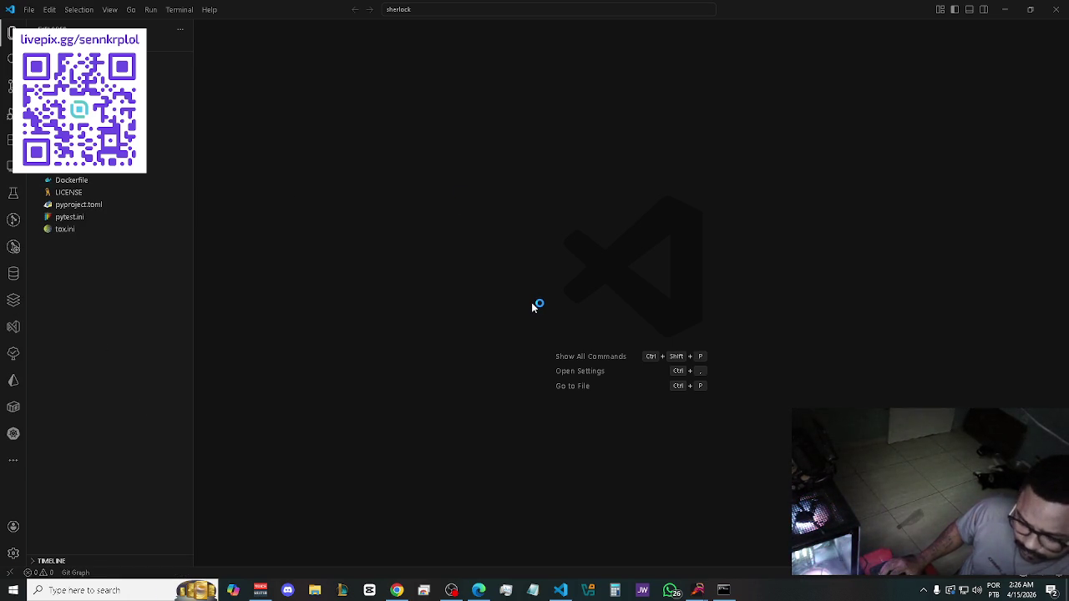
Open a Git Bash terminal and run 'git init' in the Sherlock folder
{"action": "key", "text": "ctrl+grave"}
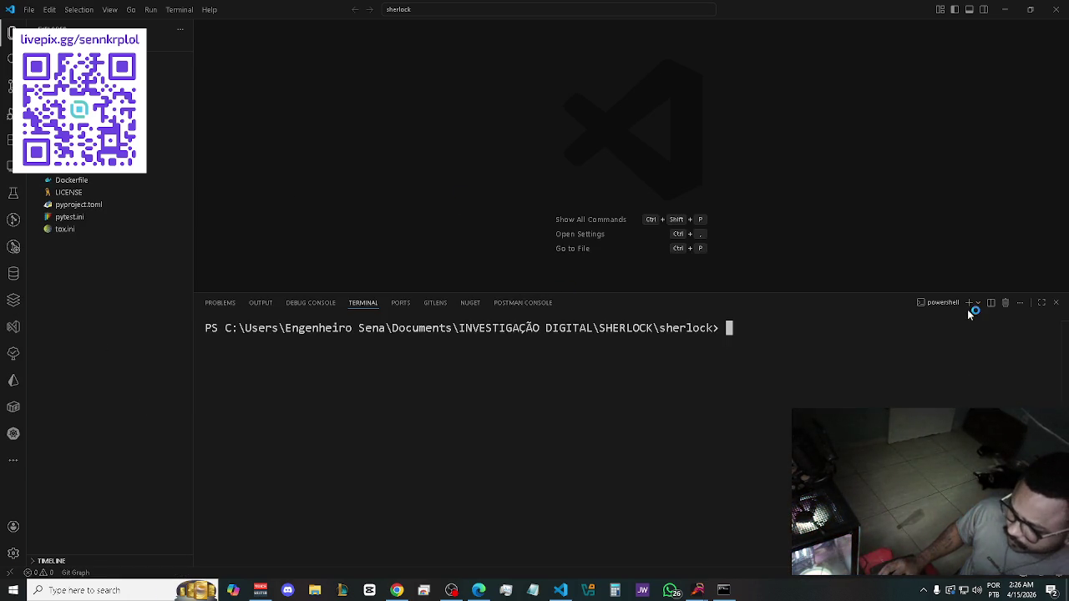
{"action": "left_click", "coordinate": [976, 303]}
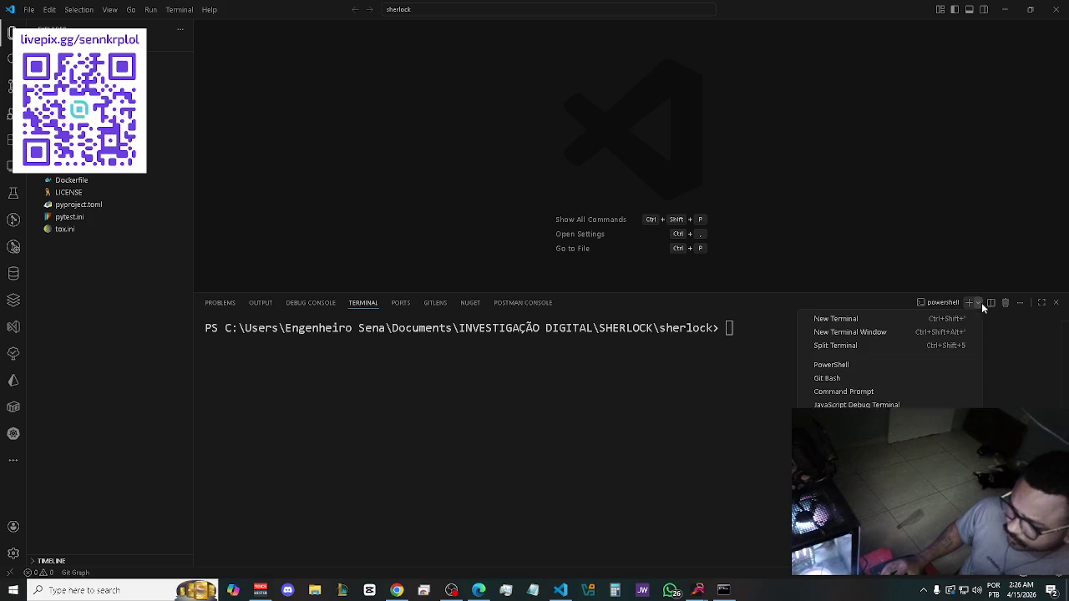
{"action": "left_click", "coordinate": [856, 378]}
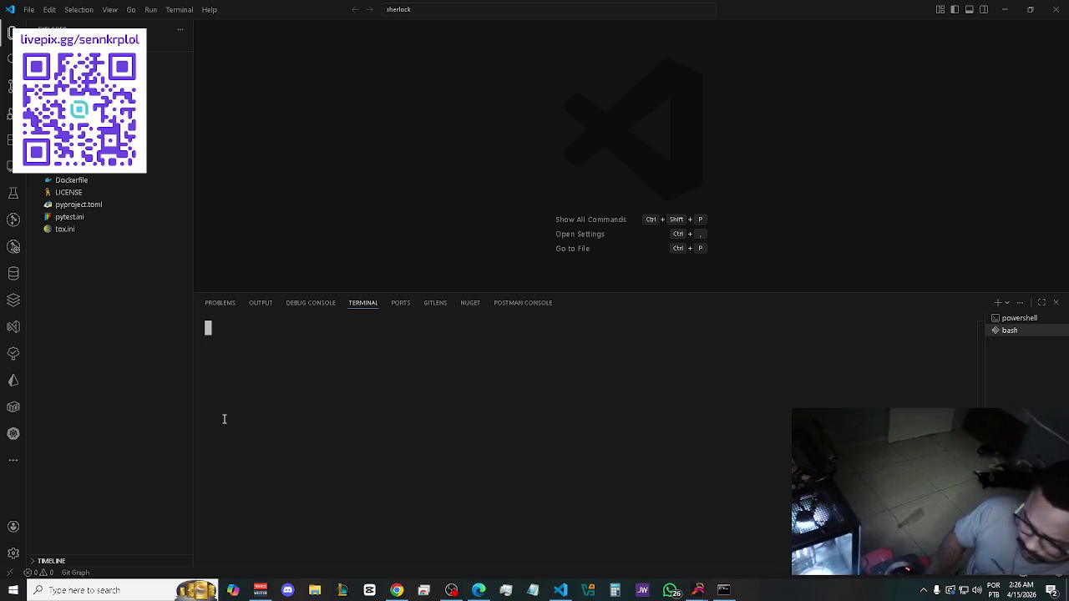
{"action": "type", "text": "git init"}
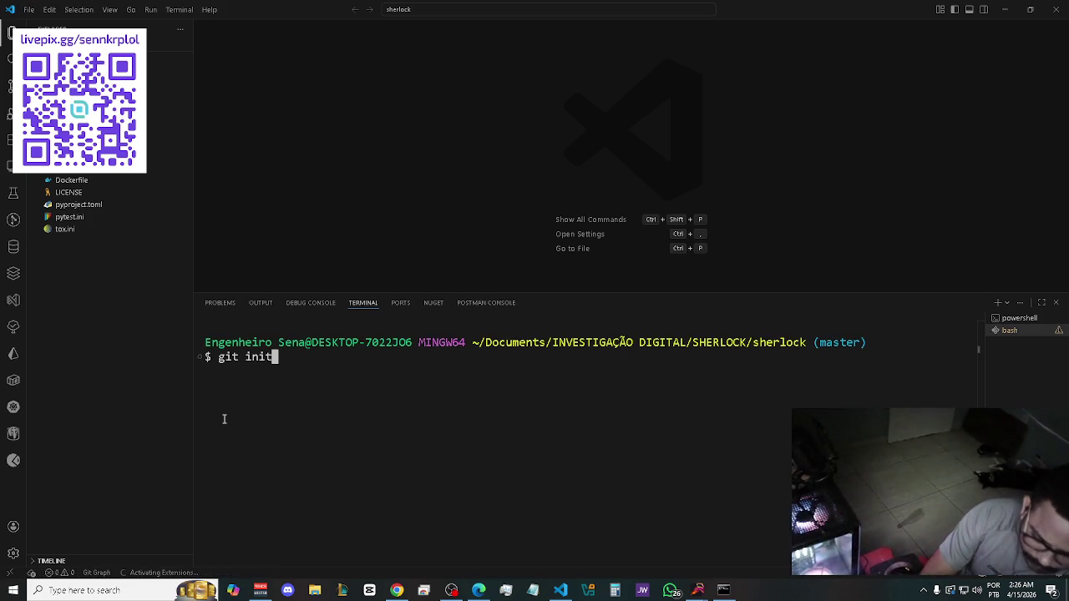
{"action": "key", "text": "Return"}
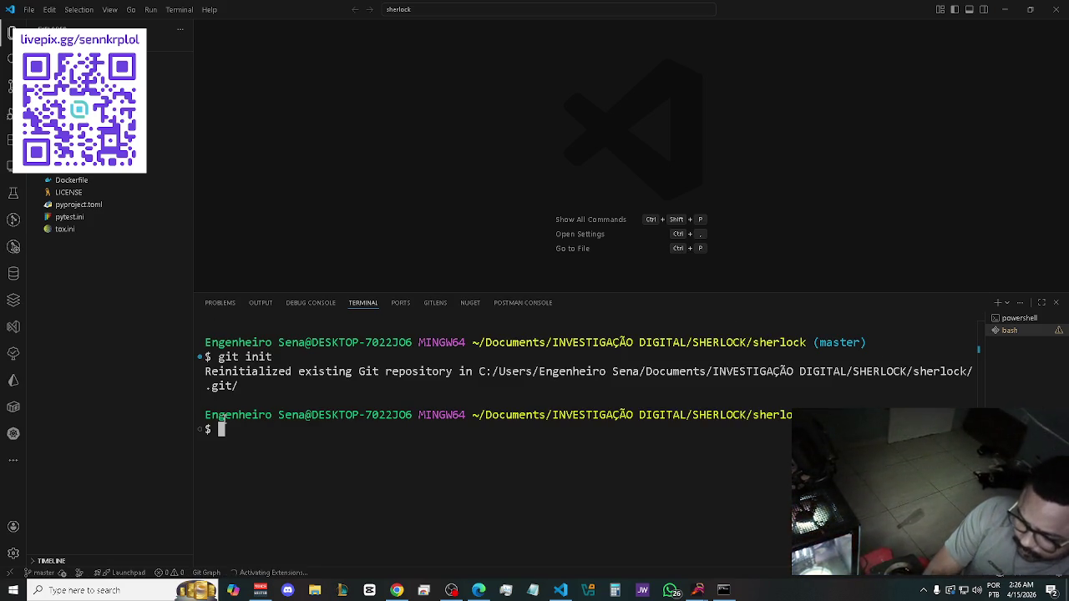
Run 'python sherlock.py' on the username, which fails with a can't-open-file error
{"action": "type", "text": "python sherlock.py diegosena"}
{"action": "key", "text": "Return"}
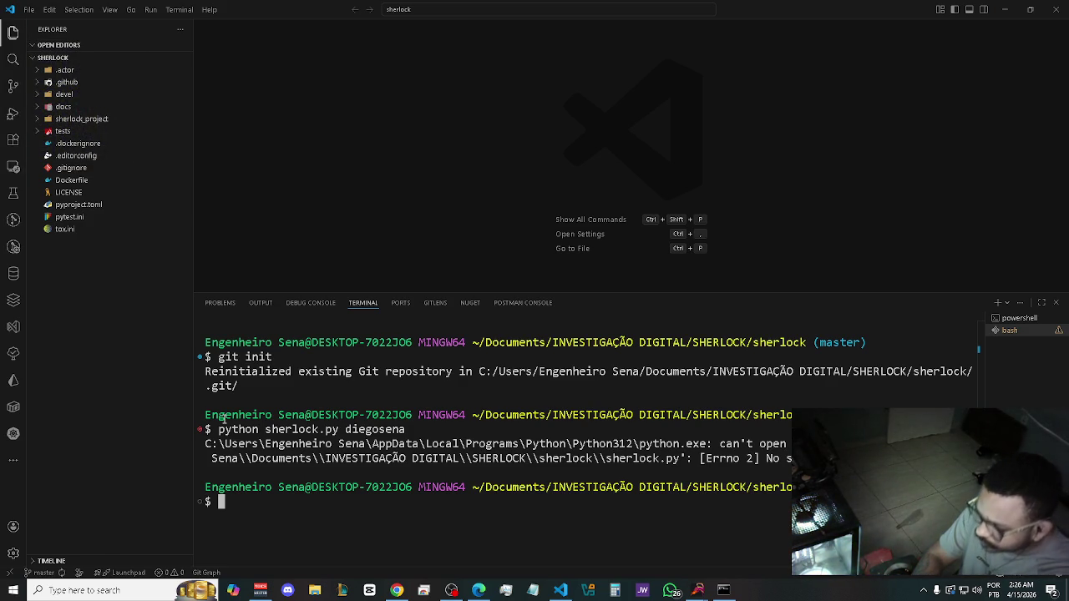
{"action": "key", "text": "alt+Tab"}
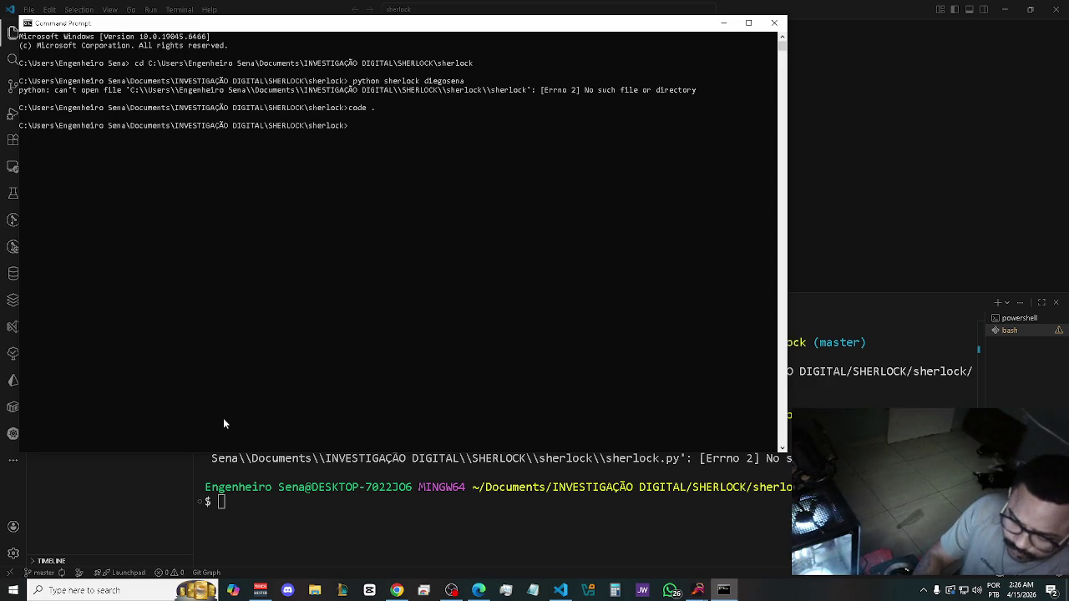
Scroll Gemini's answer down to its closing tip to run pip install -r requirements.txt
{"action": "key", "text": "alt+Tab"}
{"action": "key", "text": "alt+Tab"}
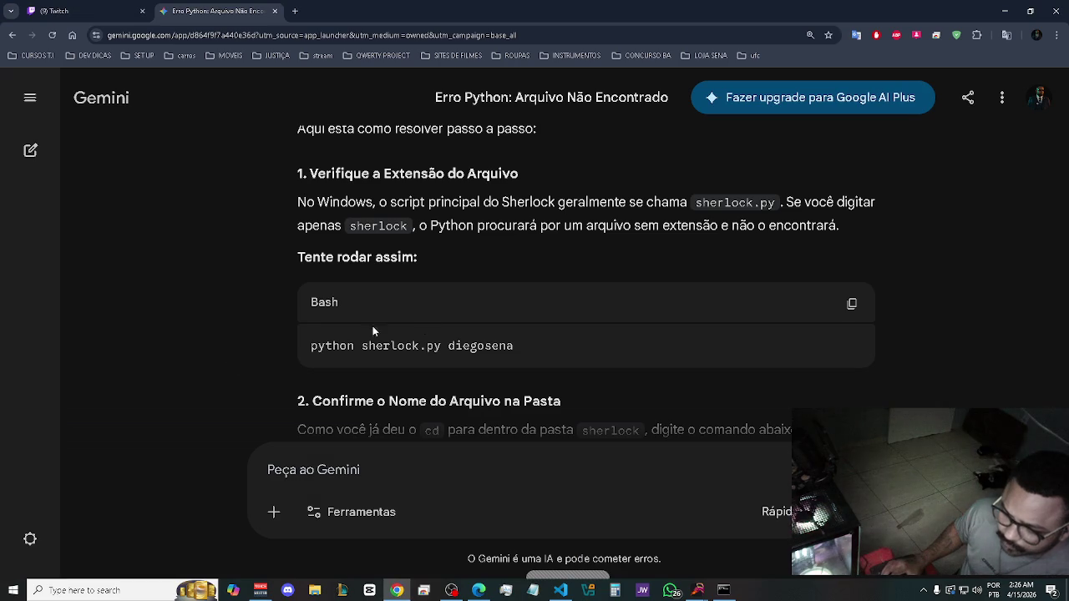
{"action": "scroll", "coordinate": [442, 290], "scroll_direction": "down", "scroll_amount": 2}
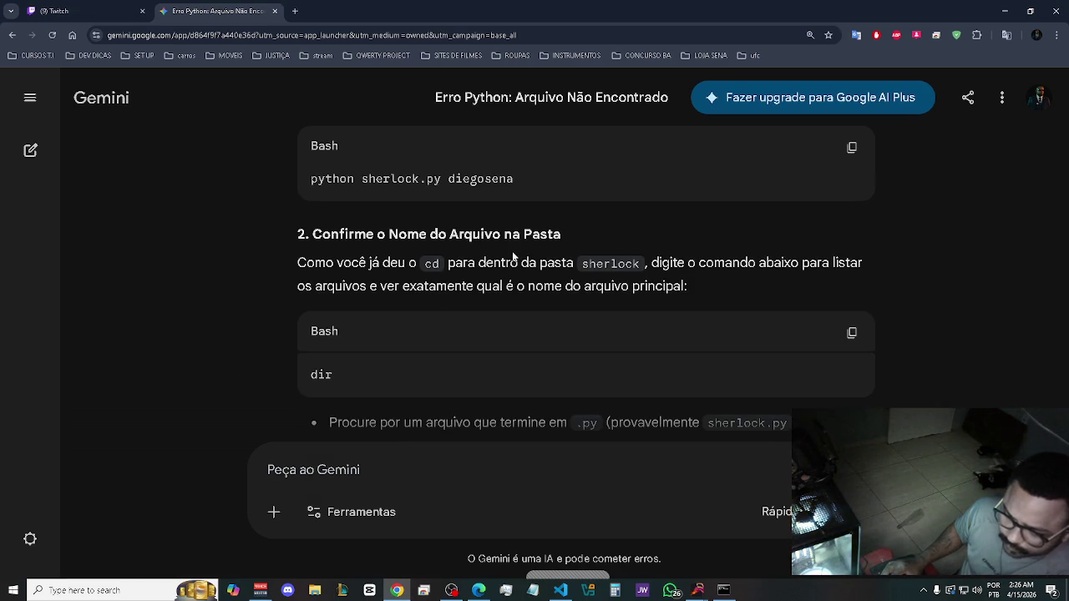
{"action": "scroll", "coordinate": [482, 263], "scroll_direction": "down", "scroll_amount": 2}
{"action": "scroll", "coordinate": [482, 263], "scroll_direction": "down", "scroll_amount": 2}
{"action": "scroll", "coordinate": [481, 267], "scroll_direction": "down", "scroll_amount": 4}
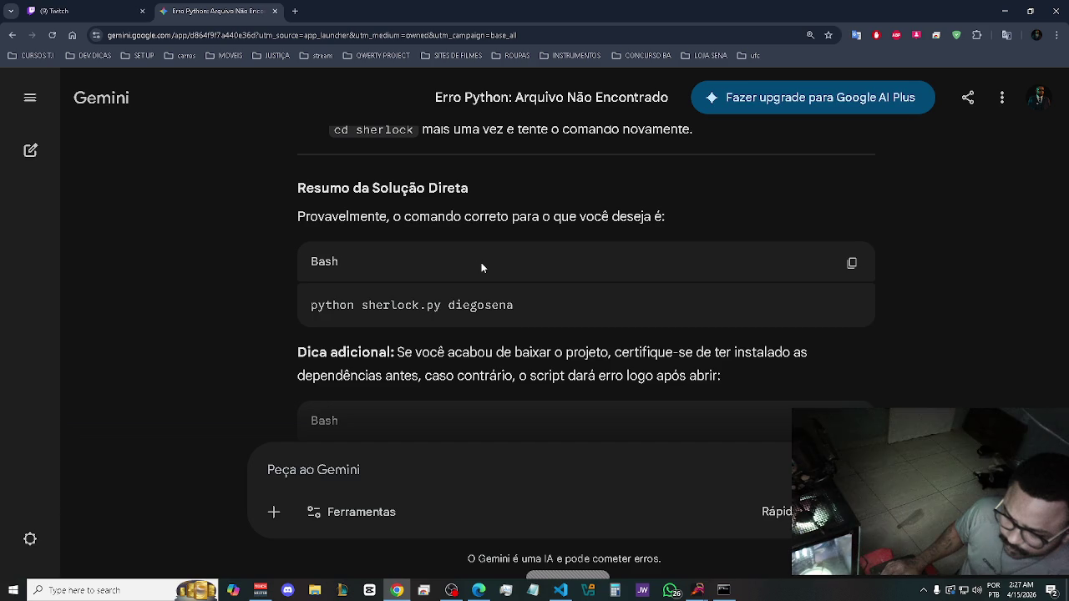
{"action": "scroll", "coordinate": [481, 267], "scroll_direction": "down", "scroll_amount": 3}
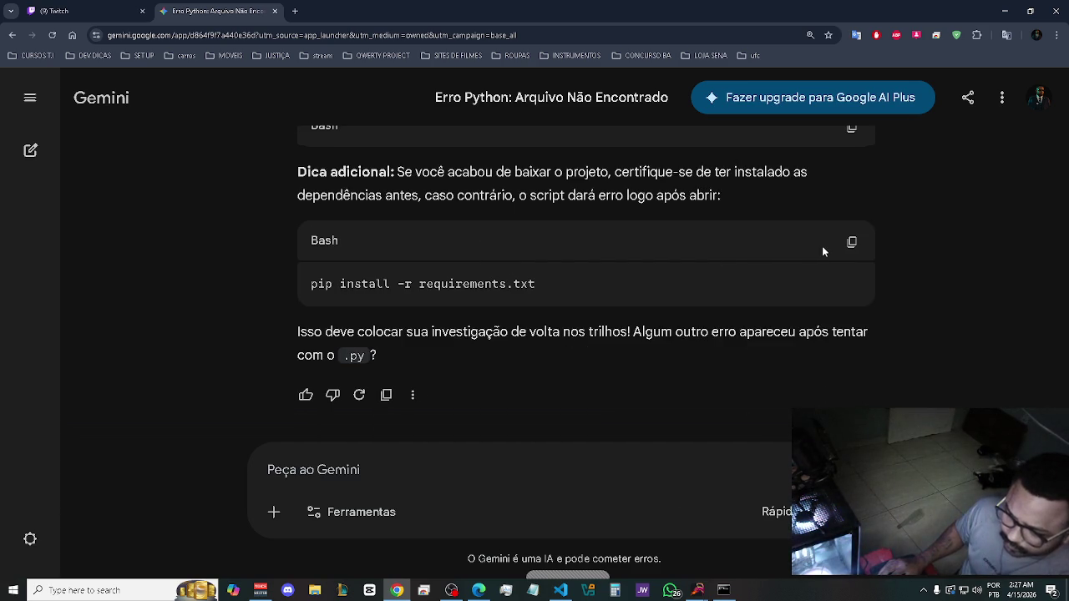
Run Gemini's 'pip install -r requirements.txt' in Command Prompt, which reports requirements.txt missing
{"action": "left_click", "coordinate": [851, 241]}
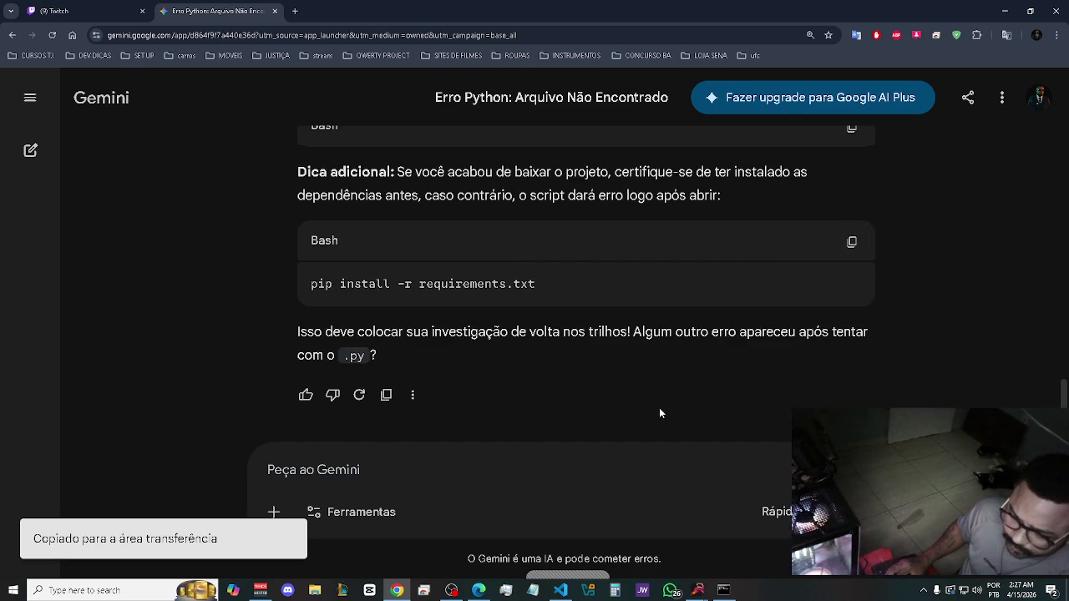
{"action": "key", "text": "alt+Tab"}
{"action": "key", "text": "ctrl+v"}
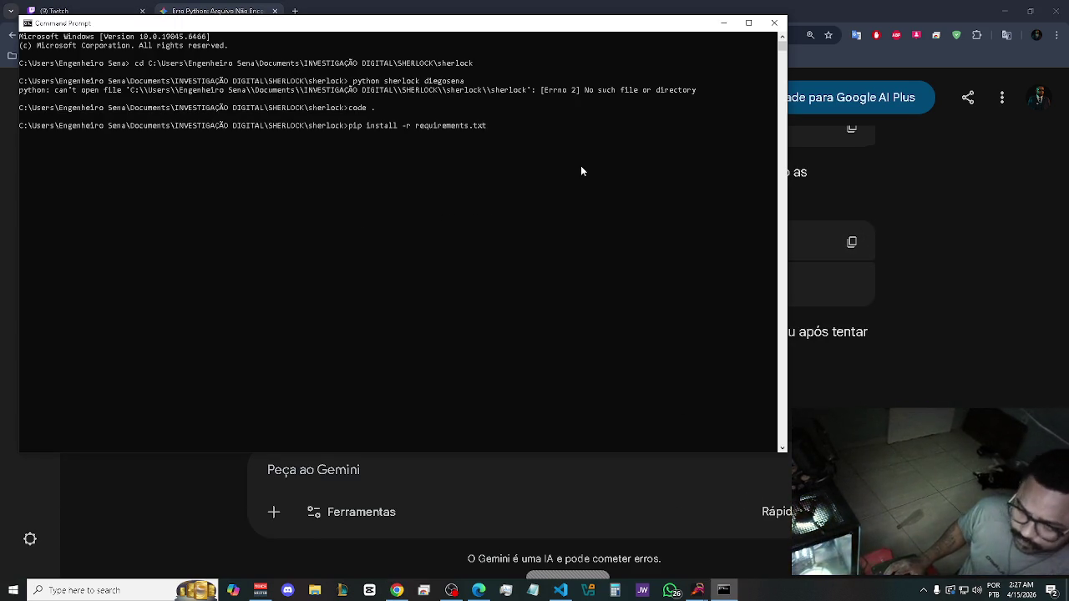
{"action": "key", "text": "Return"}
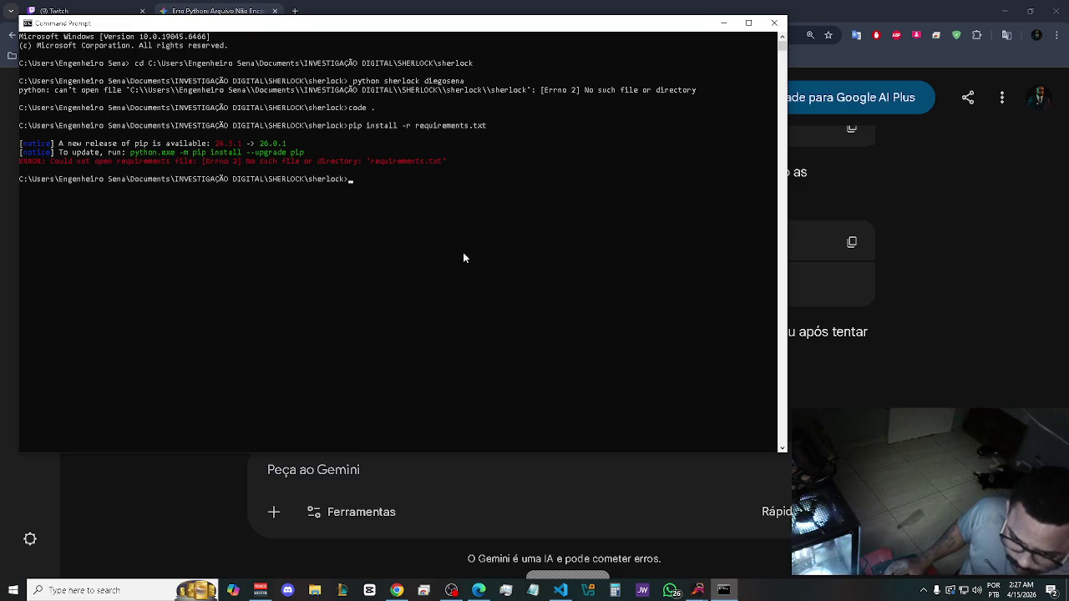
{"action": "key", "text": "alt+Tab"}
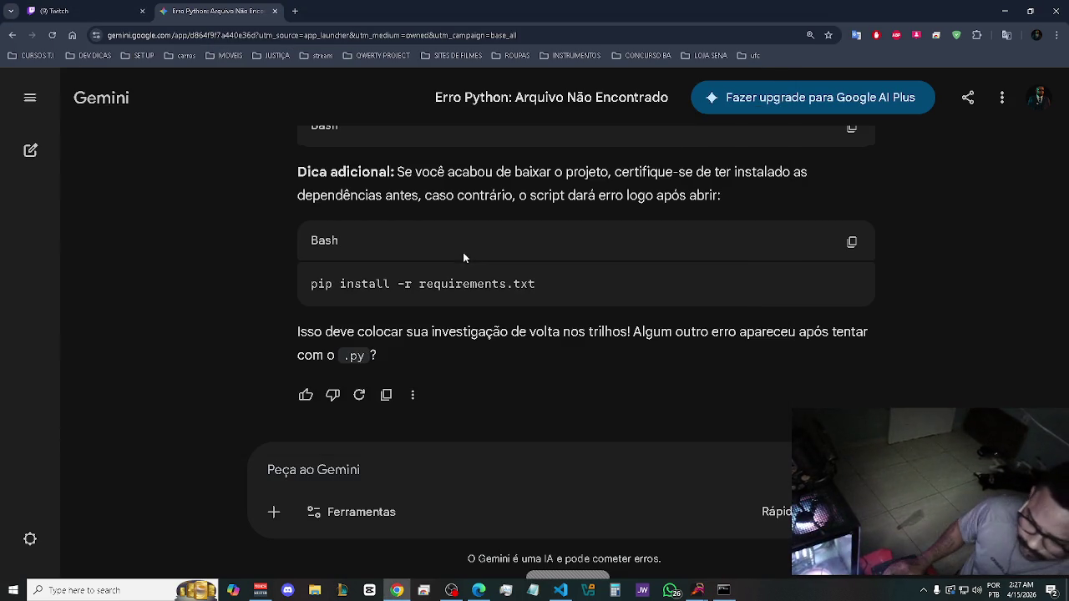
Send Gemini a screenshot of the requirements.txt error and bring the YouTube tutorial window forward
{"action": "key", "text": "ctrl+v"}
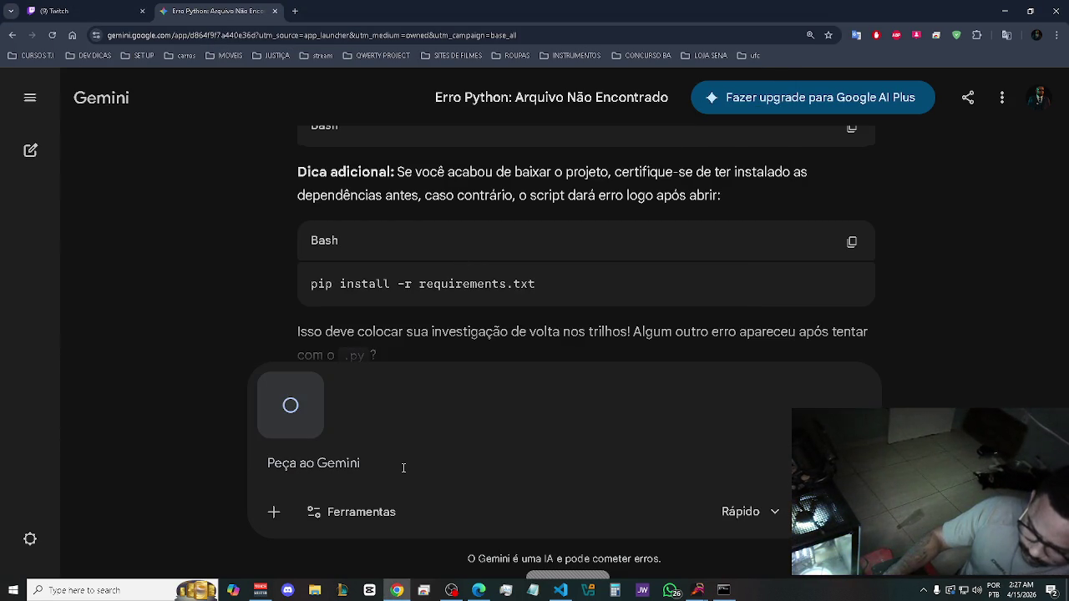
{"action": "key", "text": "Return"}
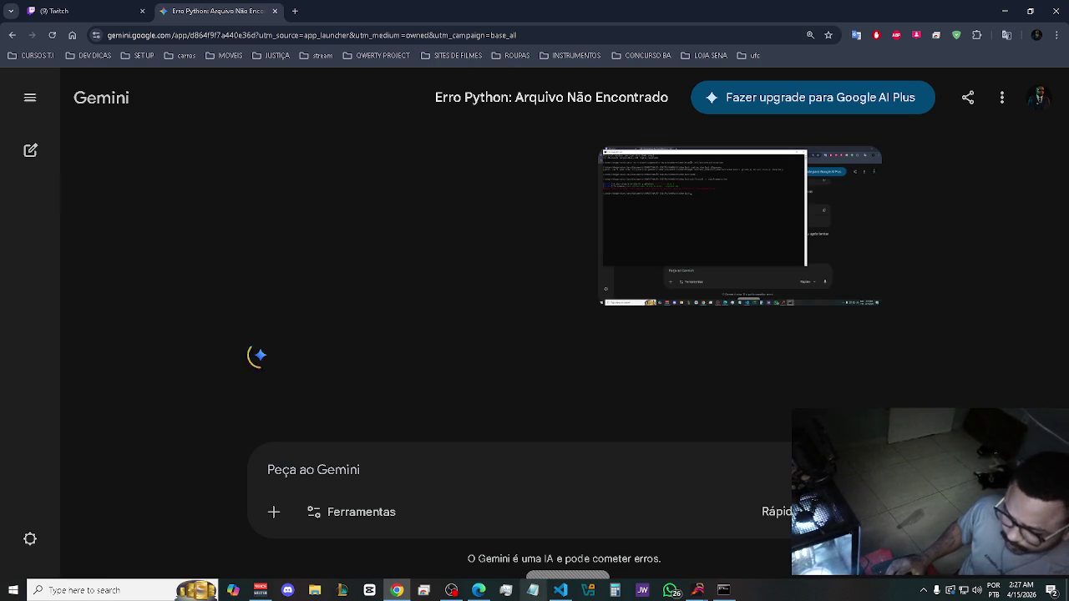
{"action": "left_click", "coordinate": [478, 590]}
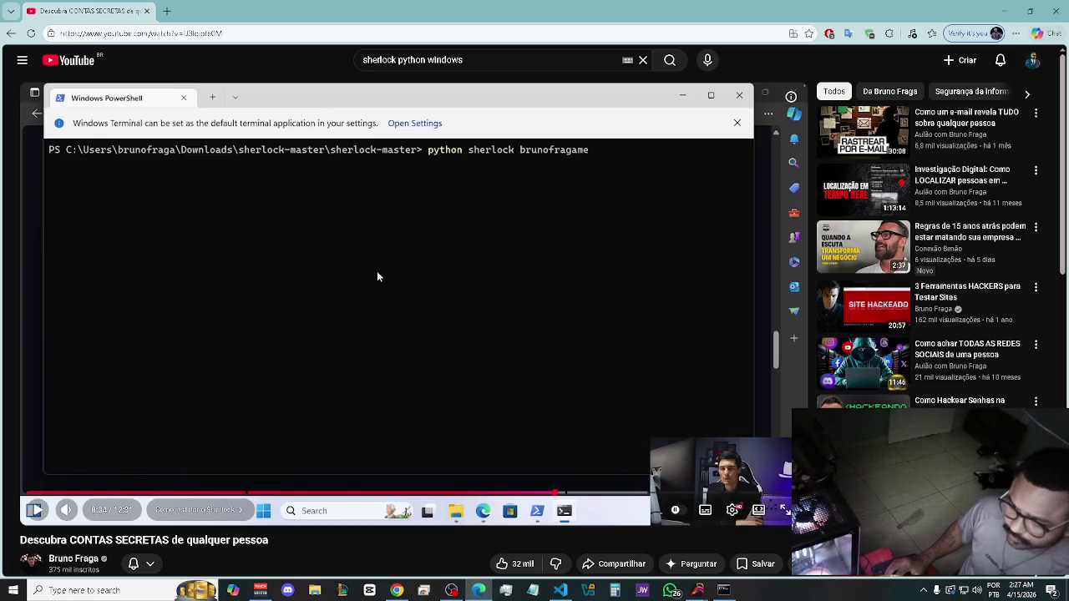
In a new tab, enter the Windows PIN, open YouTube and switch to the other account
{"action": "left_click", "coordinate": [168, 11]}
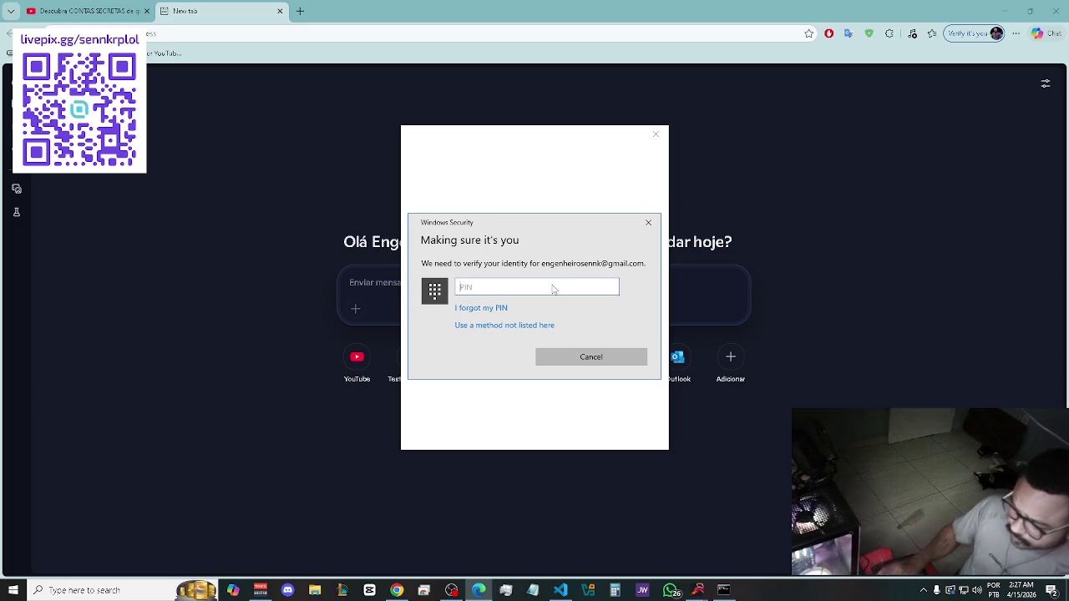
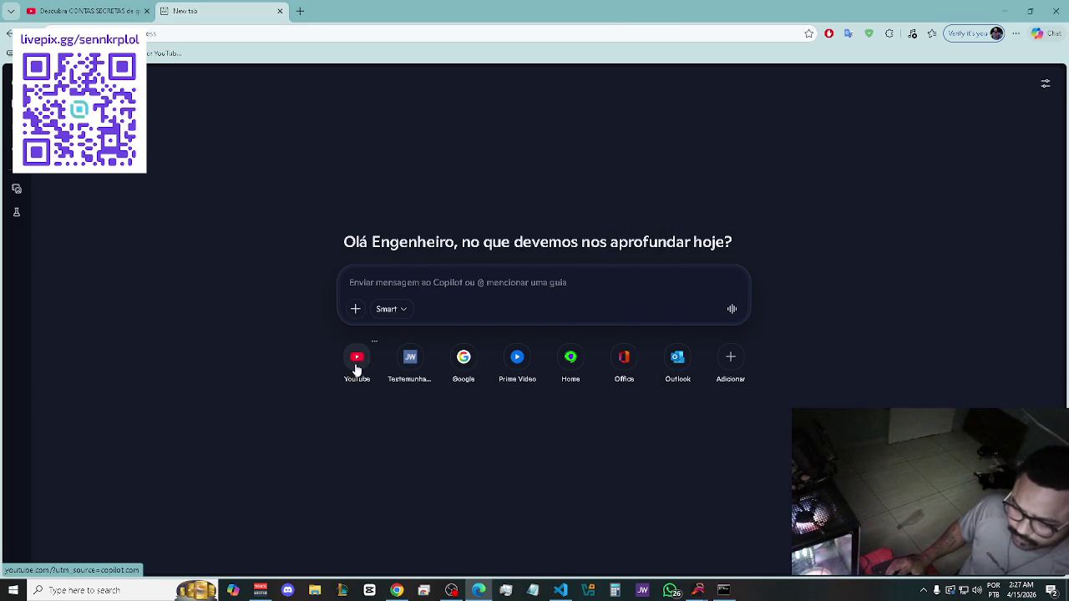
{"action": "left_click", "coordinate": [359, 371]}
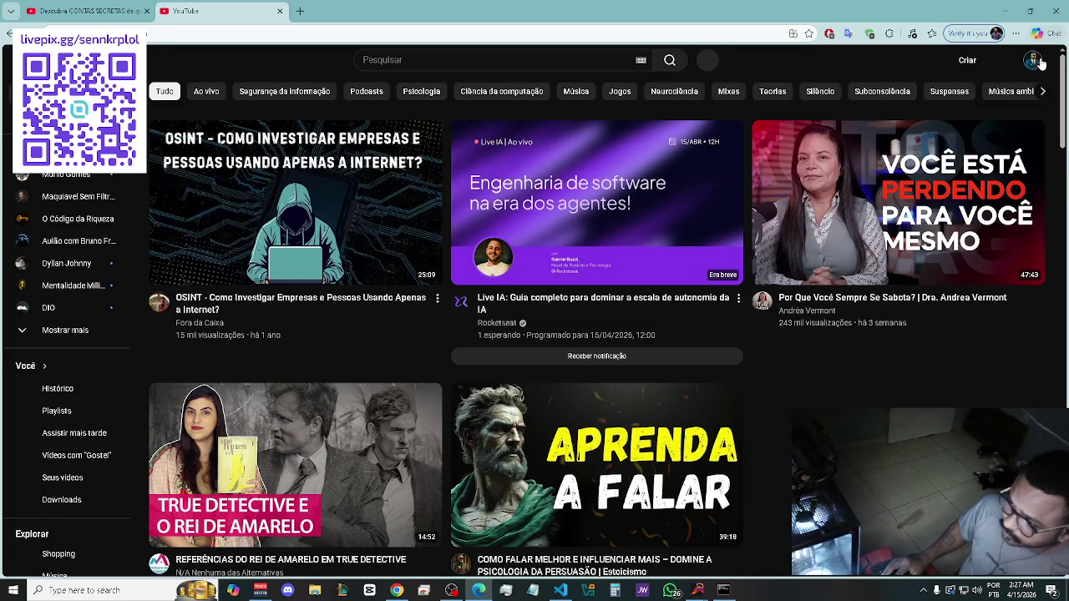
{"action": "left_click", "coordinate": [1034, 62]}
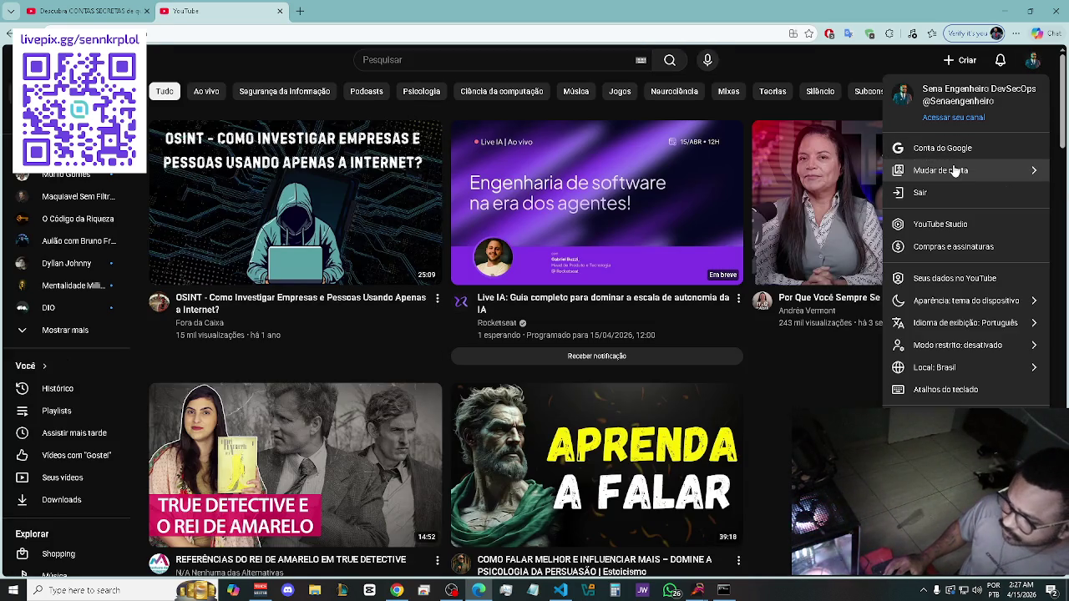
{"action": "left_click", "coordinate": [952, 172]}
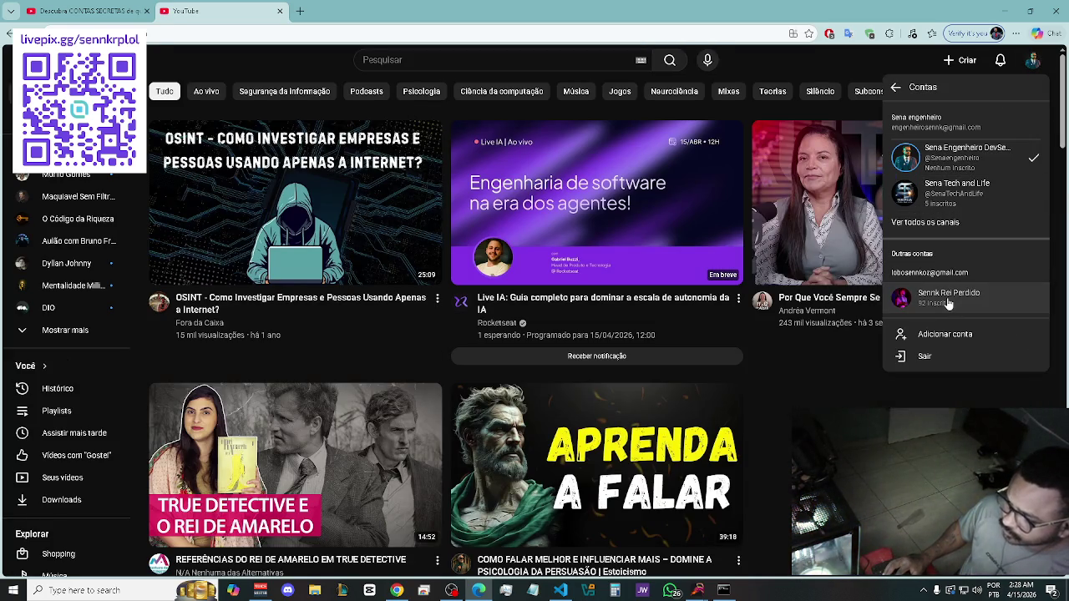
{"action": "key", "text": "F5"}
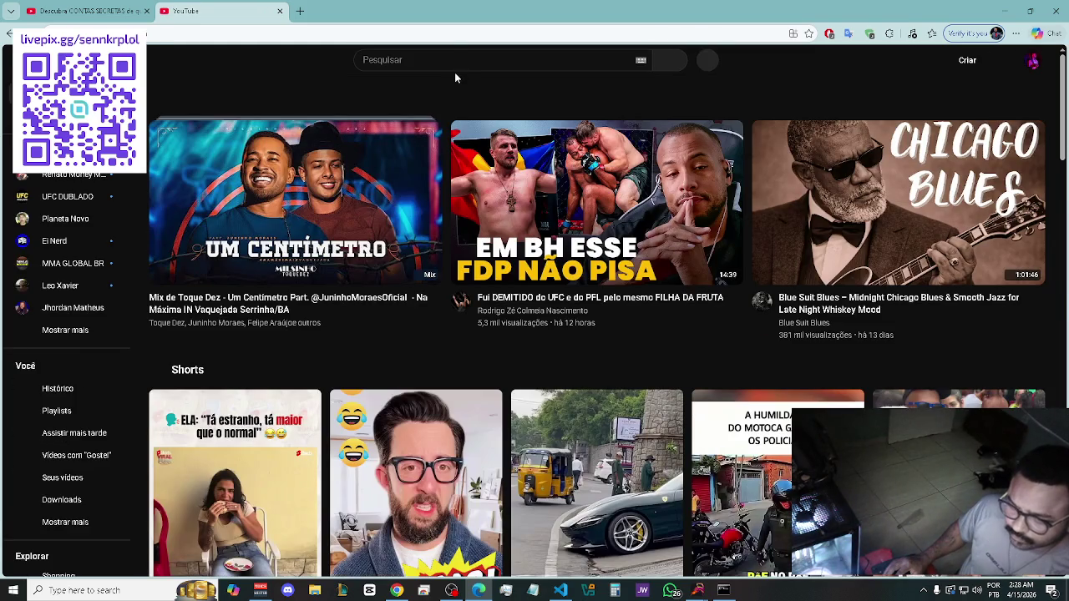
Search 'toque dez' and start the Mix de Toque Dez playlist
{"action": "left_click", "coordinate": [449, 60]}
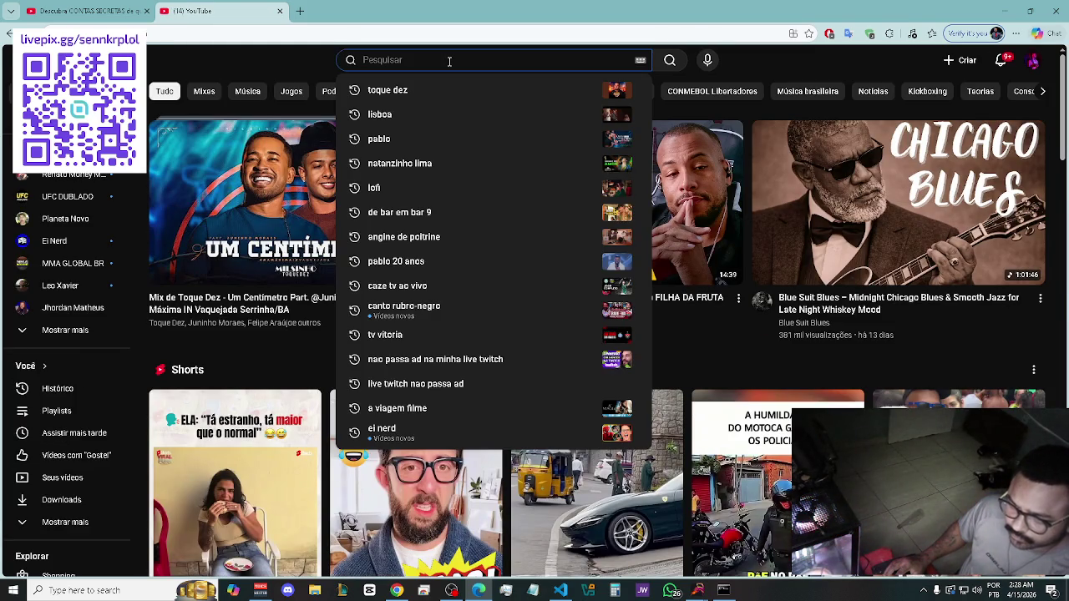
{"action": "left_click", "coordinate": [430, 88]}
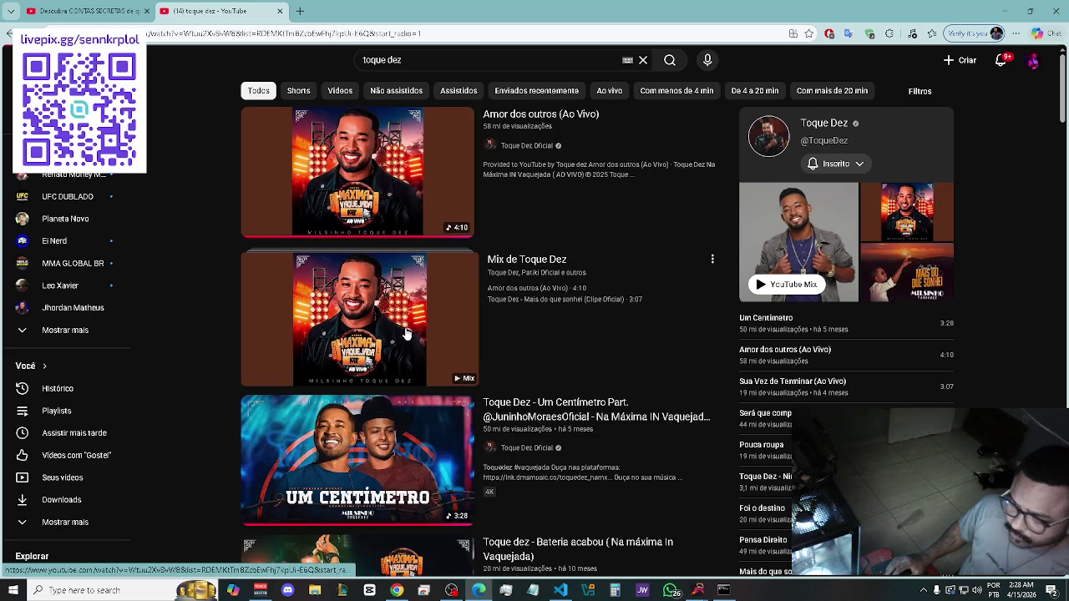
{"action": "left_click", "coordinate": [406, 330]}
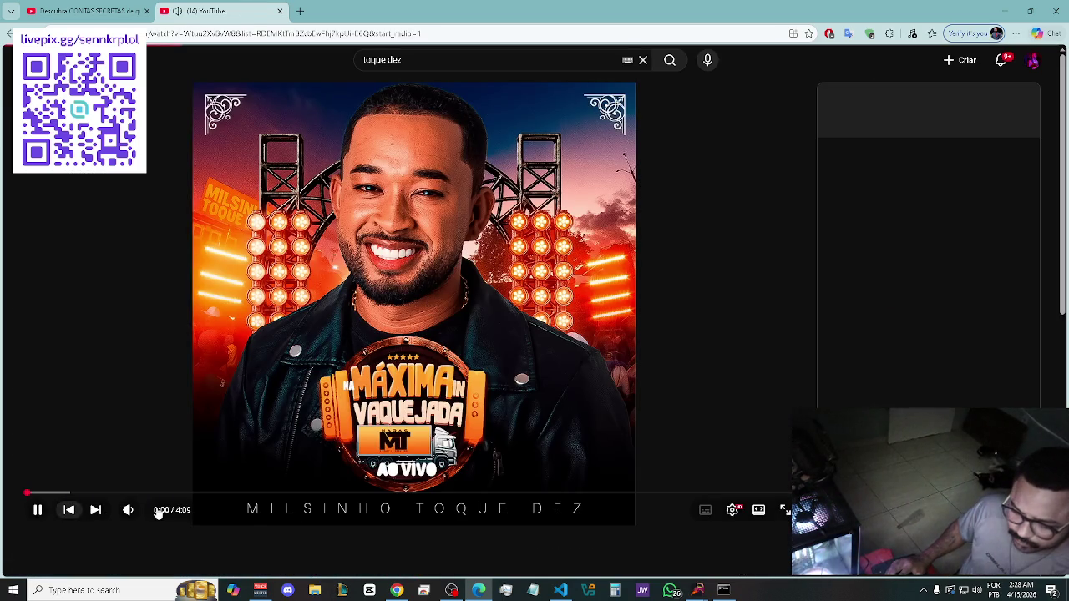
{"action": "mouse_move", "coordinate": [142, 513]}
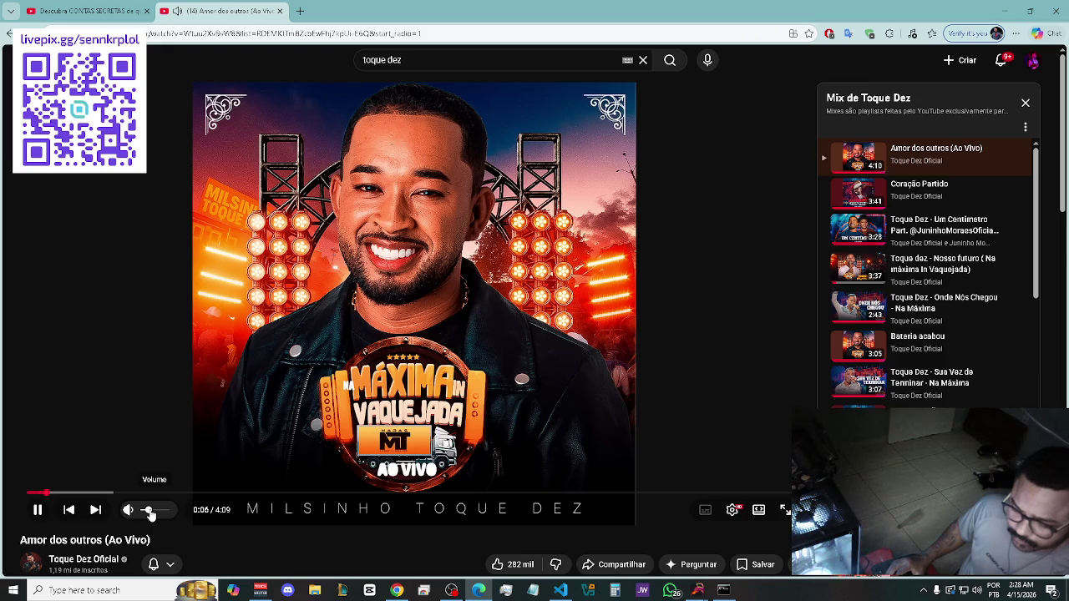
{"action": "key", "text": "ctrl+shift+Tab"}
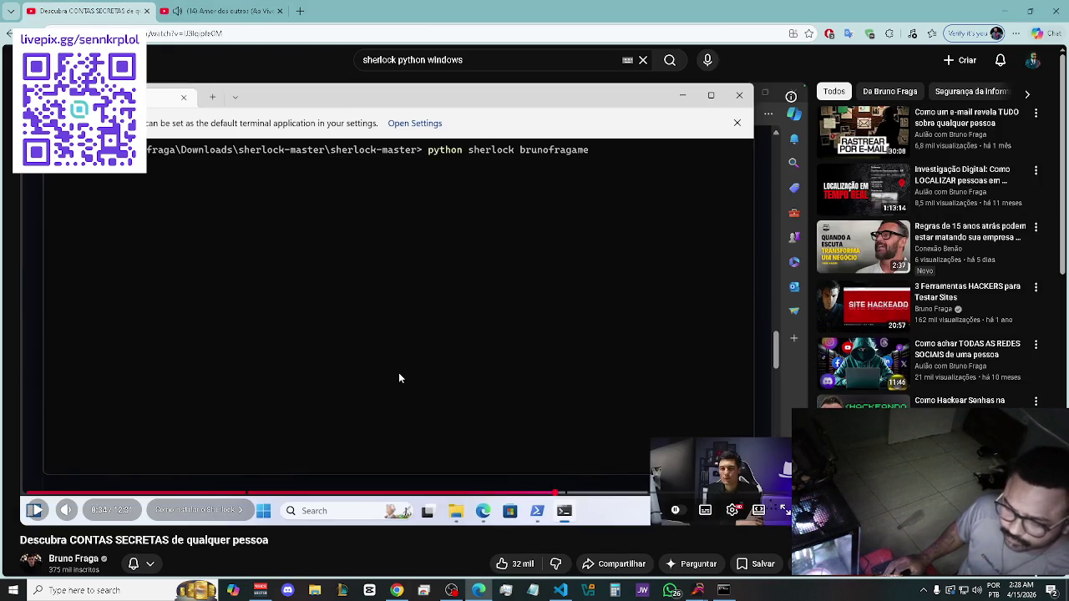
{"action": "key", "text": "alt+Tab"}
{"action": "key", "text": "alt+Tab"}
{"action": "key", "text": "alt+Tab"}
{"action": "key", "text": "alt+Tab"}
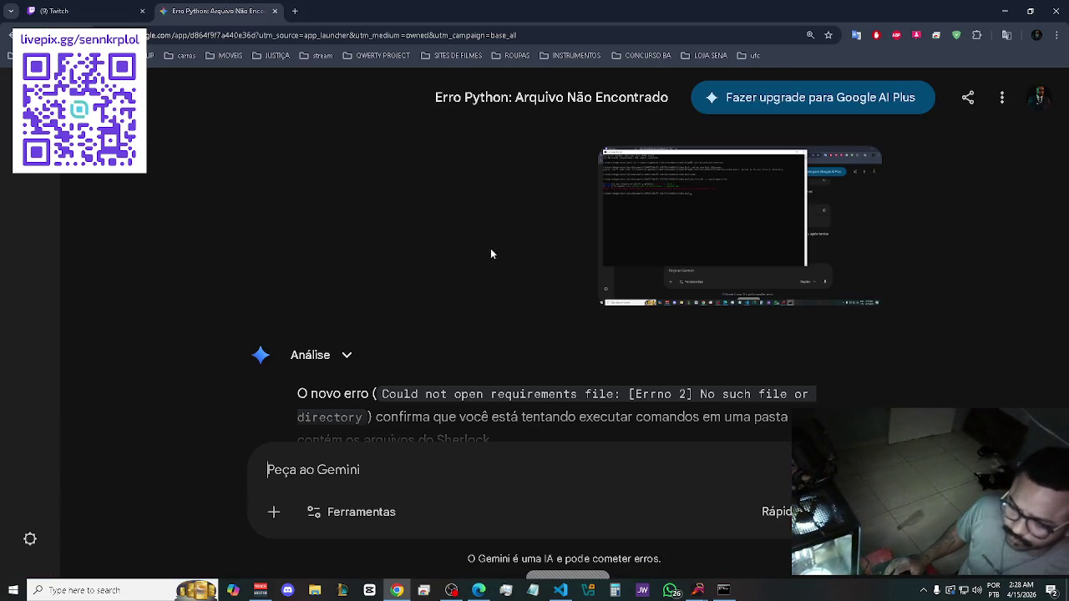
Run Gemini's 'cd sherlock' in Command Prompt and copy its directory-listing command
{"action": "scroll", "coordinate": [423, 337], "scroll_direction": "down", "scroll_amount": 2}
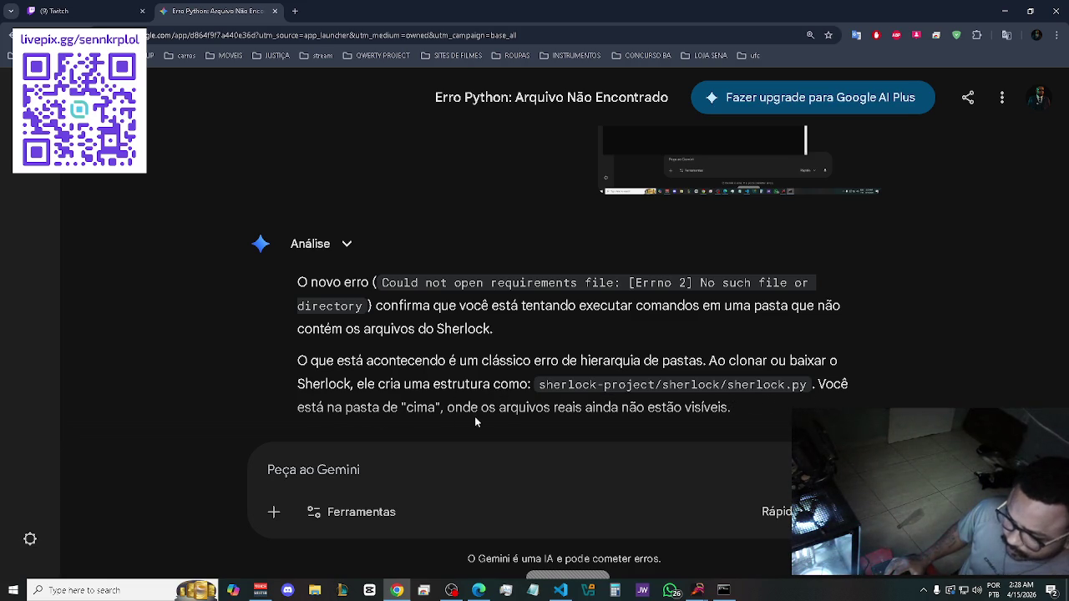
{"action": "scroll", "coordinate": [594, 388], "scroll_direction": "down", "scroll_amount": 2}
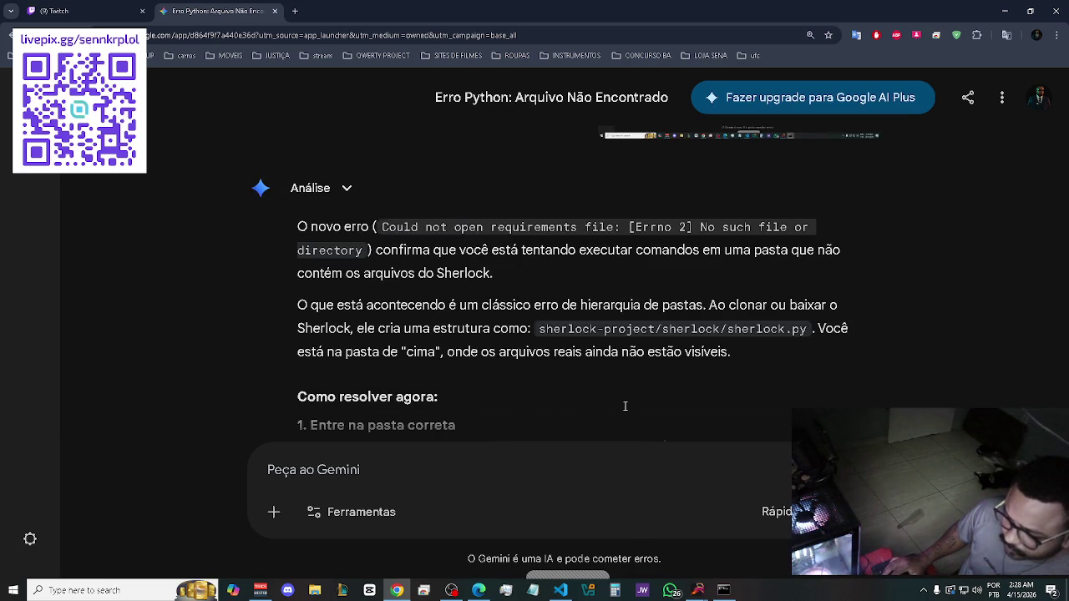
{"action": "scroll", "coordinate": [595, 388], "scroll_direction": "down", "scroll_amount": 2}
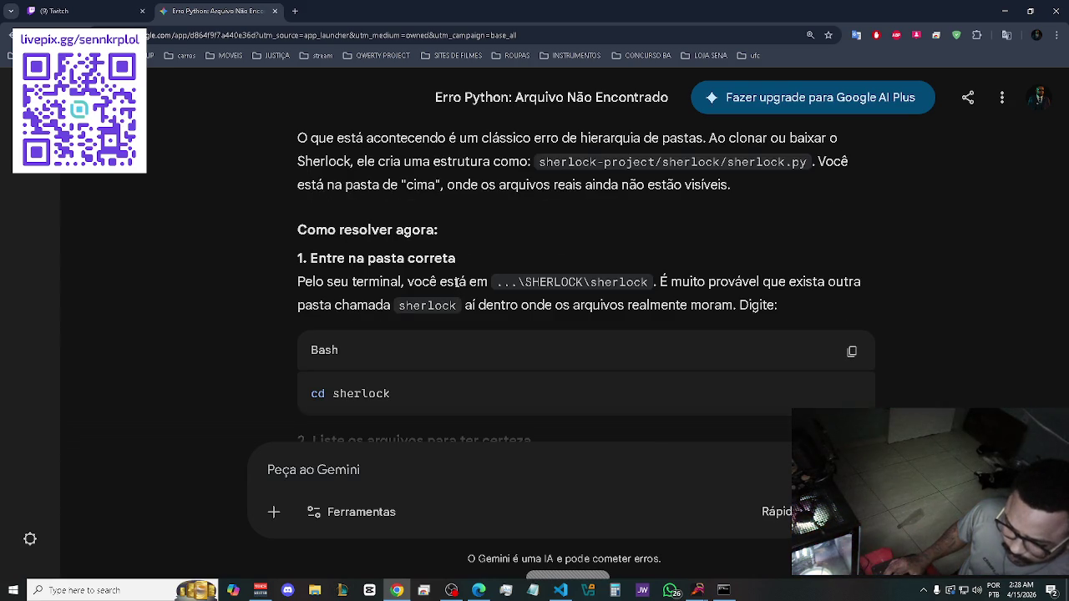
{"action": "left_click", "coordinate": [852, 352]}
{"action": "key", "text": "alt+Tab"}
{"action": "key", "text": "alt+Tab"}
{"action": "key", "text": "alt+Tab"}
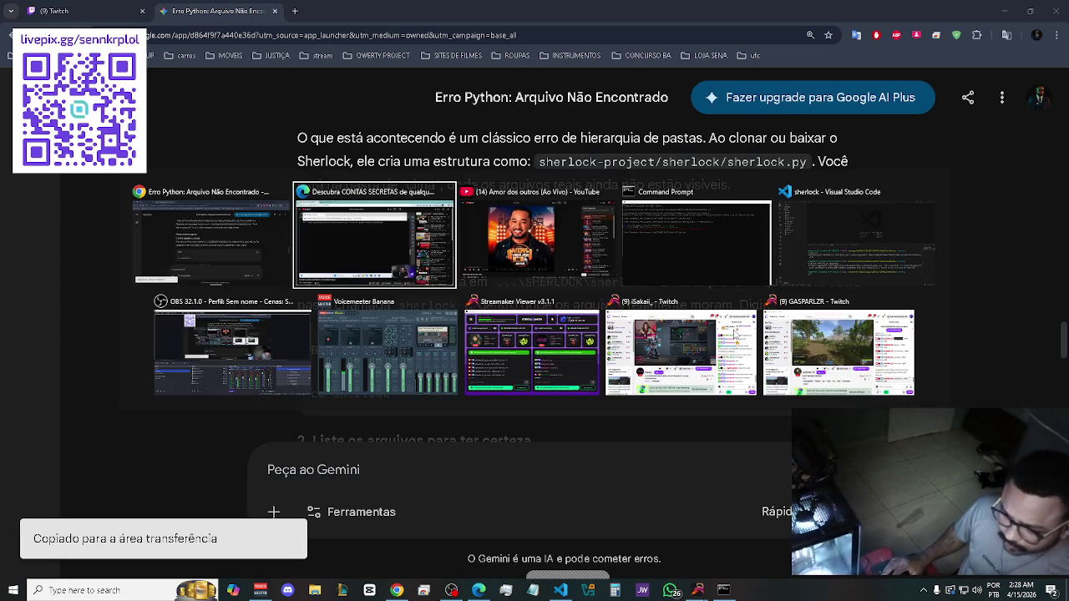
{"action": "key", "text": "ctrl+v"}
{"action": "key", "text": "Return"}
{"action": "key", "text": "alt+Tab"}
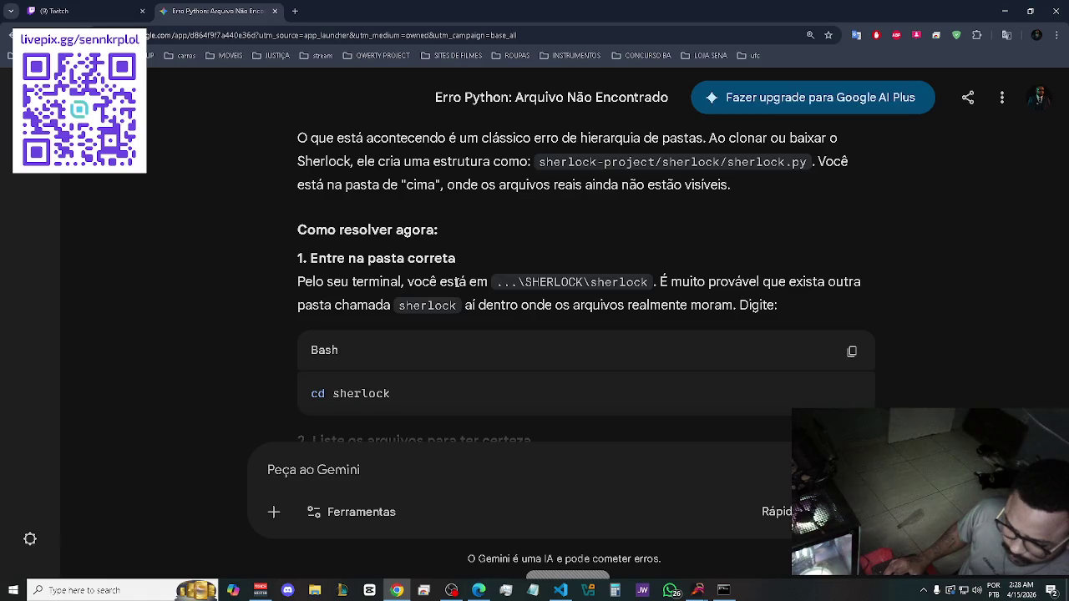
{"action": "left_click", "coordinate": [852, 352]}
{"action": "key", "text": "alt+Tab"}
{"action": "key", "text": "alt+Tab"}
{"action": "key", "text": "alt+Tab"}
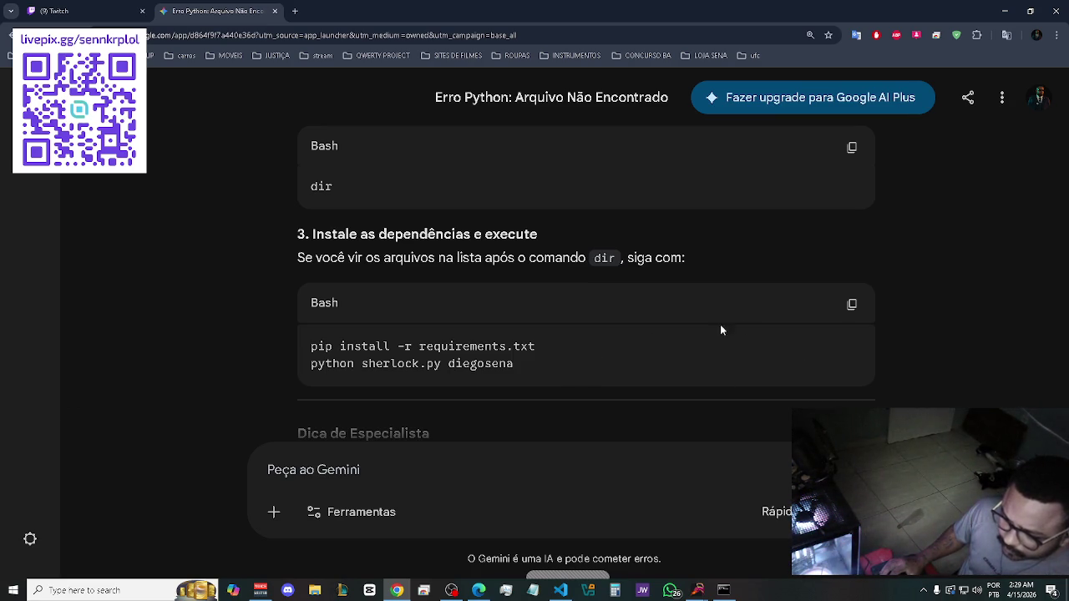
Rerun 'pip install -r requirements.txt' (still not found) and paste the sherlock.py launch command
{"action": "left_click", "coordinate": [852, 304]}
{"action": "key", "text": "alt+Tab"}
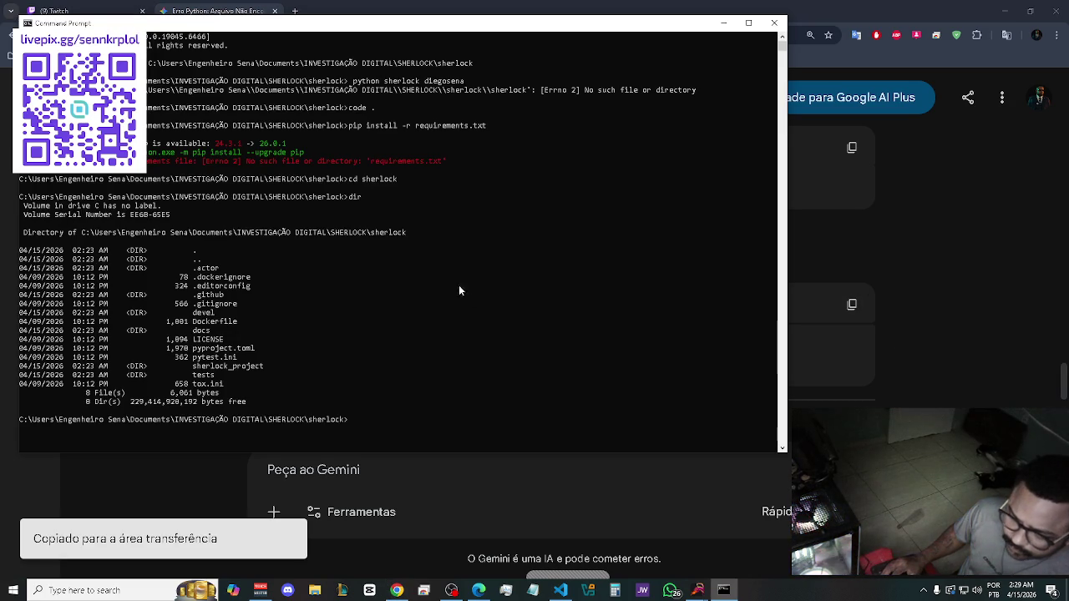
{"action": "right_click", "coordinate": [381, 429]}
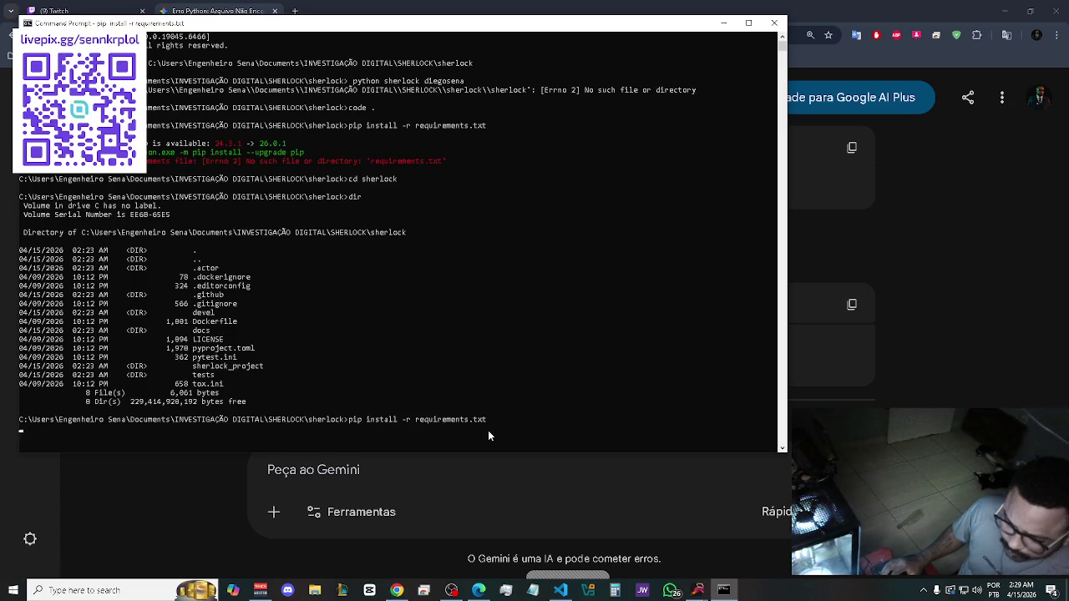
{"action": "key", "text": "alt+Tab"}
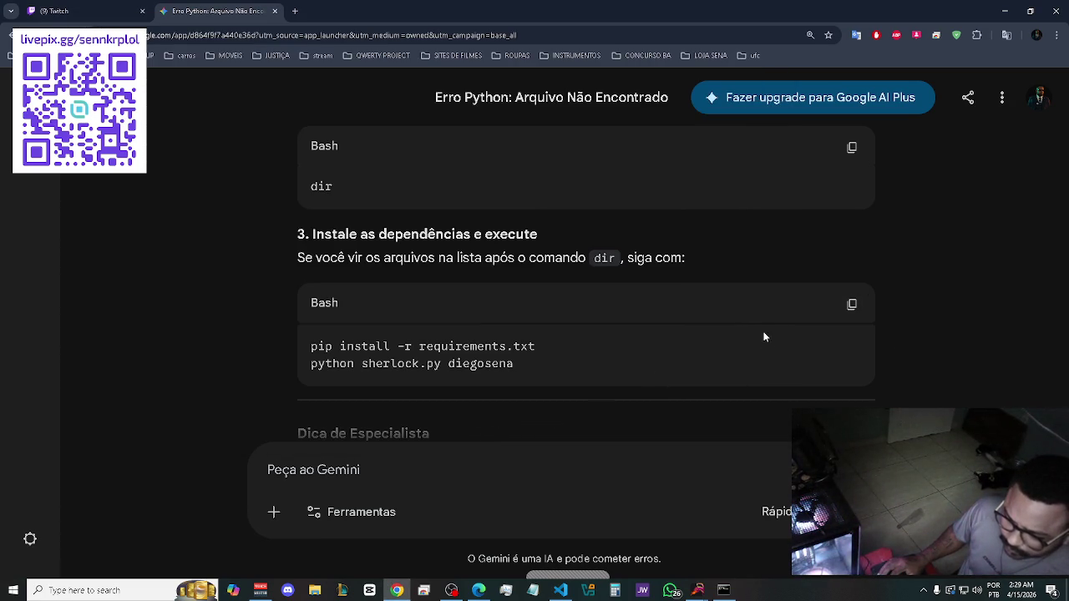
{"action": "left_click", "coordinate": [851, 305]}
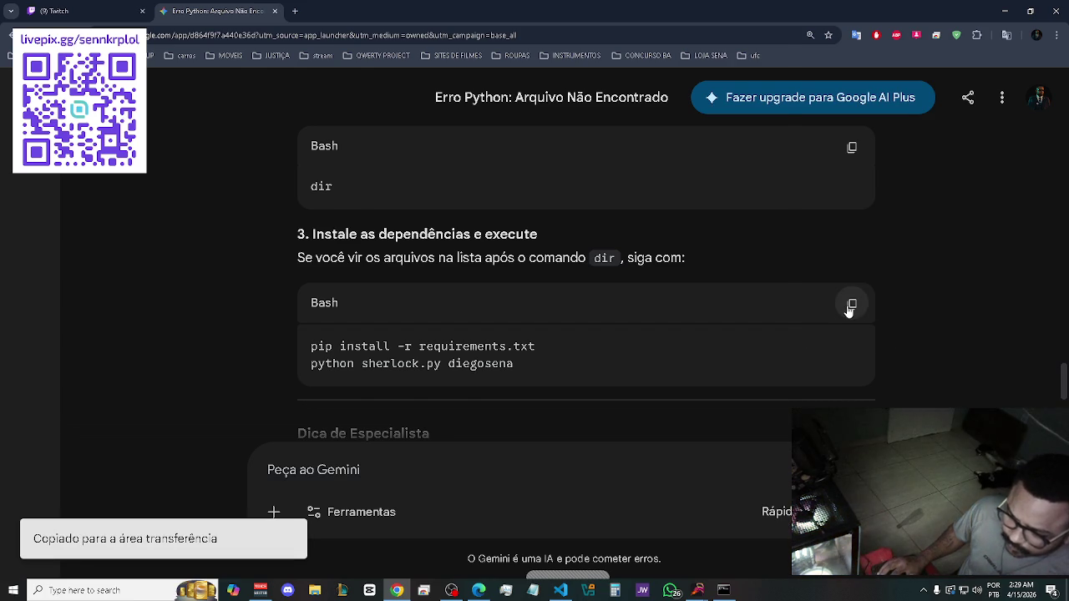
{"action": "key", "text": "alt+Tab"}
{"action": "right_click", "coordinate": [632, 424]}
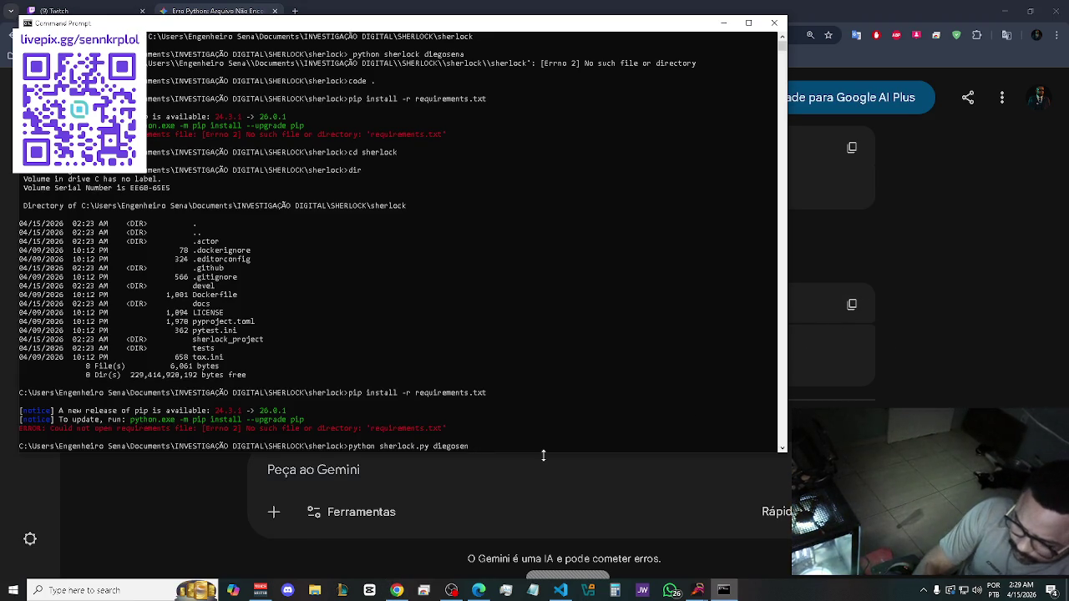
{"action": "key", "text": "BackSpace"}
{"action": "key", "text": "BackSpace"}
{"action": "key", "text": "BackSpace"}
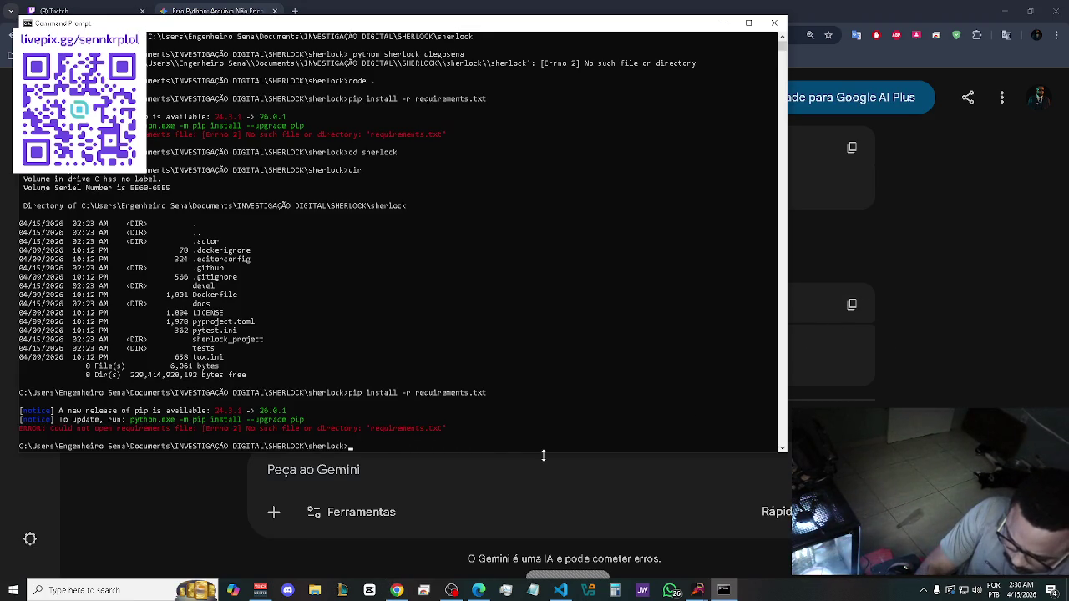
{"action": "key", "text": "Up"}
{"action": "key", "text": "Return"}
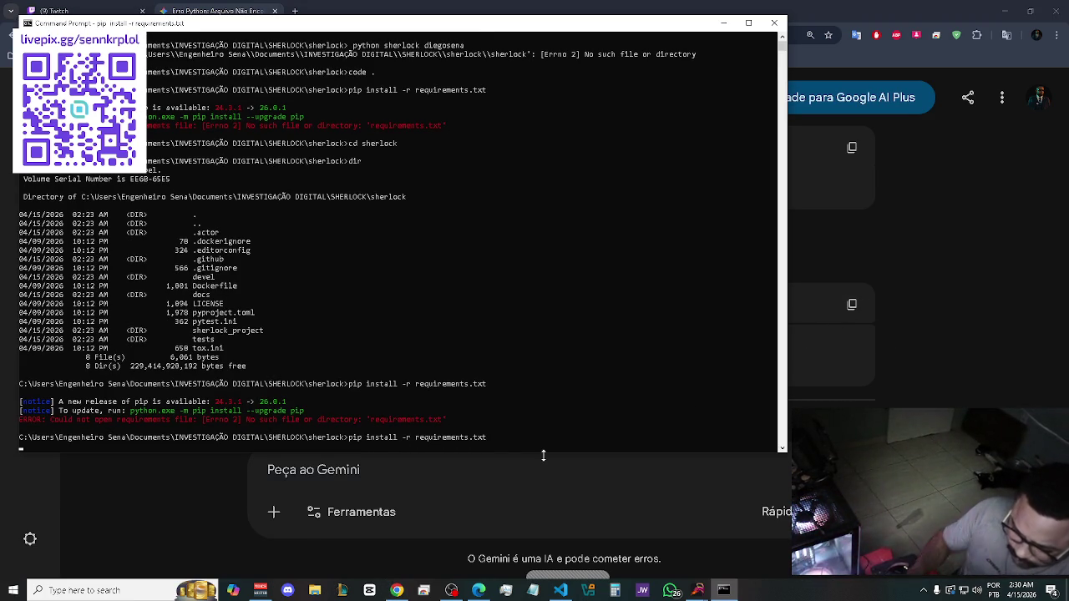
{"action": "right_click", "coordinate": [511, 402]}
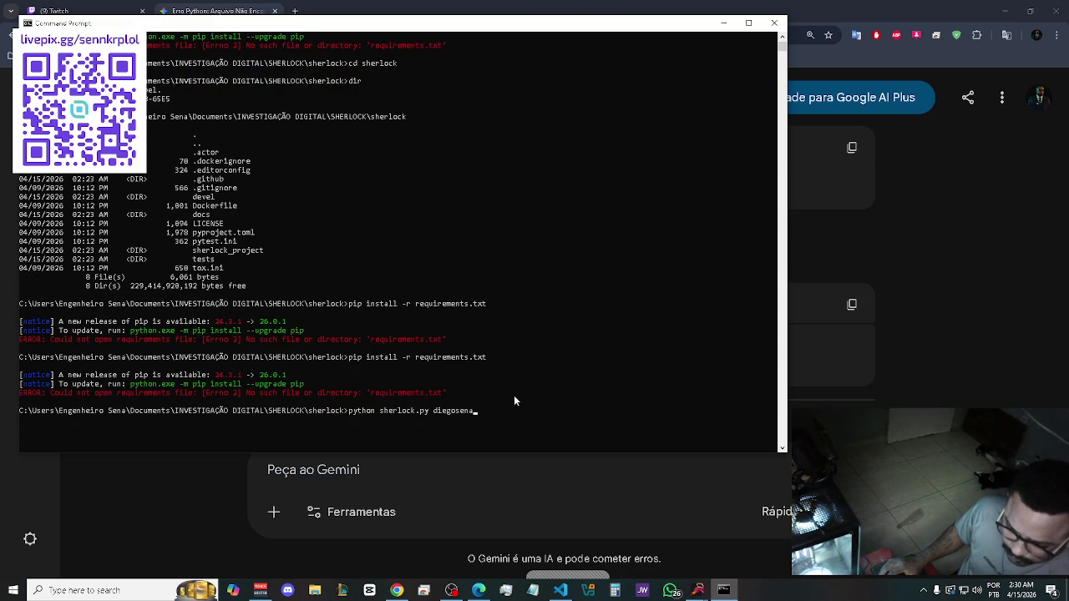
Copy Gemini's 'cd sherlock' command and return to VS Code
{"action": "key", "text": "alt+Tab"}
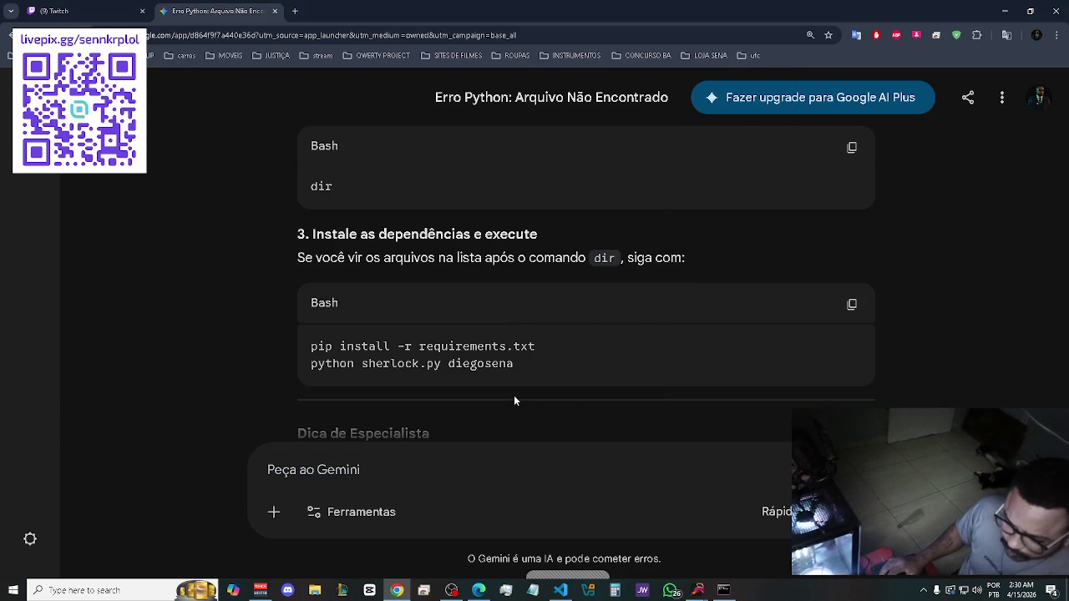
{"action": "scroll", "coordinate": [514, 397], "scroll_direction": "up", "scroll_amount": 1}
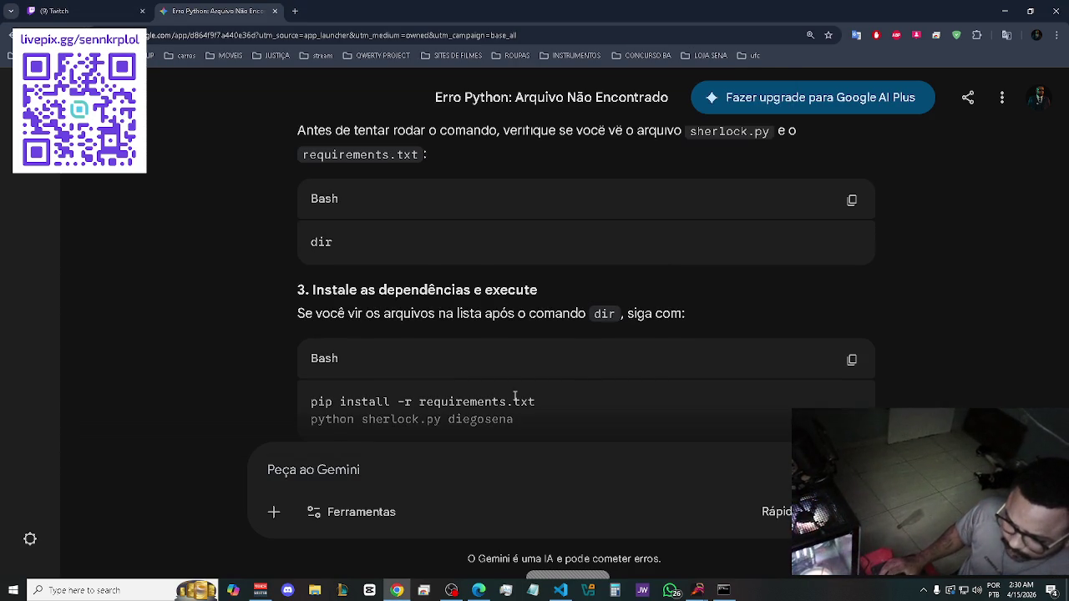
{"action": "scroll", "coordinate": [513, 394], "scroll_direction": "up", "scroll_amount": 3}
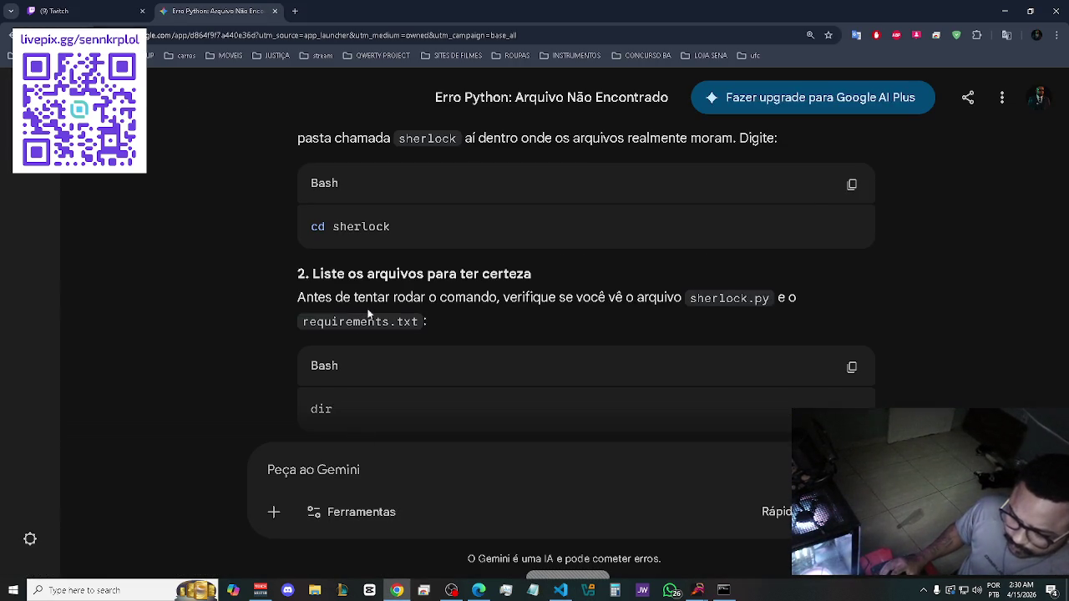
{"action": "left_click", "coordinate": [852, 186]}
{"action": "key", "text": "alt+Tab"}
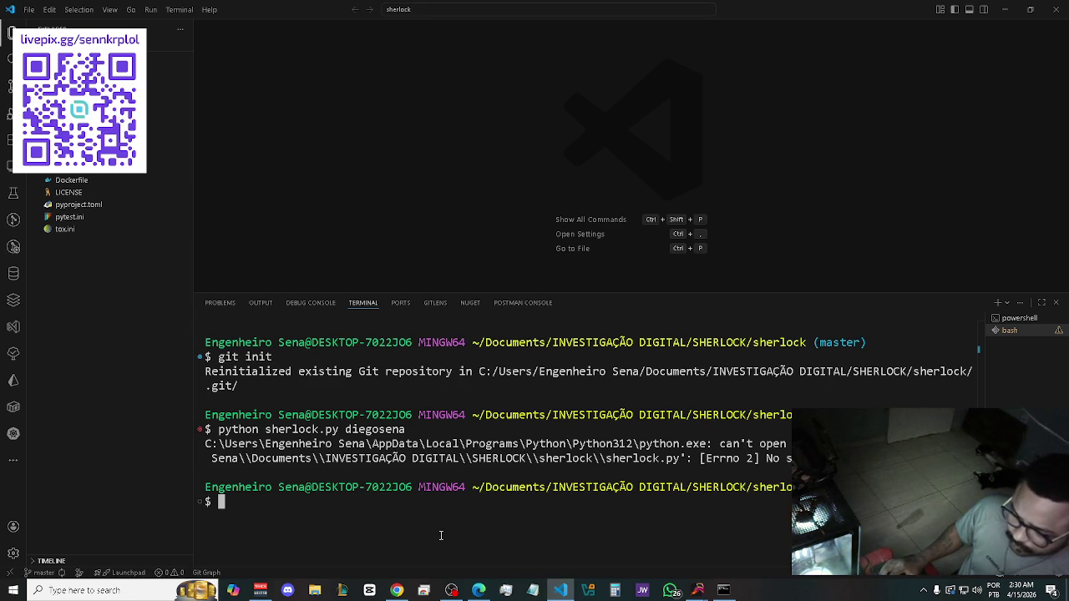
Replace the old bash terminal with a fresh Git Bash terminal
{"action": "double_click", "coordinate": [292, 511]}
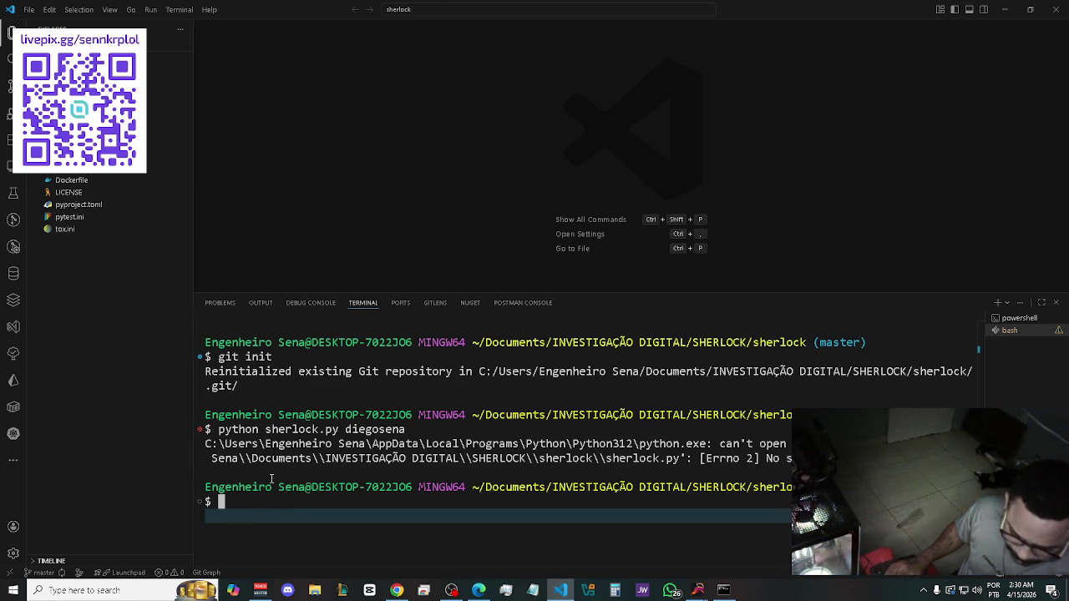
{"action": "left_click", "coordinate": [248, 504]}
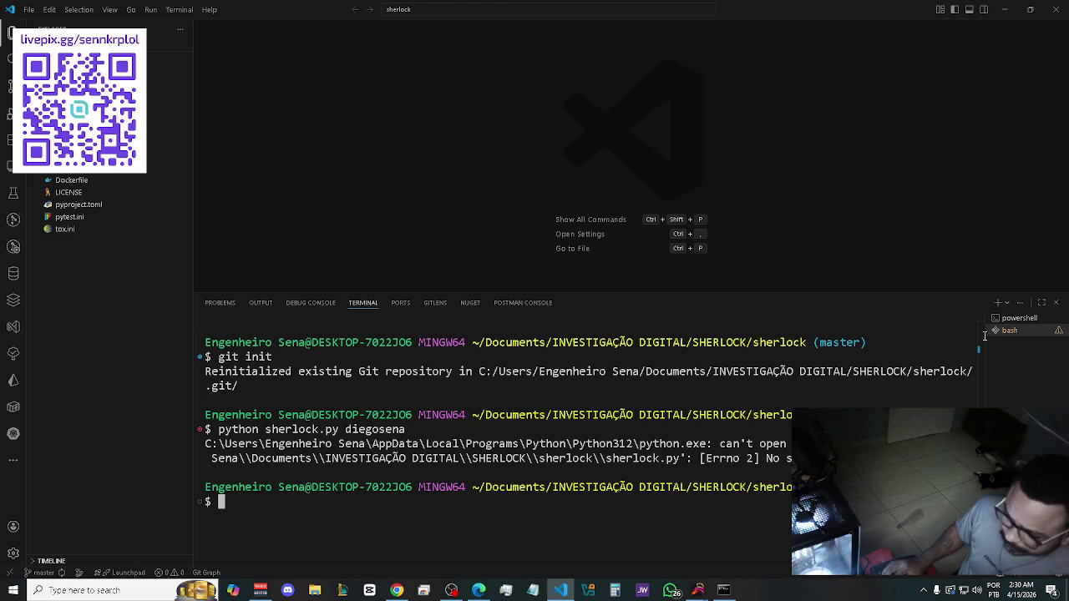
{"action": "left_click", "coordinate": [1047, 331]}
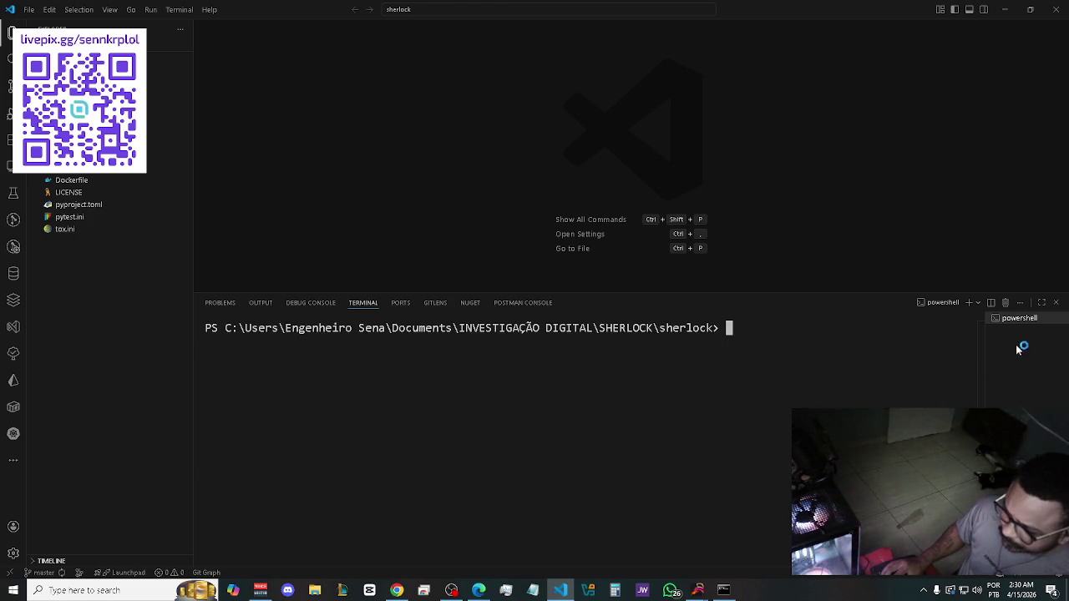
{"action": "left_click", "coordinate": [978, 302]}
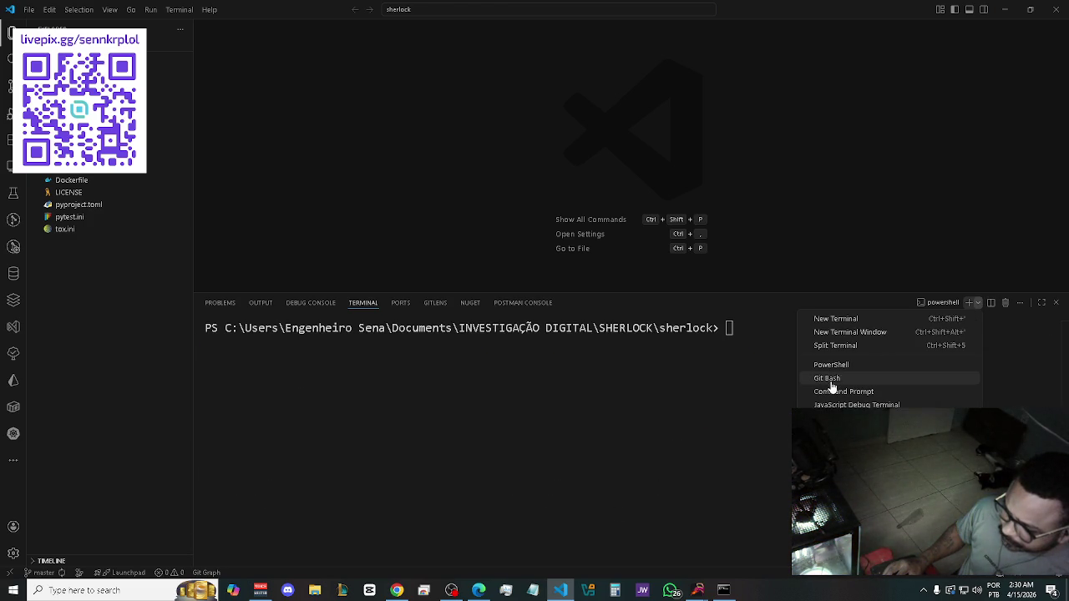
{"action": "key", "text": "Return"}
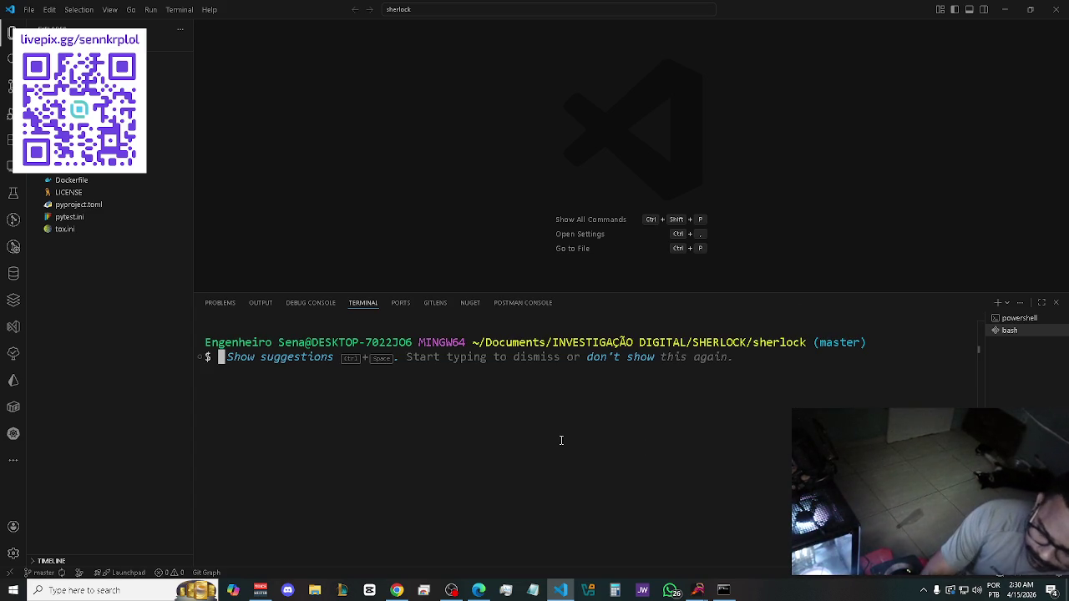
Run 'git init' and 'cd sherlock', which fails with no such directory
{"action": "type", "text": "git init"}
{"action": "key", "text": "Return"}
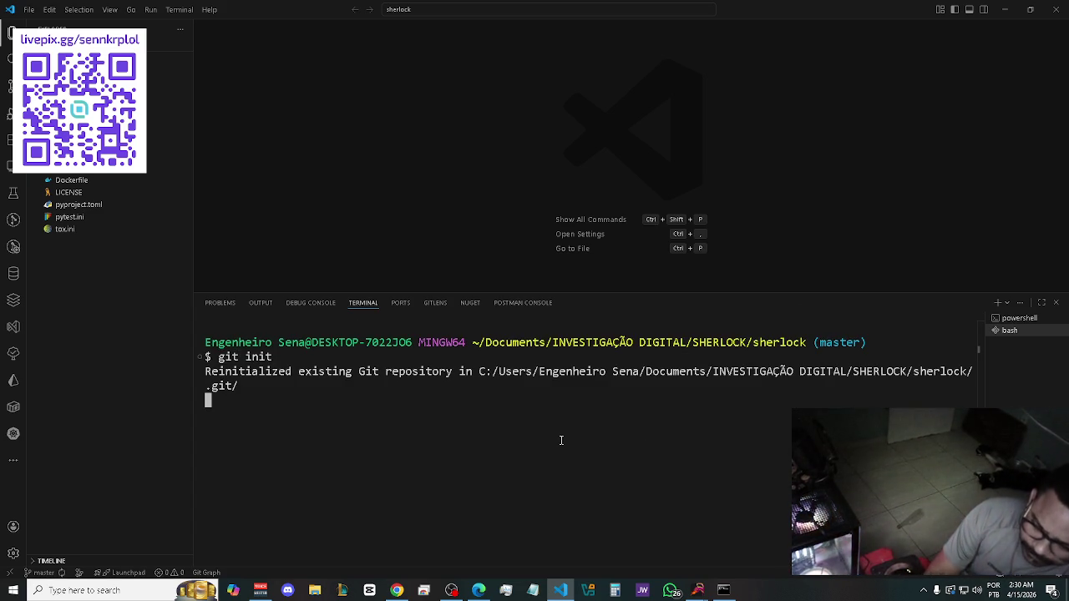
{"action": "type", "text": "cd sherlock"}
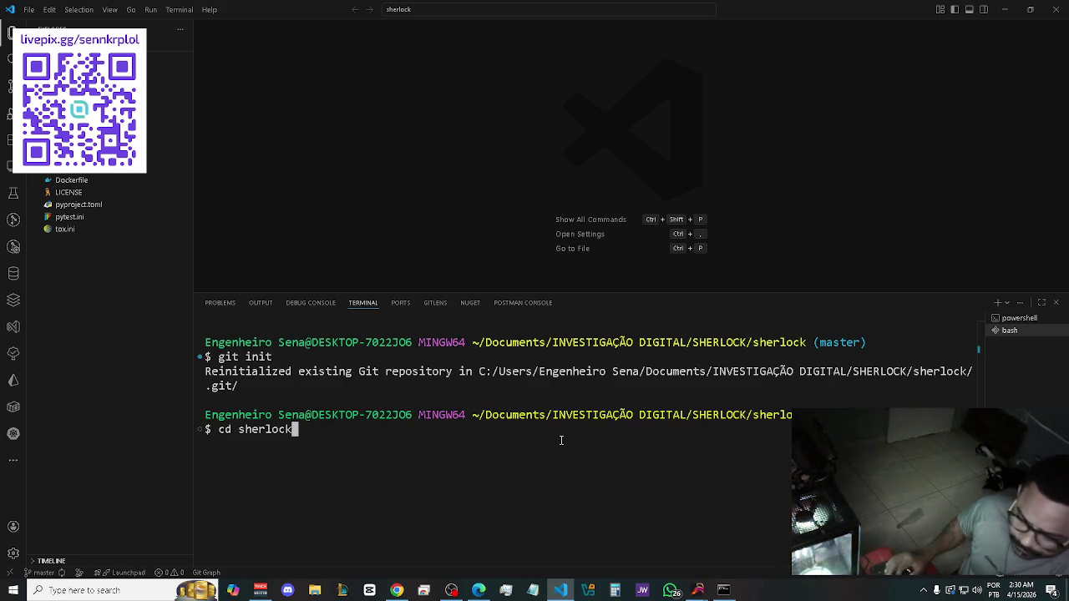
{"action": "key", "text": "Return"}
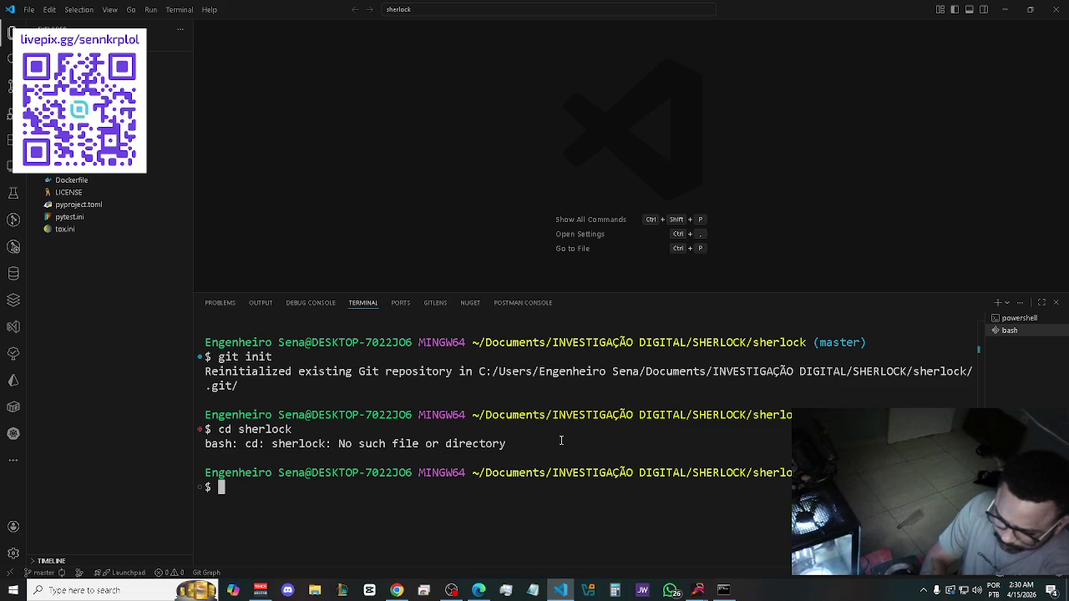
{"action": "key", "text": "alt+Tab"}
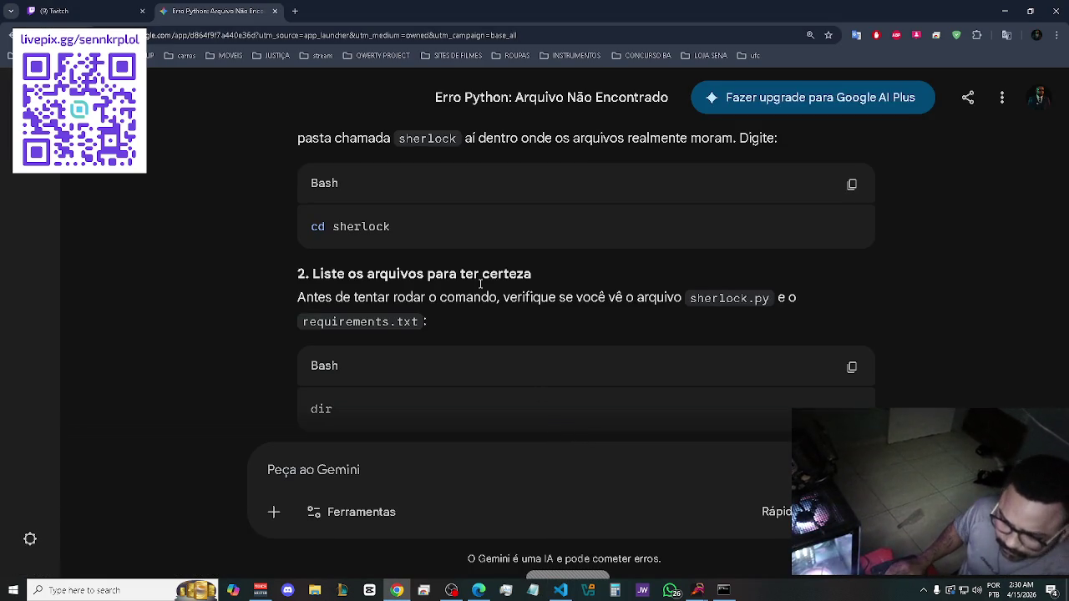
Bring up the Command Prompt showing the repeated requirements.txt errors and capture a screenshot
{"action": "scroll", "coordinate": [481, 274], "scroll_direction": "up", "scroll_amount": 2}
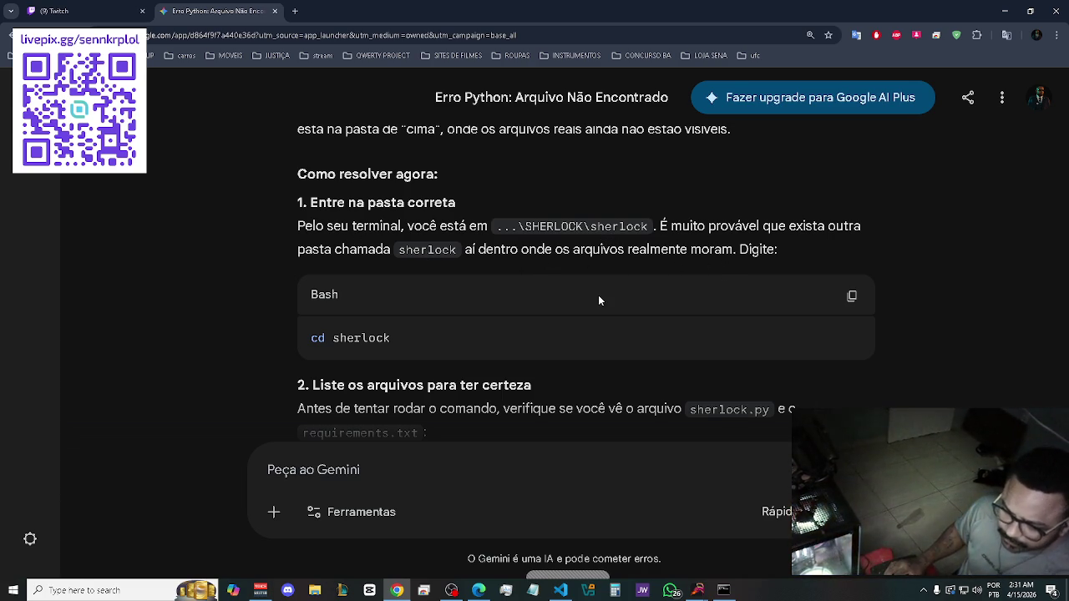
{"action": "key", "text": "alt+Tab"}
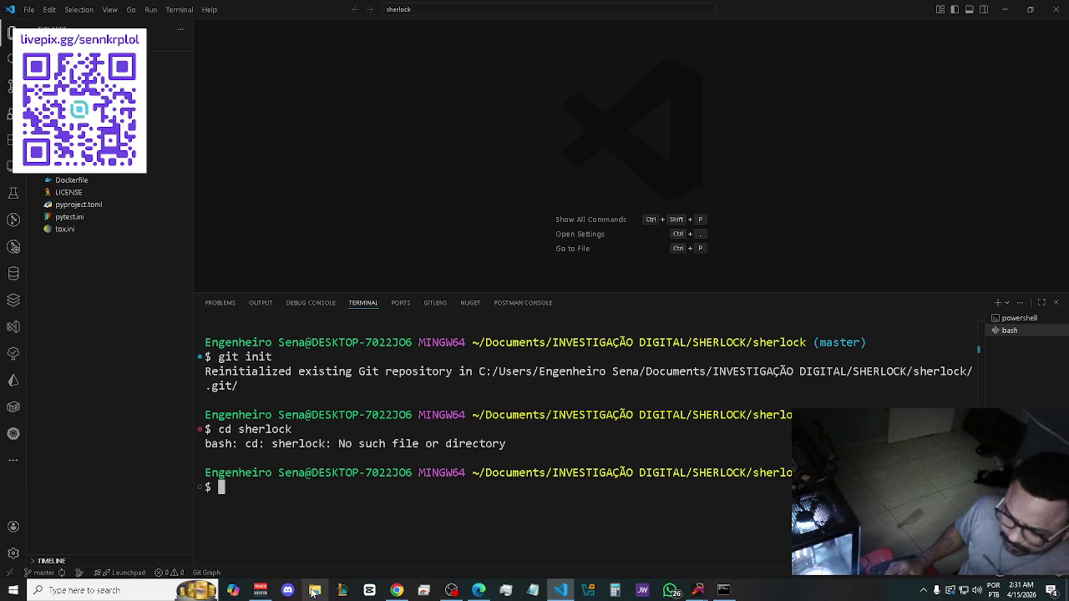
{"action": "left_click", "coordinate": [717, 583]}
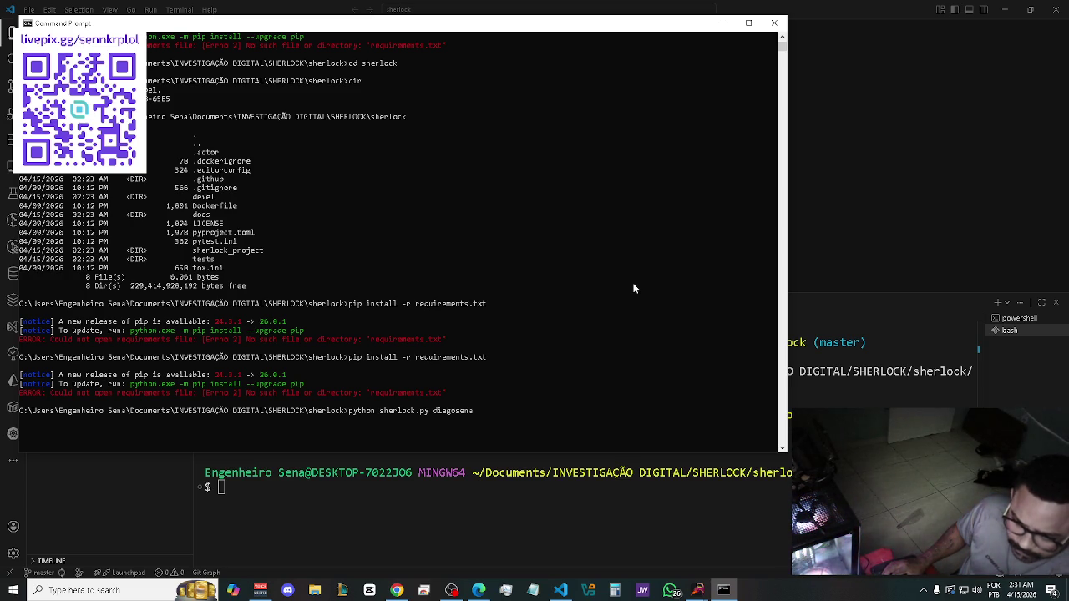
{"action": "key", "text": "alt+Tab"}
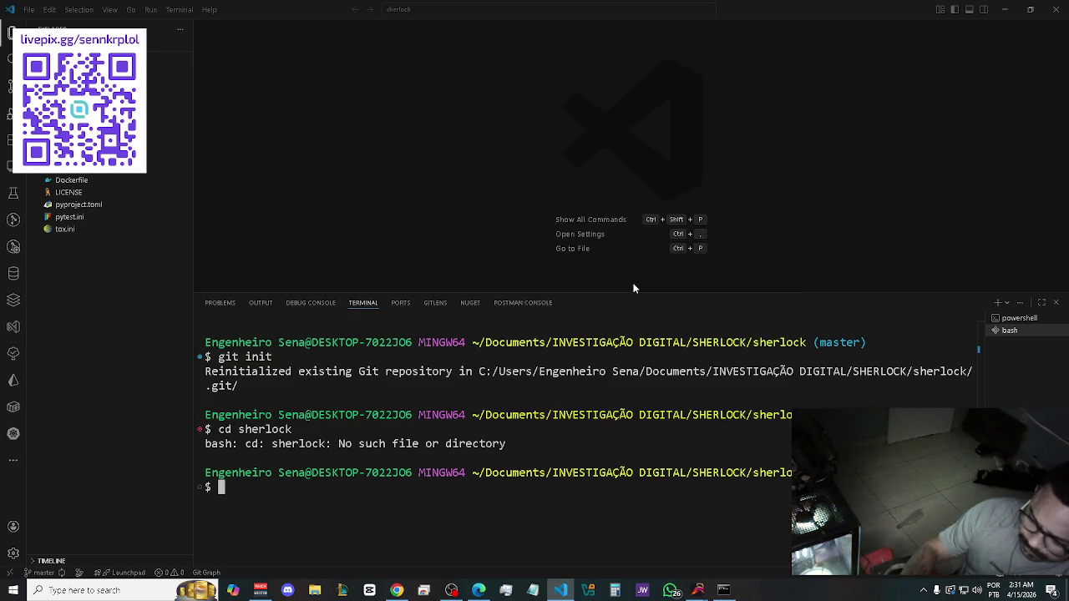
Paste the Command Prompt screenshot into a new Gemini message and send it
{"action": "key", "text": "alt+Tab"}
{"action": "left_click", "coordinate": [424, 466]}
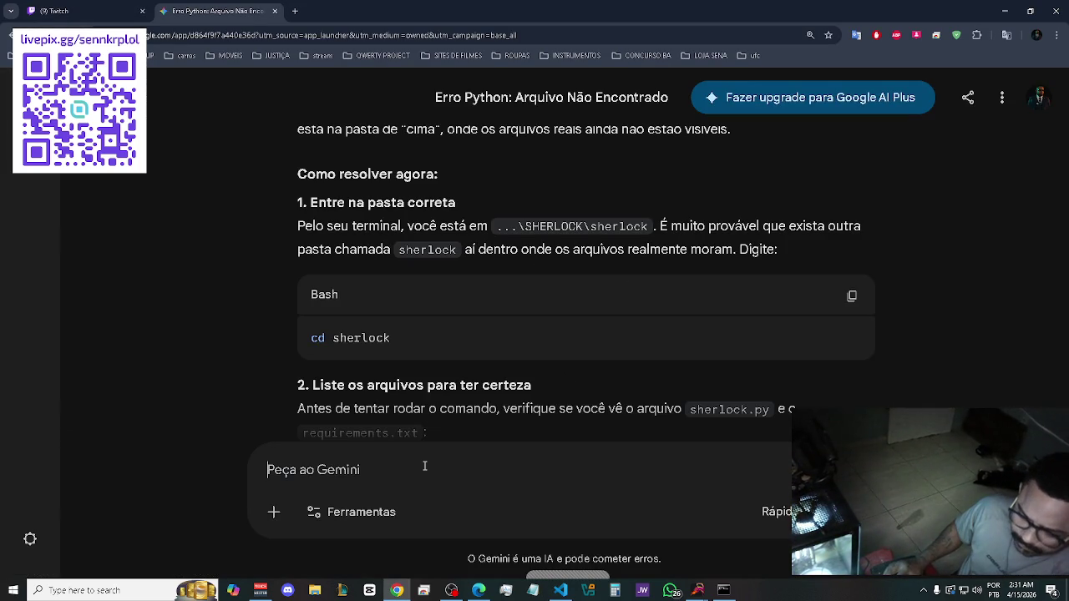
{"action": "key", "text": "ctrl+v"}
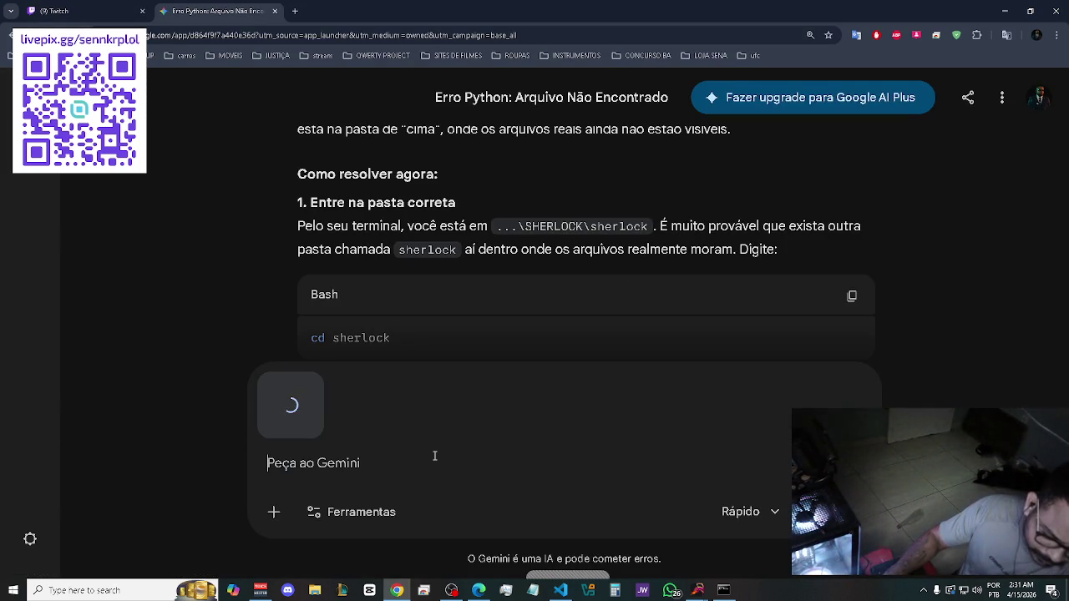
{"action": "key", "text": "Return"}
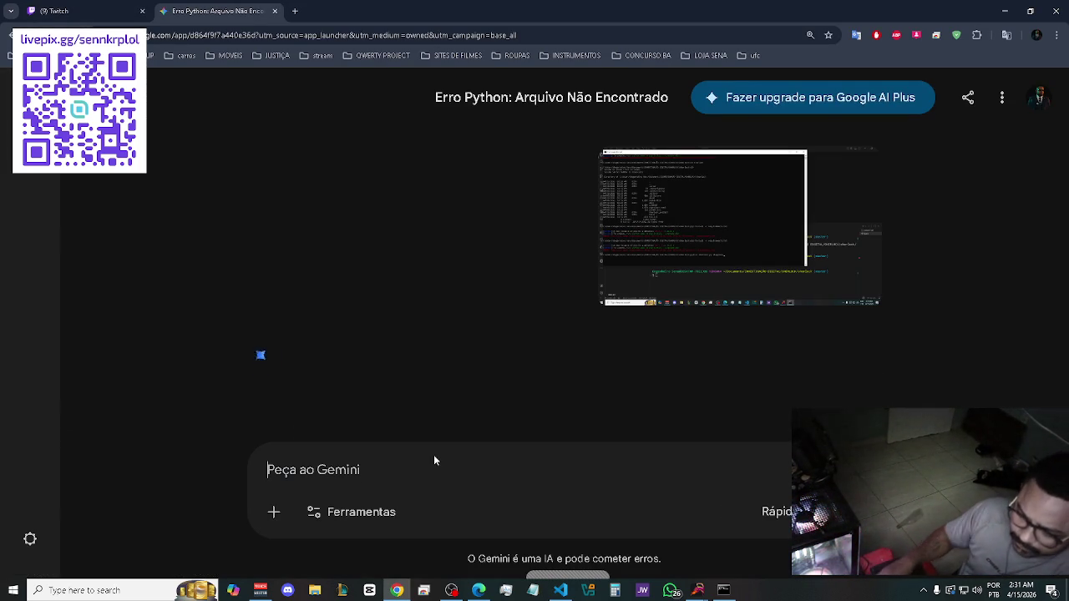
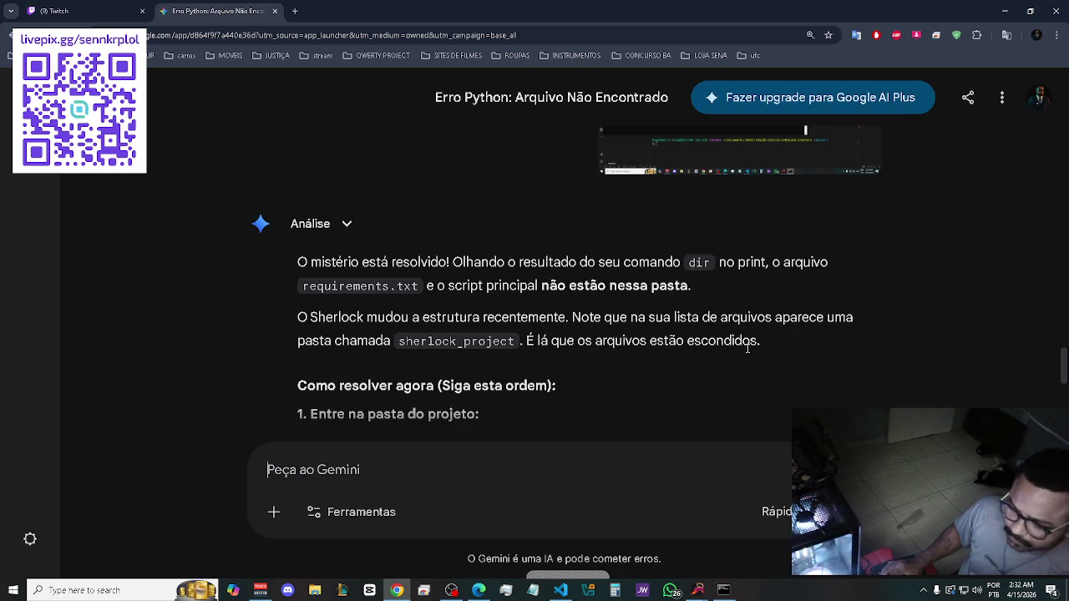
Copy the 'cd sherlock_project' command from Gemini's answer and return to the terminal
{"action": "scroll", "coordinate": [580, 351], "scroll_direction": "down", "scroll_amount": 2}
{"action": "scroll", "coordinate": [589, 323], "scroll_direction": "down", "scroll_amount": 1}
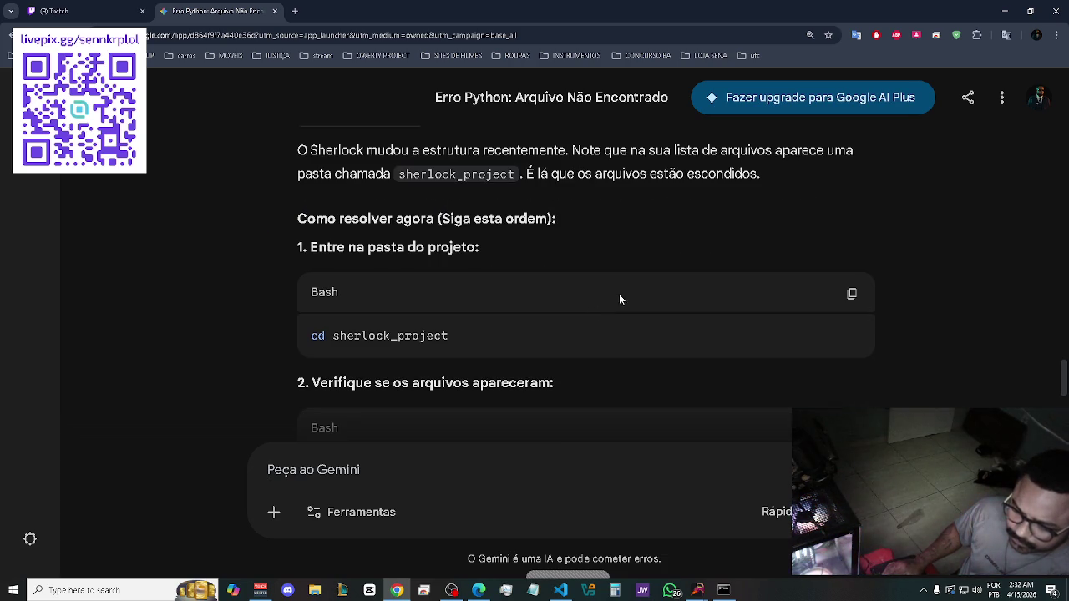
{"action": "left_click", "coordinate": [852, 297]}
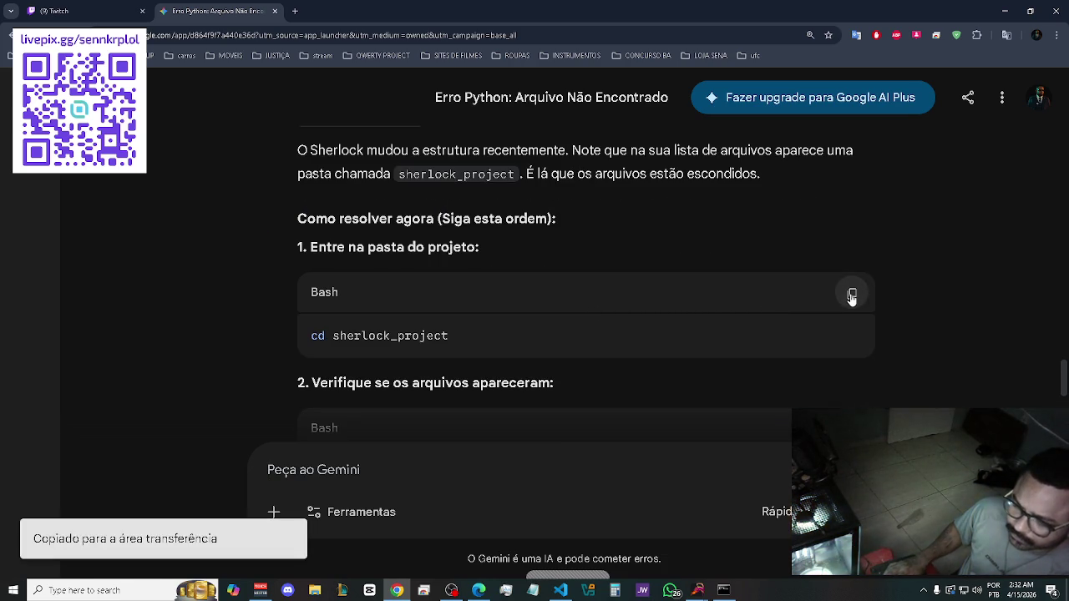
{"action": "key", "text": "alt+Tab"}
{"action": "key", "text": "alt+Tab"}
{"action": "key", "text": "alt+Tab"}
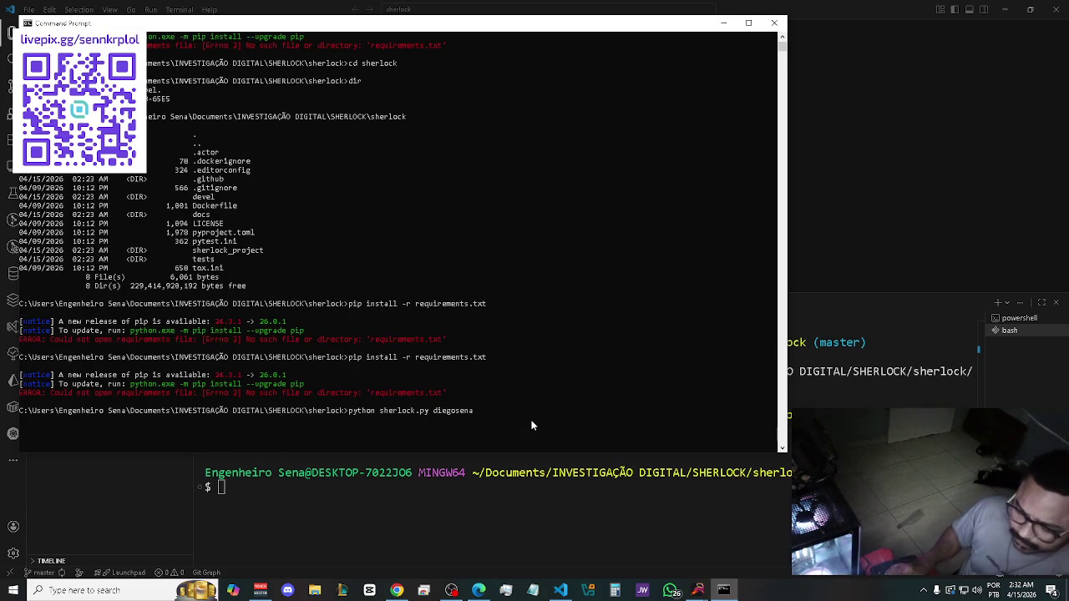
Move Command Prompt into the sherlock_project folder with a tab-completed cd
{"action": "key", "text": "BackSpace"}
{"action": "key", "text": "BackSpace"}
{"action": "key", "text": "BackSpace"}
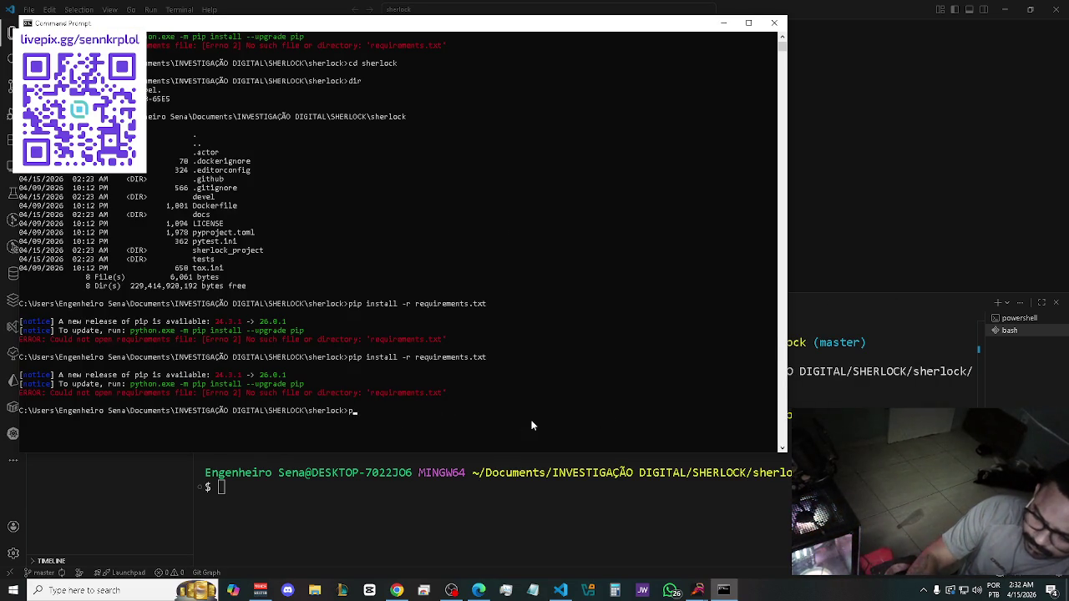
{"action": "type", "text": "cd s"}
{"action": "key", "text": "Tab"}
{"action": "key", "text": "Return"}
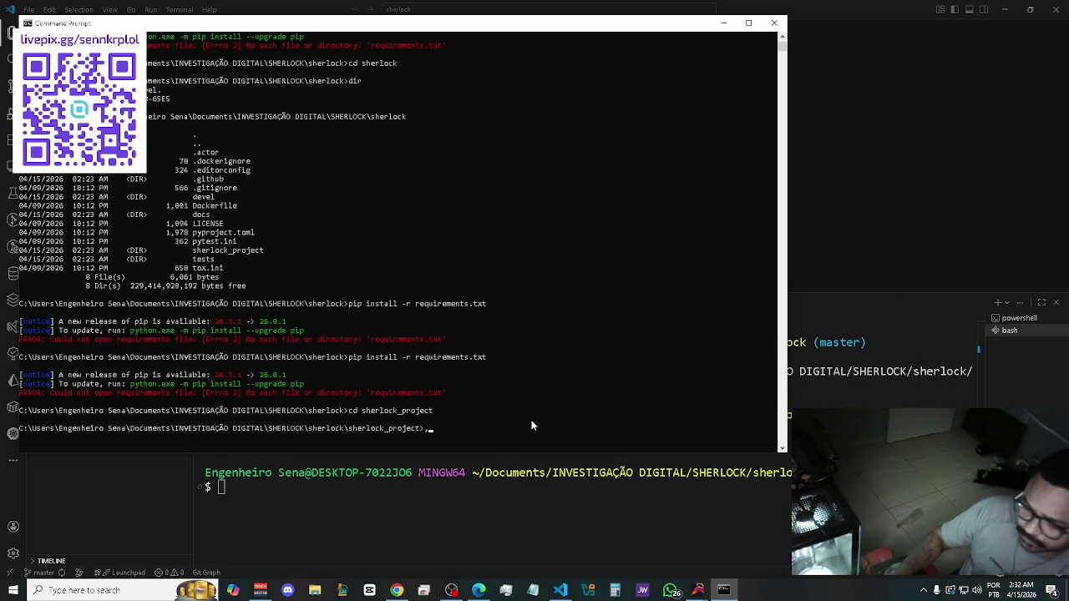
{"action": "type", "text": ","}
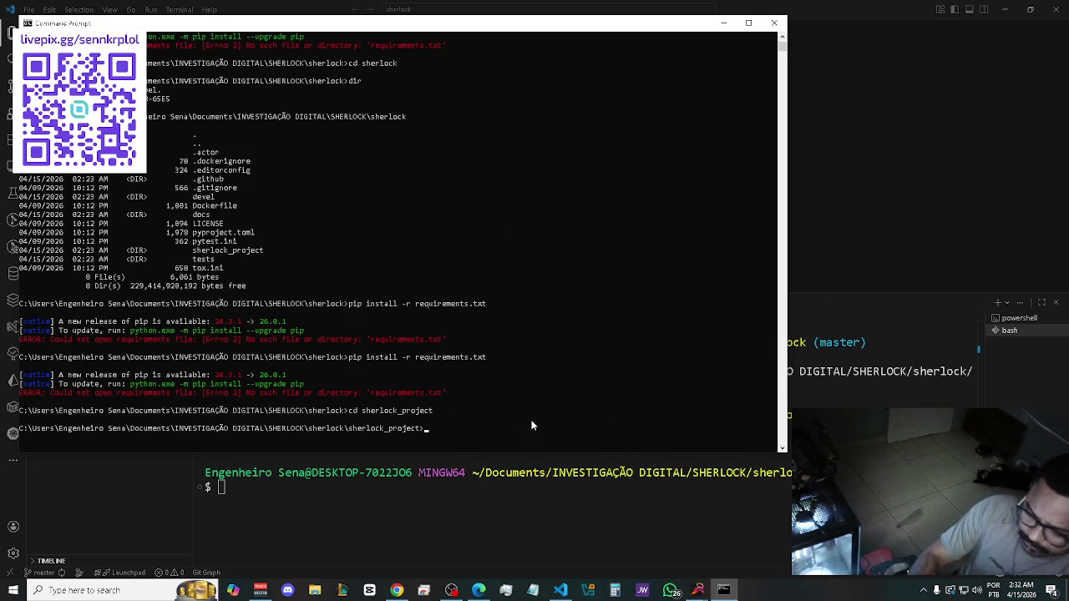
Enter sherlock_project in the VS Code bash terminal, then return to the Gemini chat
{"action": "left_click", "coordinate": [400, 527]}
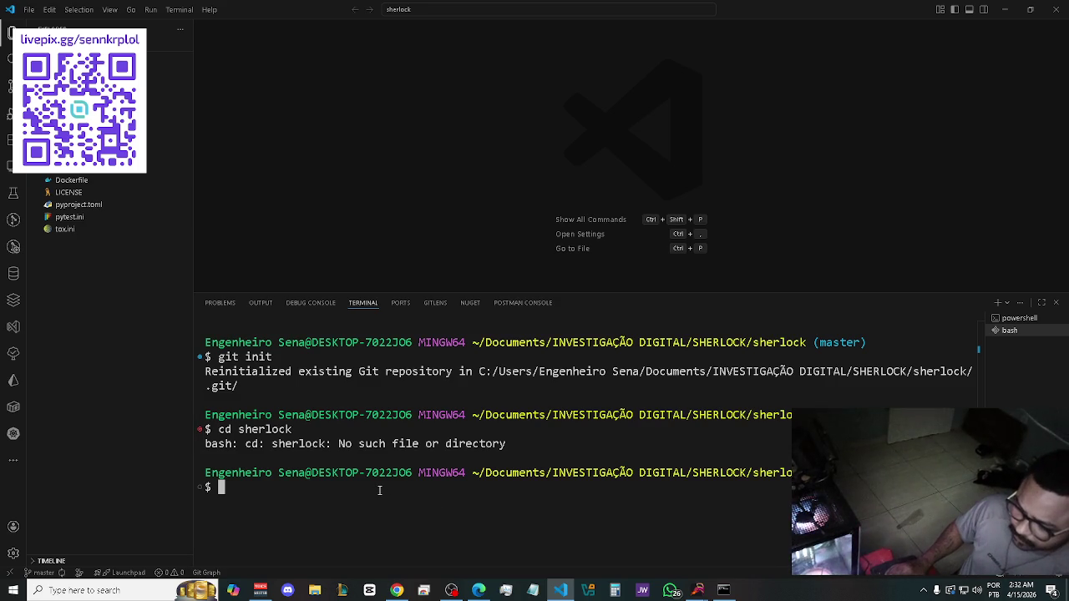
{"action": "type", "text": "cd s"}
{"action": "key", "text": "Tab"}
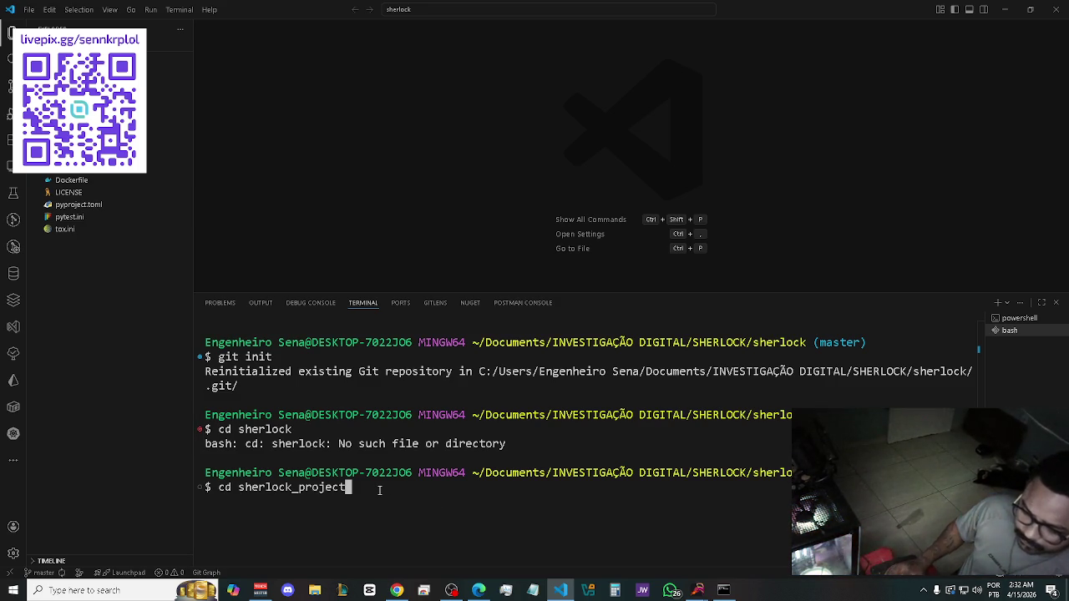
{"action": "key", "text": "Return"}
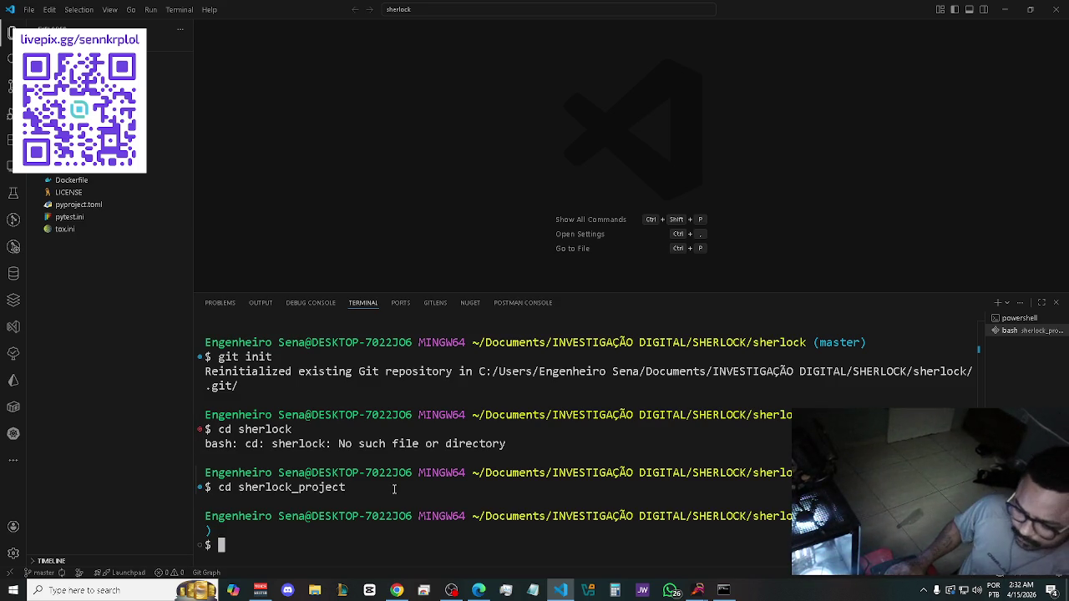
{"action": "key", "text": "alt+Tab"}
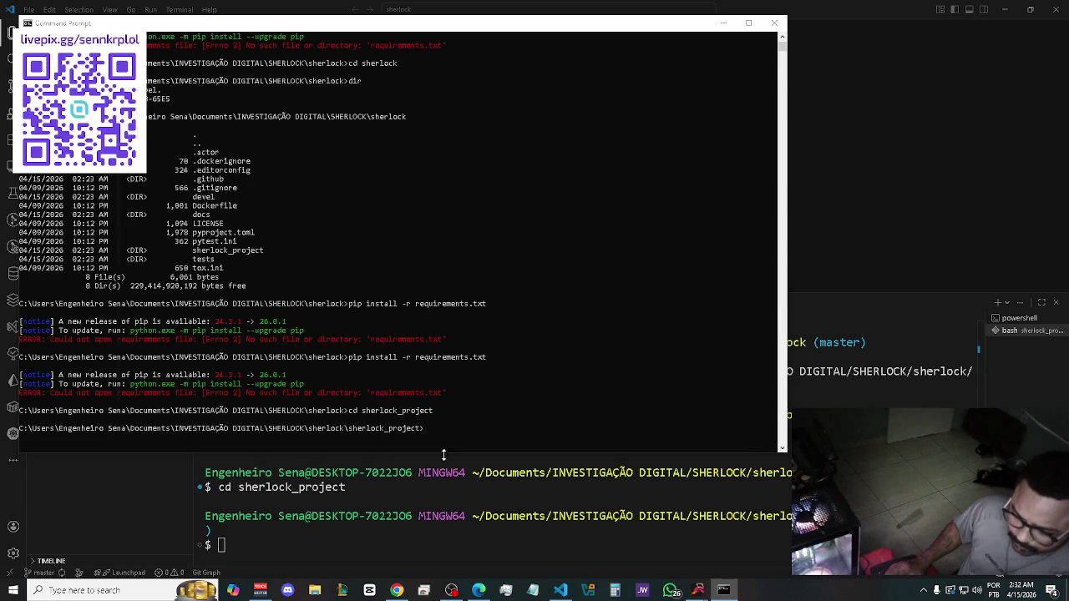
{"action": "key", "text": "alt+Tab"}
{"action": "key", "text": "alt+Tab"}
{"action": "key", "text": "Tab"}
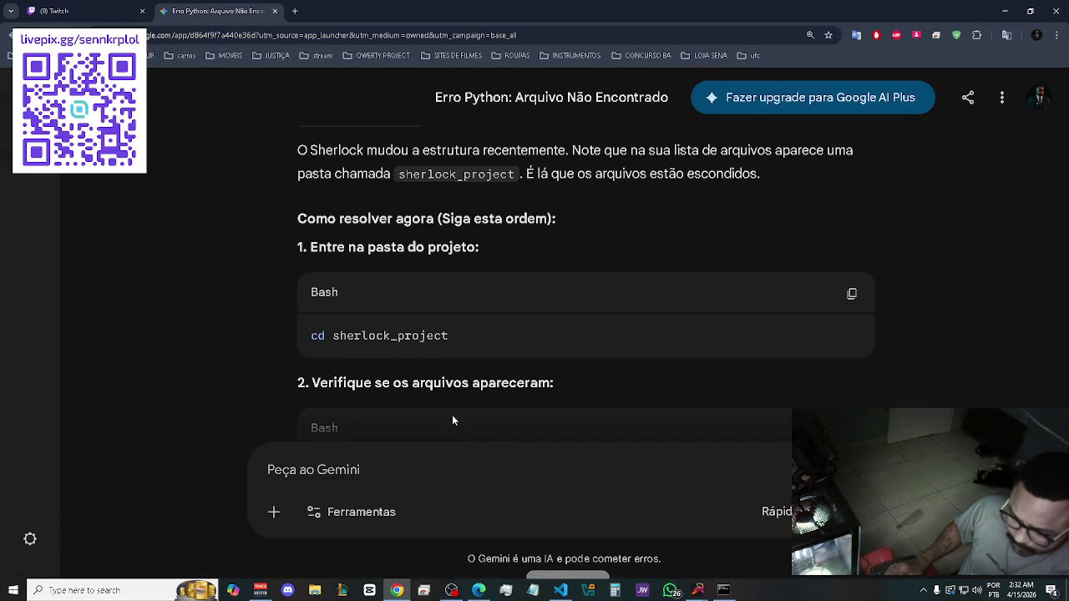
Copy Gemini's step 3 pip install and python sherlock.py commands for the VS Code terminal
{"action": "scroll", "coordinate": [560, 319], "scroll_direction": "down", "scroll_amount": 1}
{"action": "scroll", "coordinate": [570, 324], "scroll_direction": "down", "scroll_amount": 1}
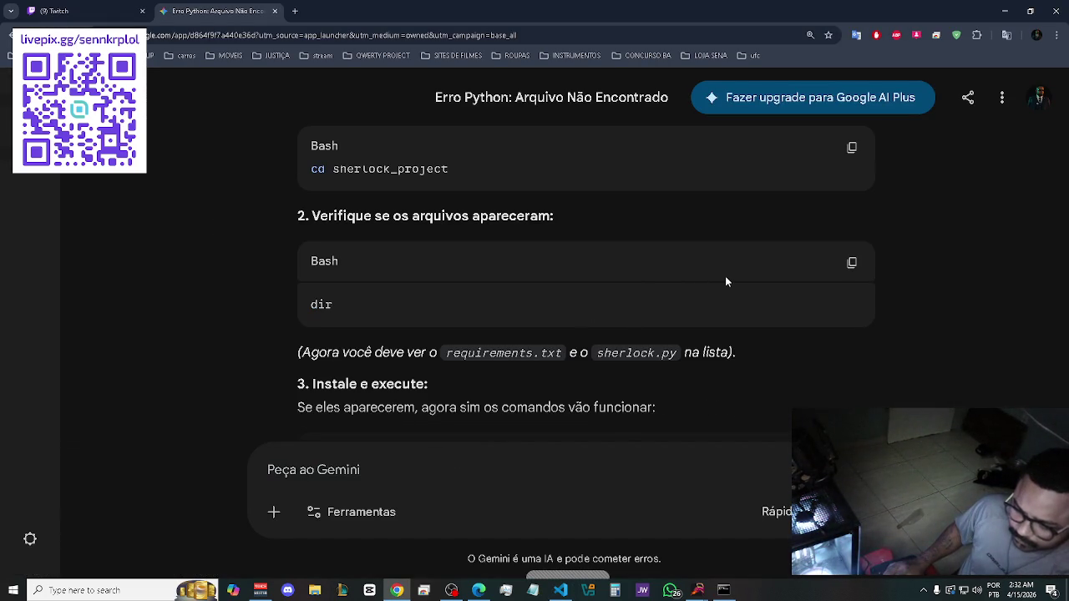
{"action": "scroll", "coordinate": [725, 283], "scroll_direction": "down", "scroll_amount": 2}
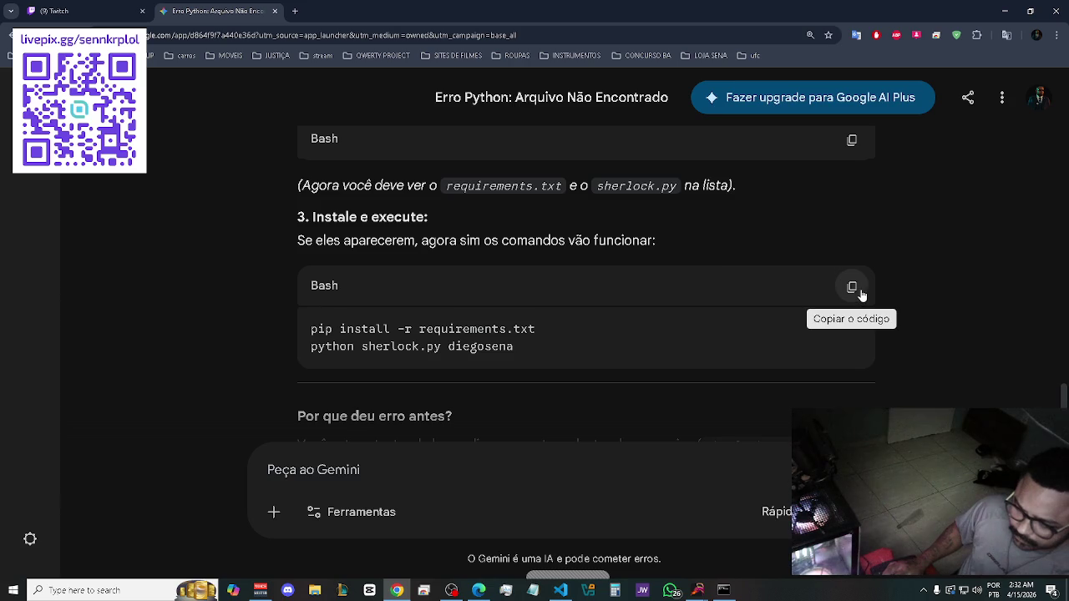
{"action": "left_click", "coordinate": [853, 289]}
{"action": "key", "text": "alt+Tab"}
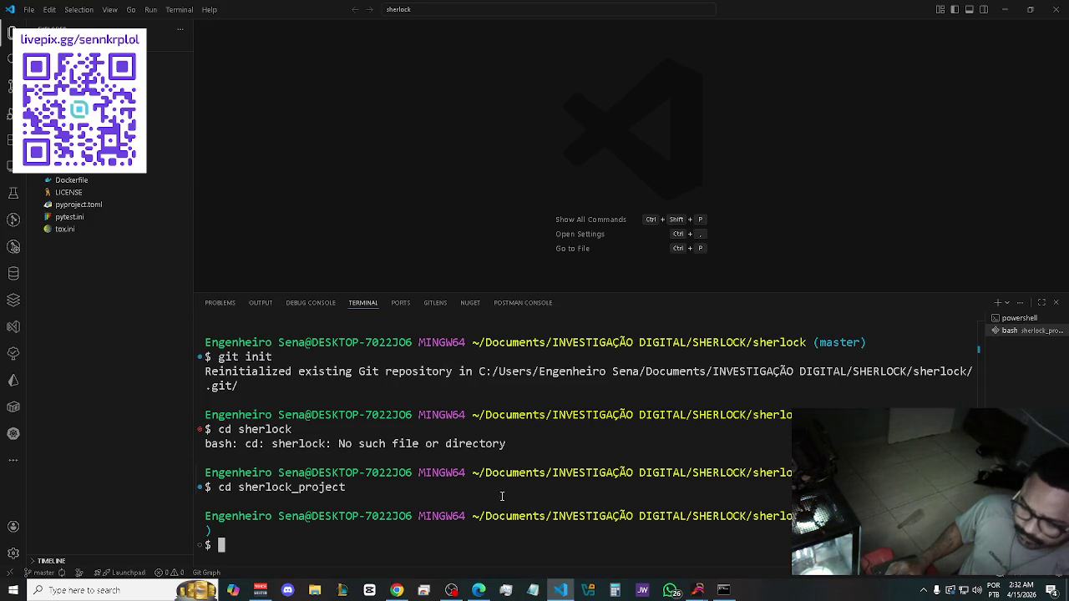
Run pip install -r requirements.txt and the Sherlock username search in the bash terminal
{"action": "key", "text": "ctrl+v"}
{"action": "key", "text": "Return"}
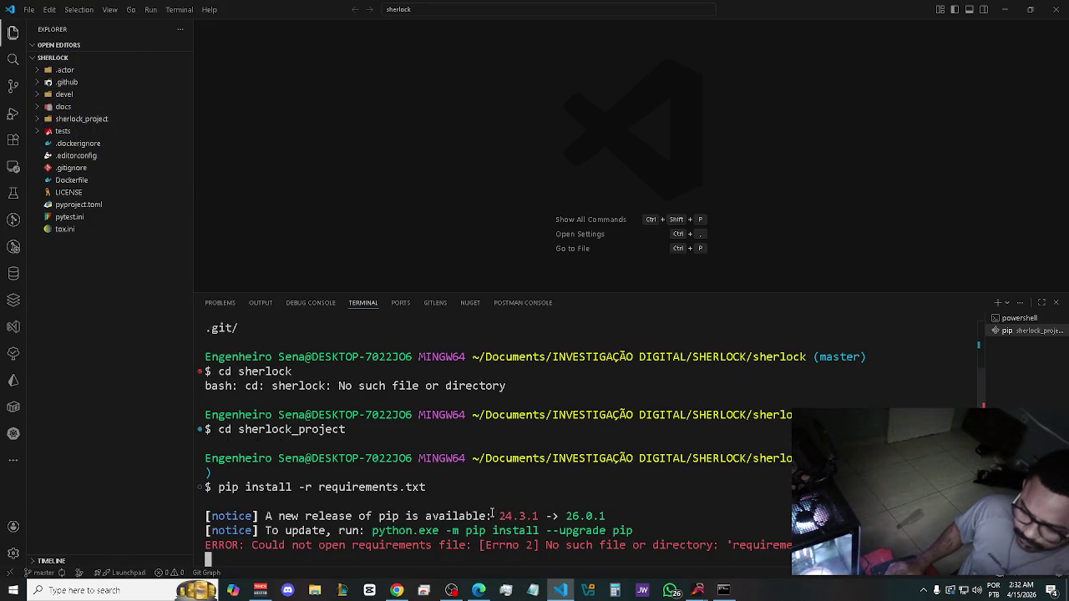
{"action": "key", "text": "ctrl+v"}
{"action": "key", "text": "Return"}
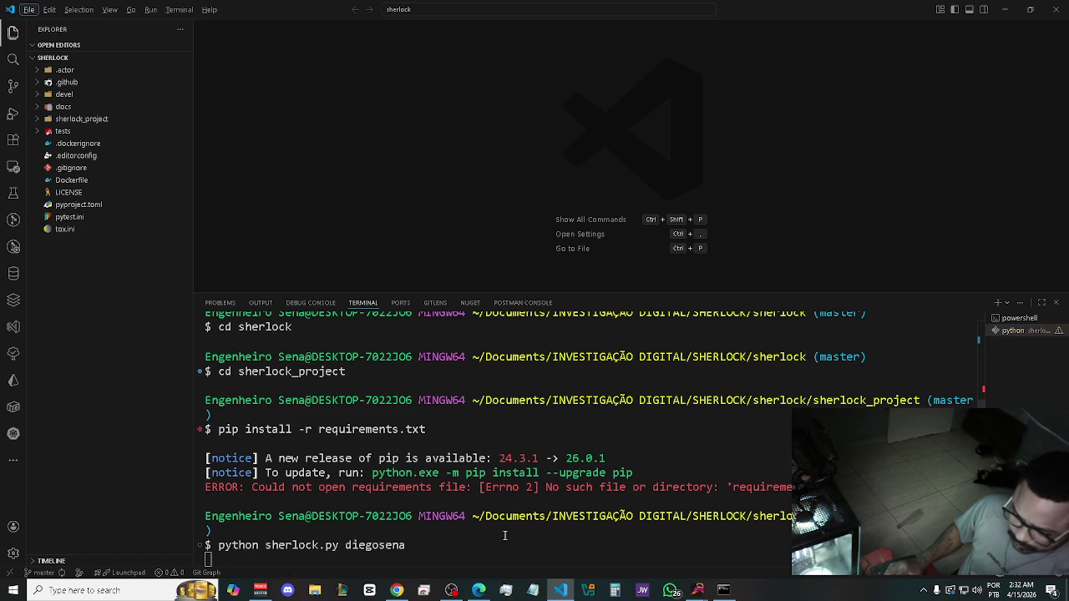
Rerun the requirements install in Command Prompt and type a python sherlock.py search for the username
{"action": "key", "text": "alt+Tab"}
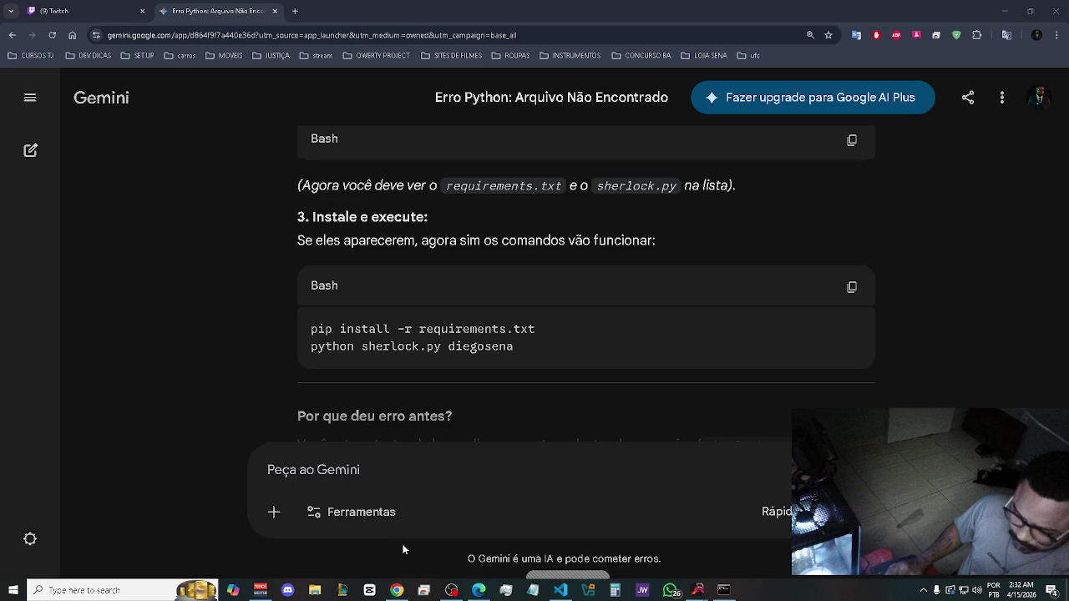
{"action": "key", "text": "alt+Tab"}
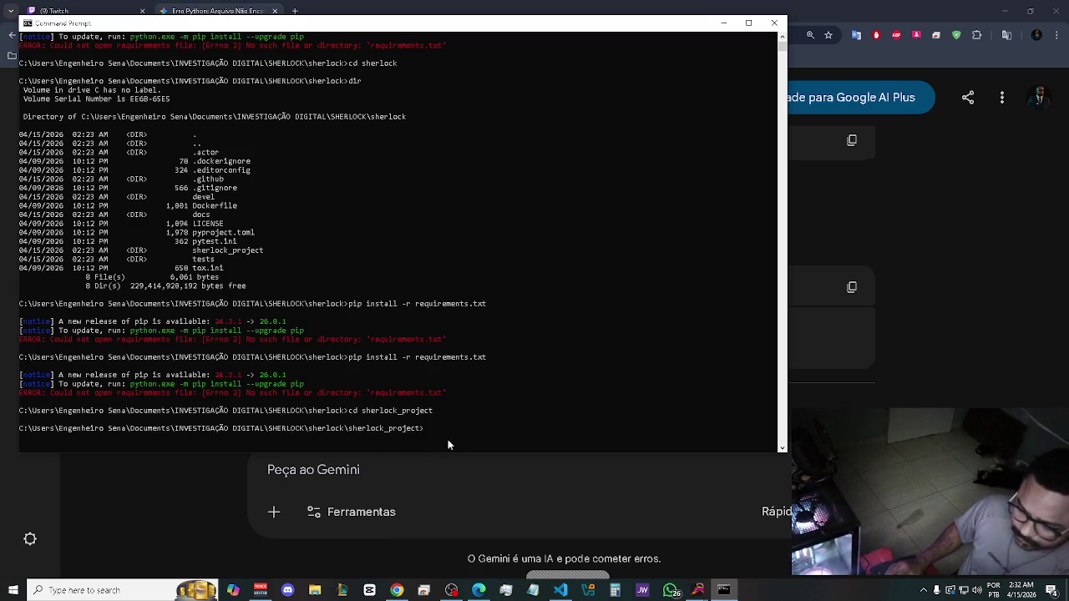
{"action": "key", "text": "Up"}
{"action": "key", "text": "Up"}
{"action": "key", "text": "Return"}
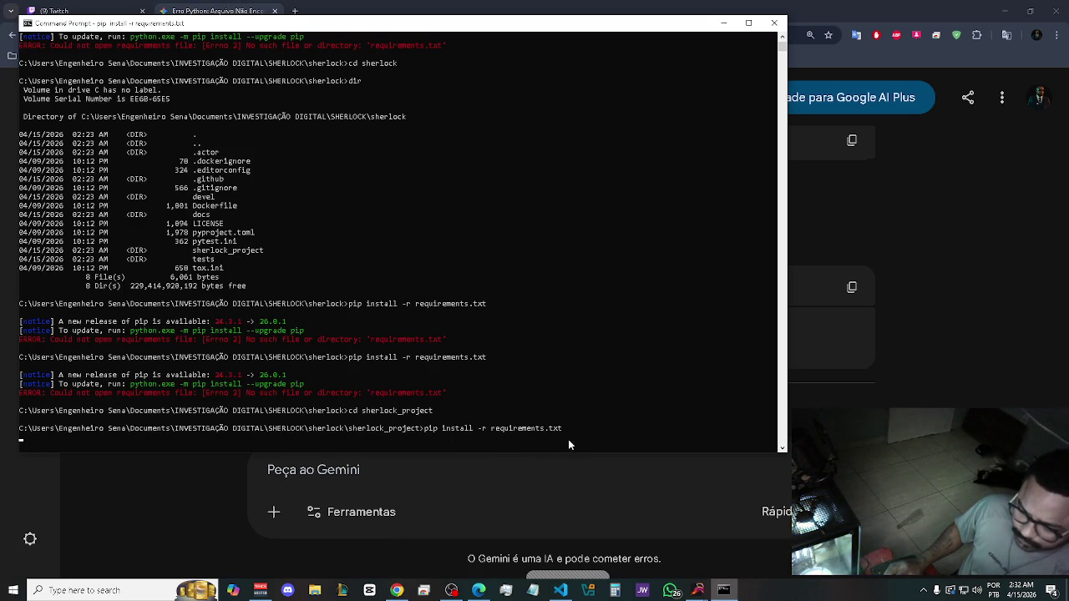
{"action": "scroll", "coordinate": [572, 422], "scroll_direction": "down", "scroll_amount": 3}
{"action": "type", "text": "python sherlock.py diegosena"}
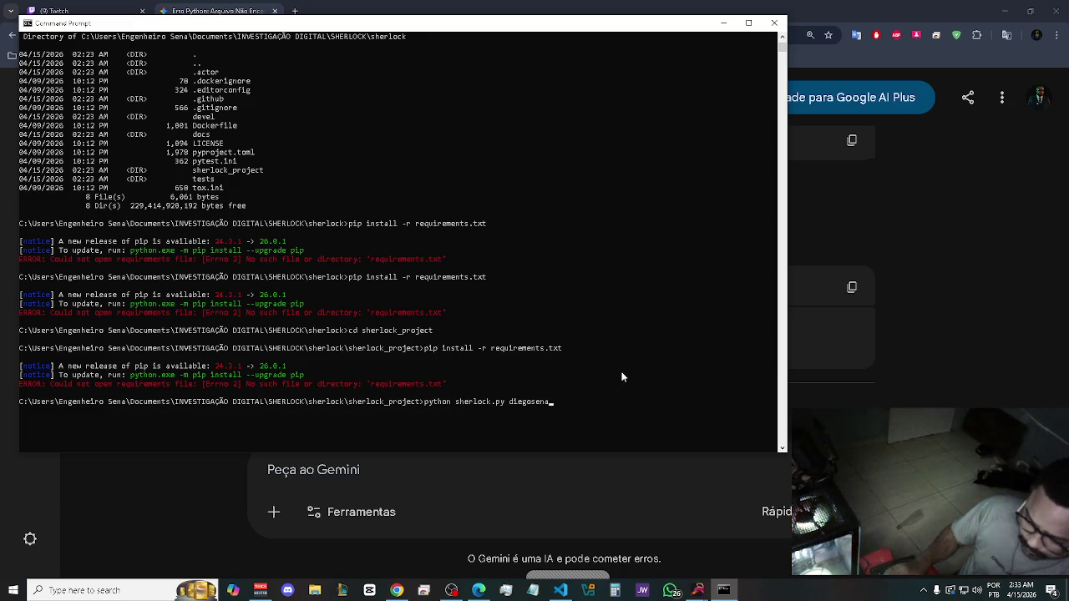
{"action": "left_click", "coordinate": [394, 479]}
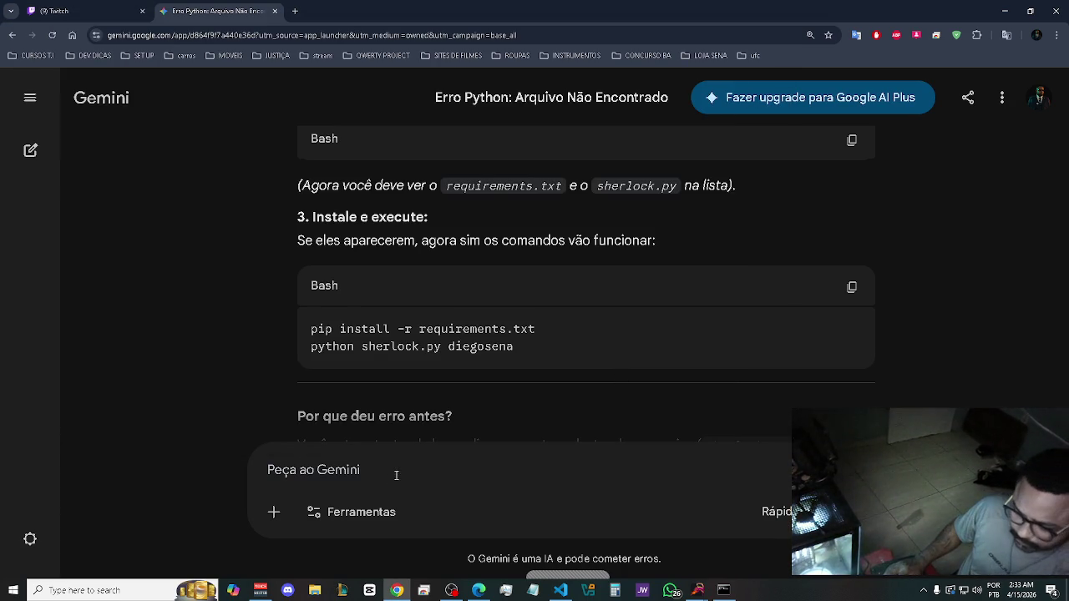
Send Gemini a screenshot of the requirements.txt error and read its troubleshooting reply
{"action": "key", "text": "ctrl+v"}
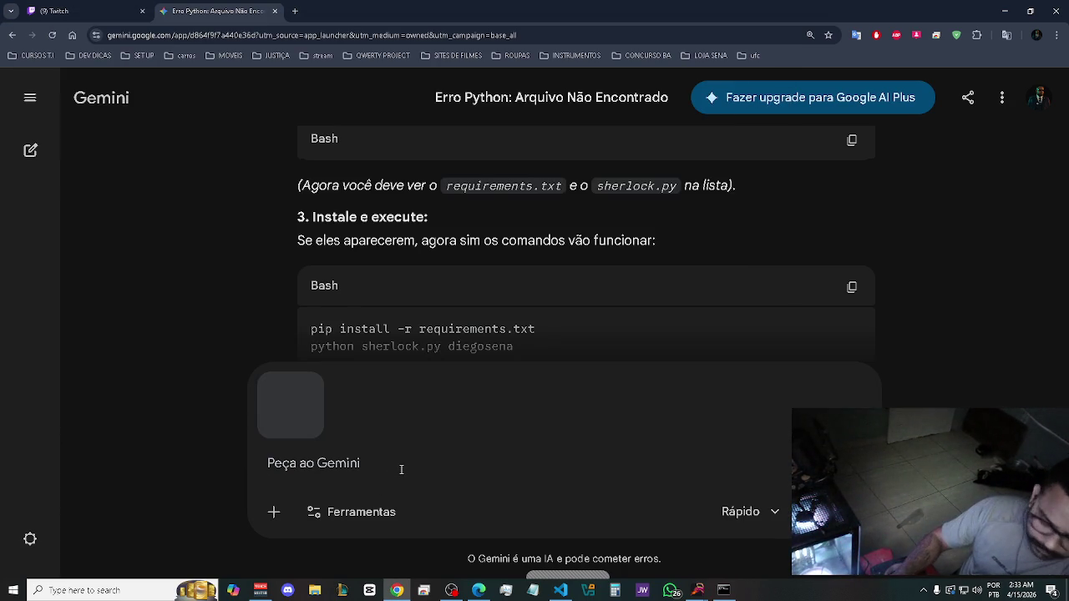
{"action": "key", "text": "Return"}
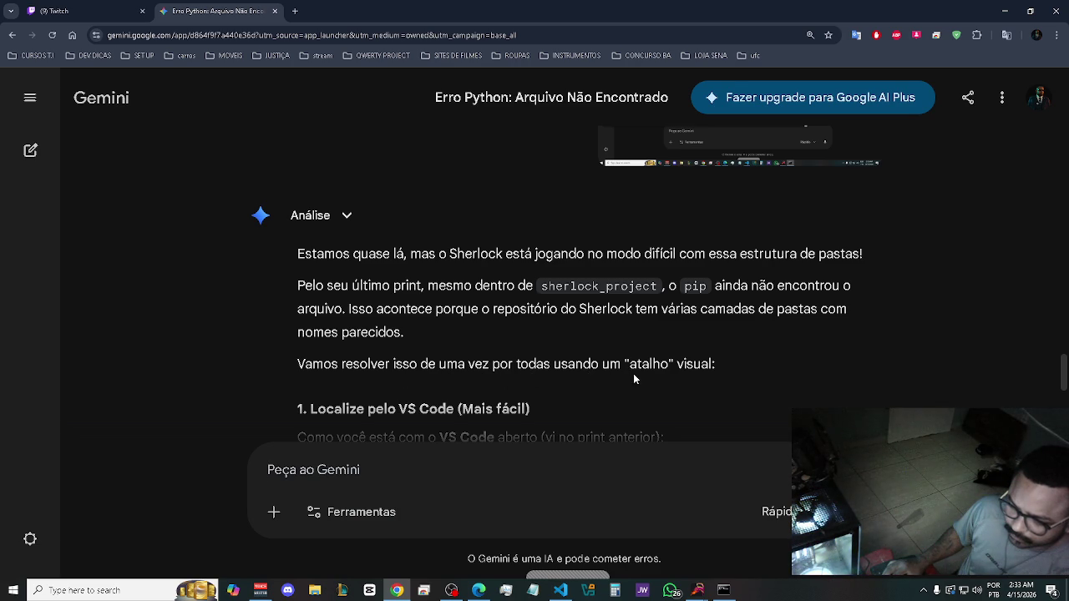
{"action": "scroll", "coordinate": [663, 375], "scroll_direction": "down", "scroll_amount": 1}
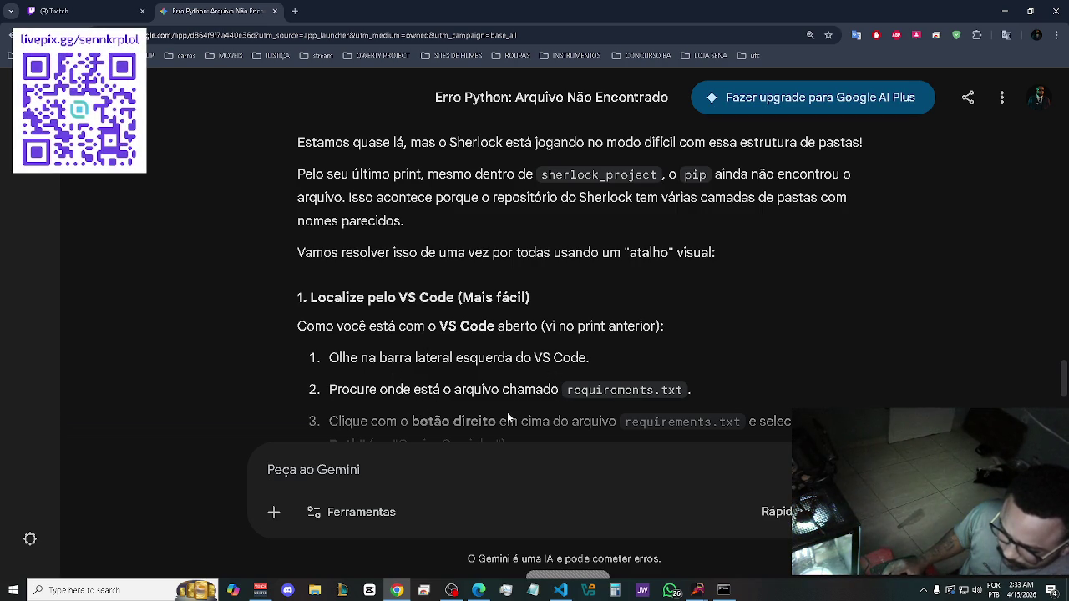
{"action": "left_click", "coordinate": [560, 591]}
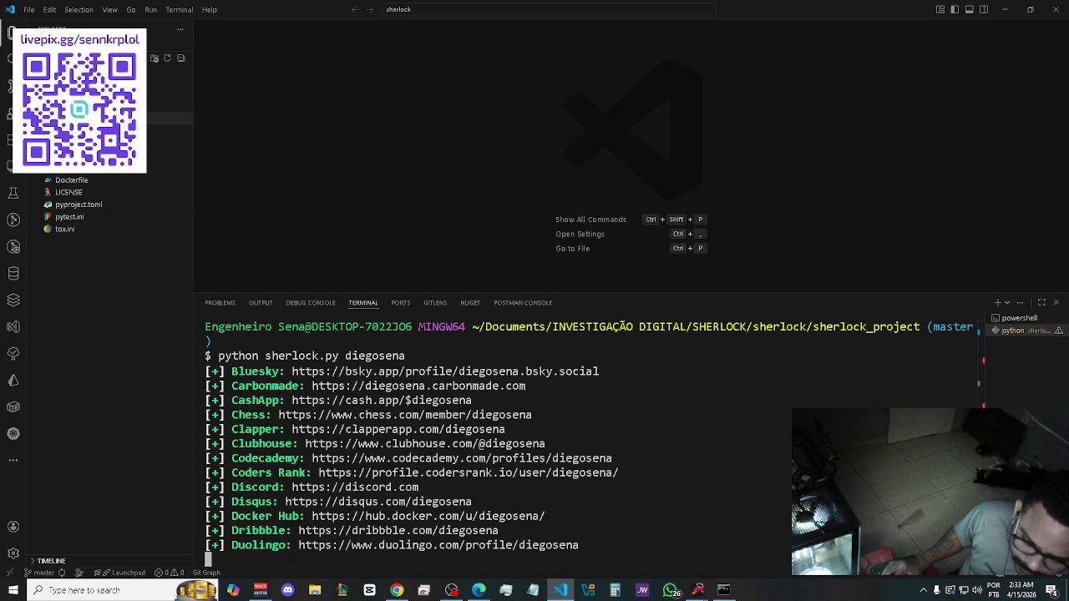
Expand the project folder and scroll through Sherlock's found profiles in the VS Code terminal
{"action": "left_click", "coordinate": [84, 118]}
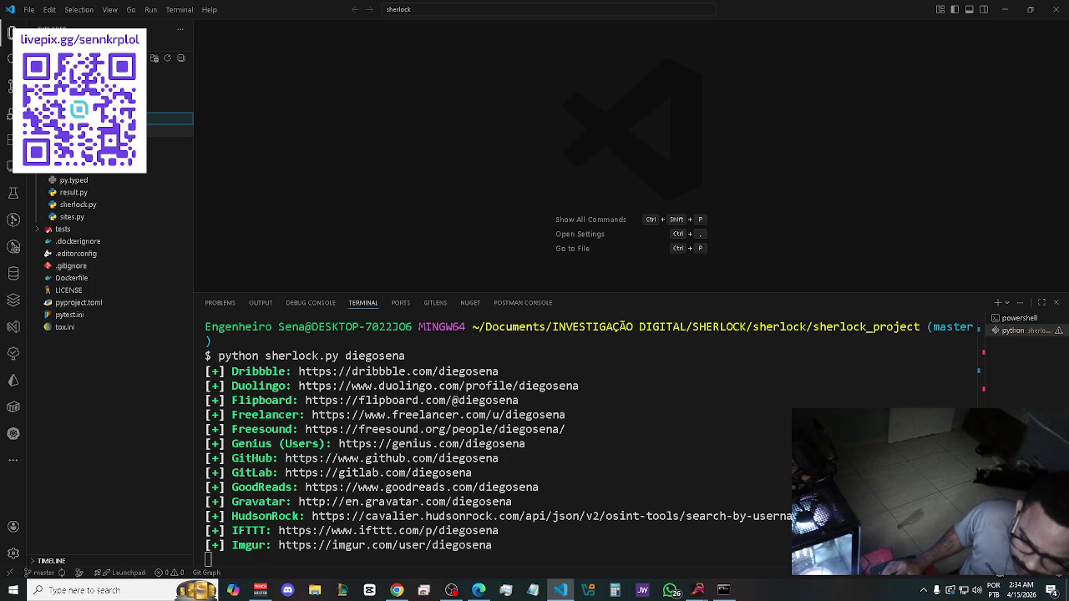
{"action": "scroll", "coordinate": [170, 131], "scroll_direction": "up", "scroll_amount": 1}
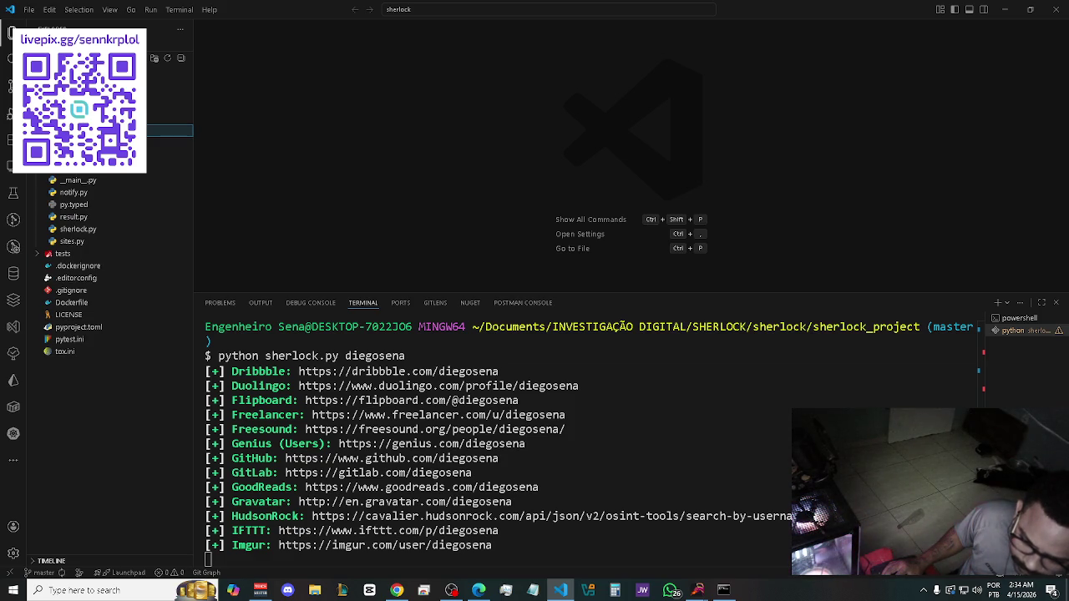
{"action": "scroll", "coordinate": [171, 131], "scroll_direction": "down", "scroll_amount": 1}
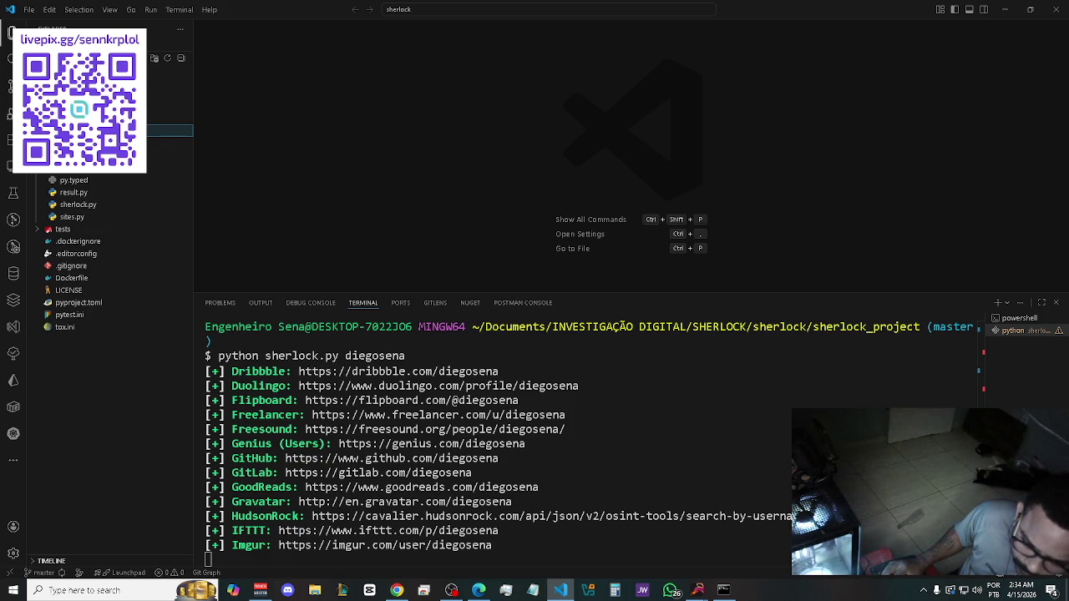
{"action": "scroll", "coordinate": [170, 125], "scroll_direction": "down", "scroll_amount": 4}
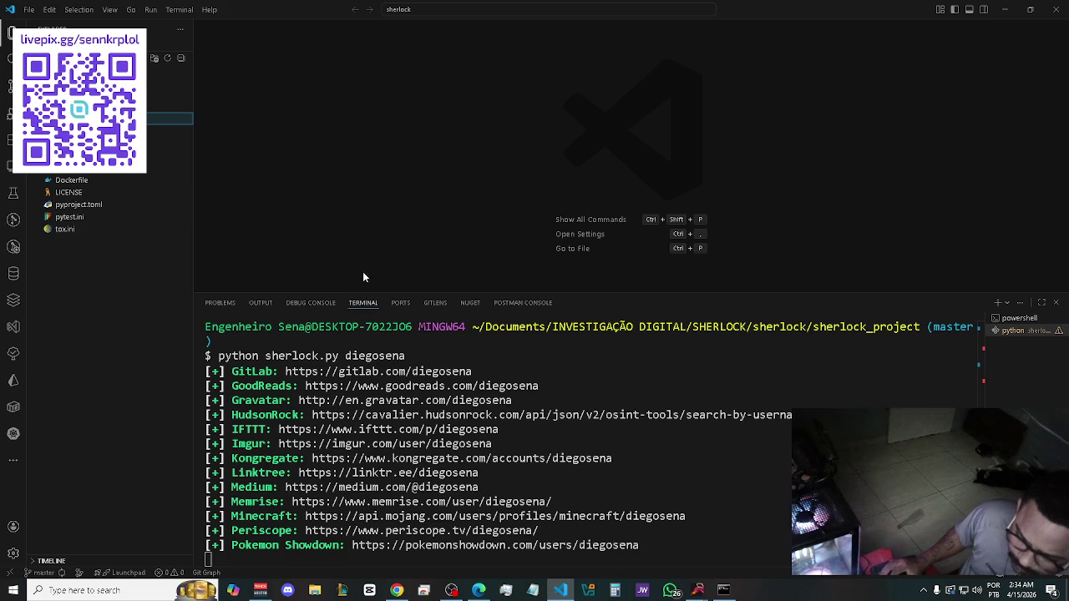
{"action": "scroll", "coordinate": [525, 429], "scroll_direction": "up", "scroll_amount": 10}
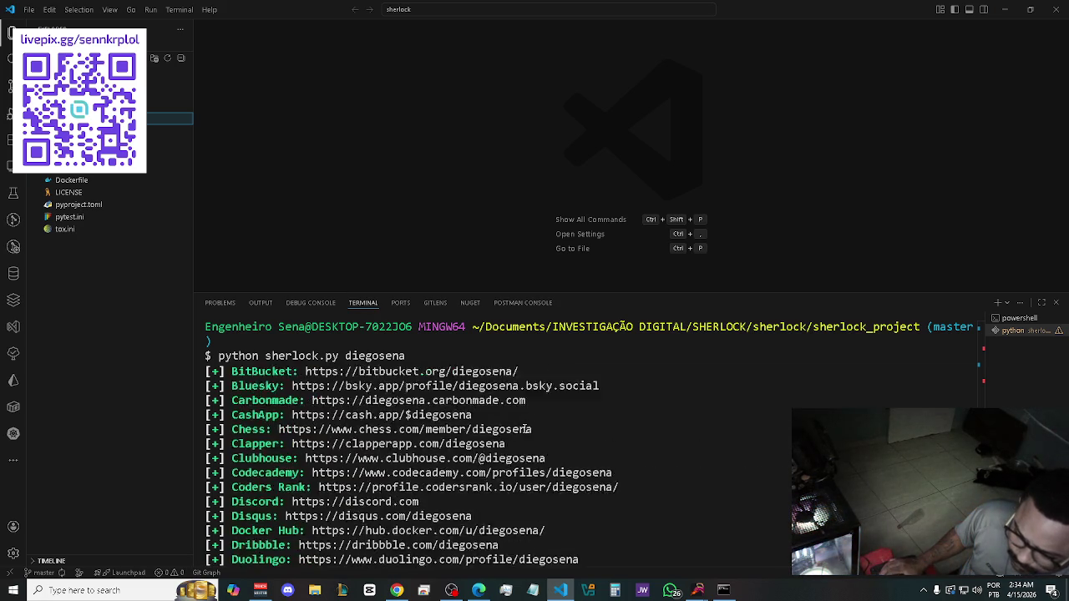
{"action": "scroll", "coordinate": [524, 428], "scroll_direction": "down", "scroll_amount": 2}
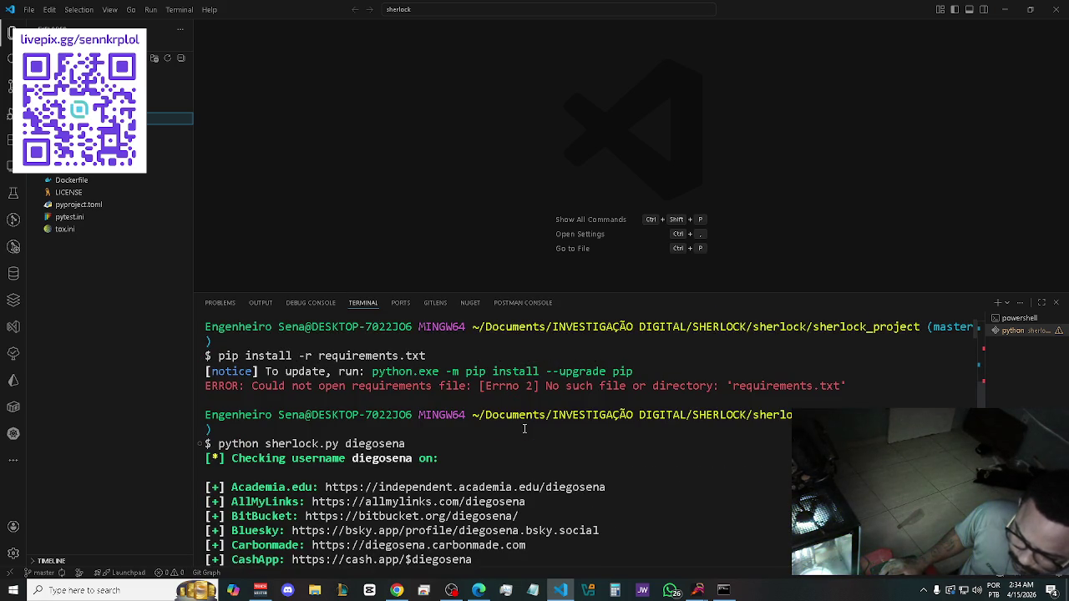
{"action": "scroll", "coordinate": [528, 472], "scroll_direction": "down", "scroll_amount": 2}
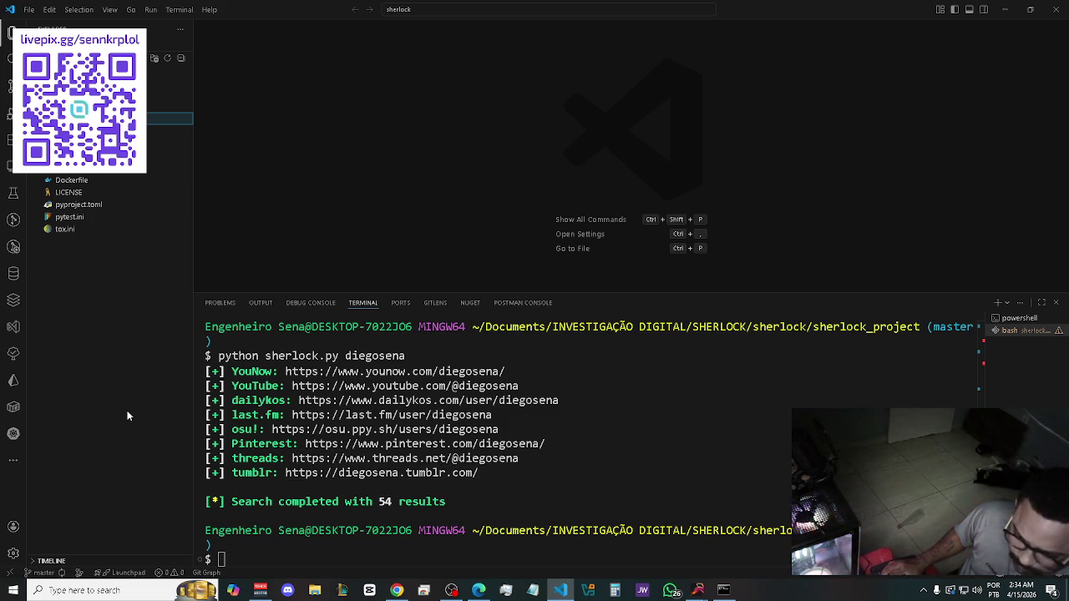
{"action": "scroll", "coordinate": [541, 493], "scroll_direction": "up", "scroll_amount": 15}
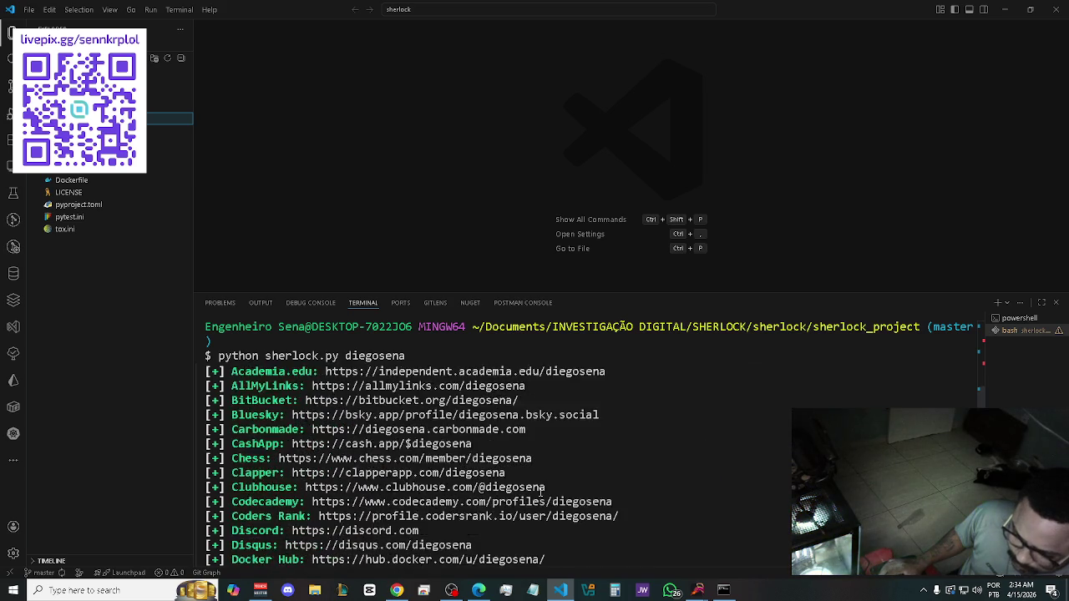
{"action": "scroll", "coordinate": [540, 493], "scroll_direction": "up", "scroll_amount": 5}
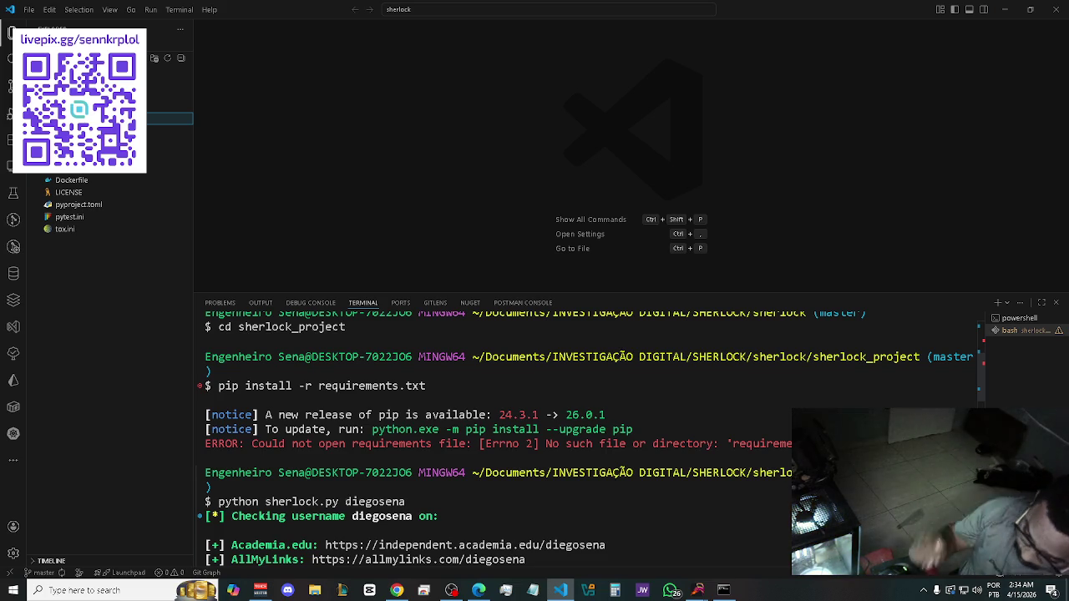
{"action": "key", "text": "alt+Tab"}
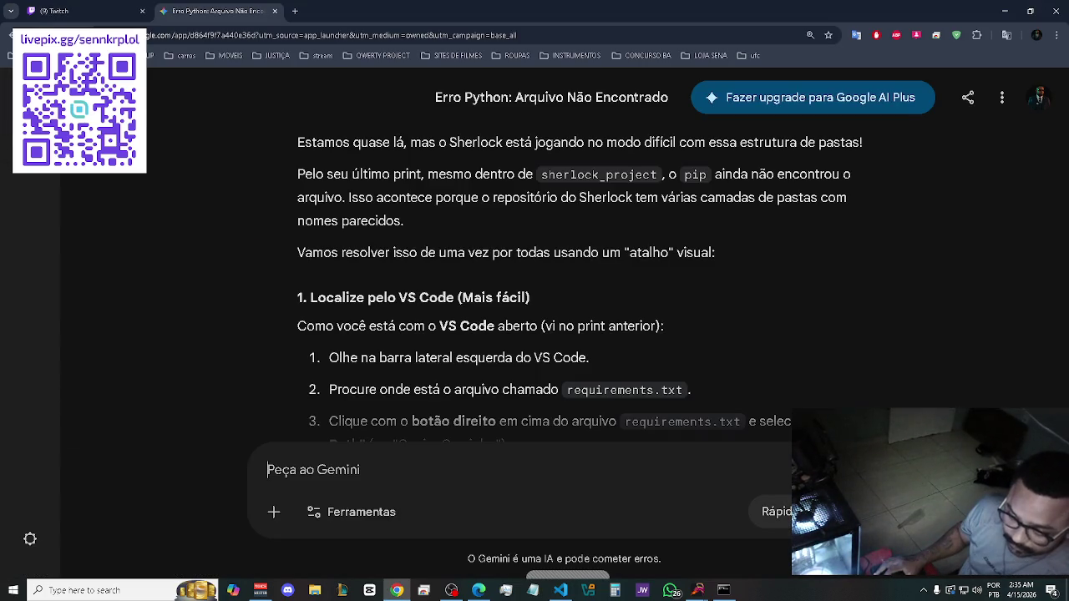
In Command Prompt, replace the old username in the sherlock.py command with a longer full-name username
{"action": "key", "text": "alt+Tab"}
{"action": "key", "text": "alt+Tab"}
{"action": "key", "text": "Tab"}
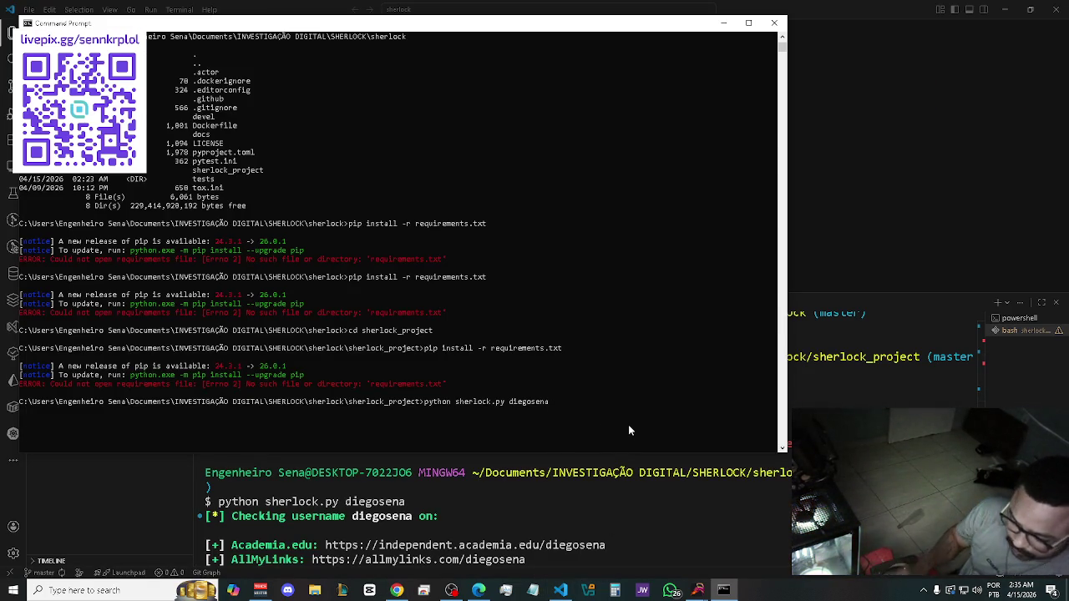
{"action": "key", "text": "BackSpace"}
{"action": "key", "text": "BackSpace"}
{"action": "key", "text": "BackSpace"}
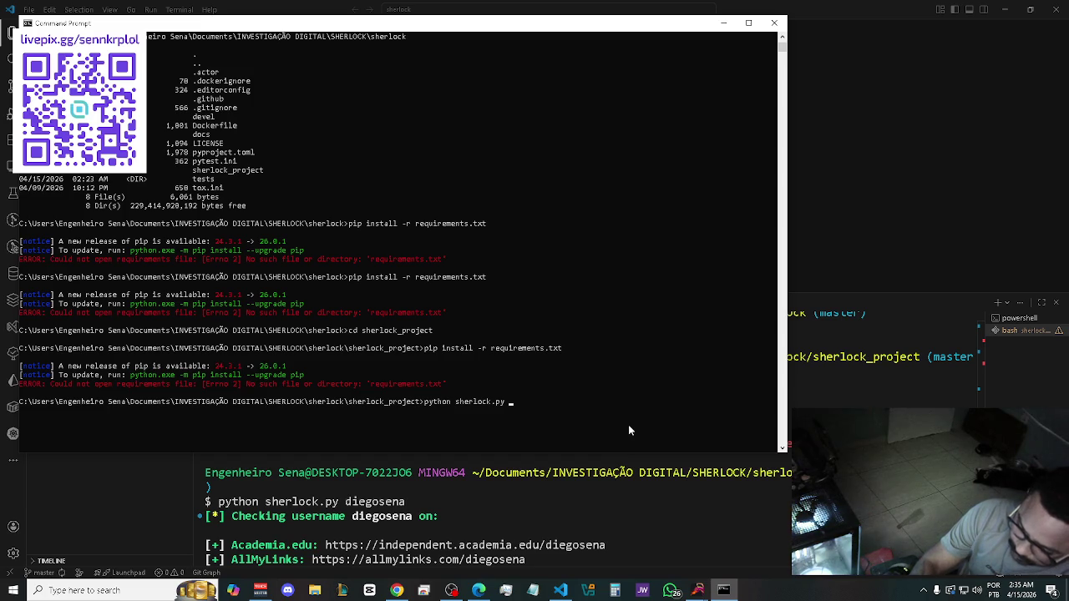
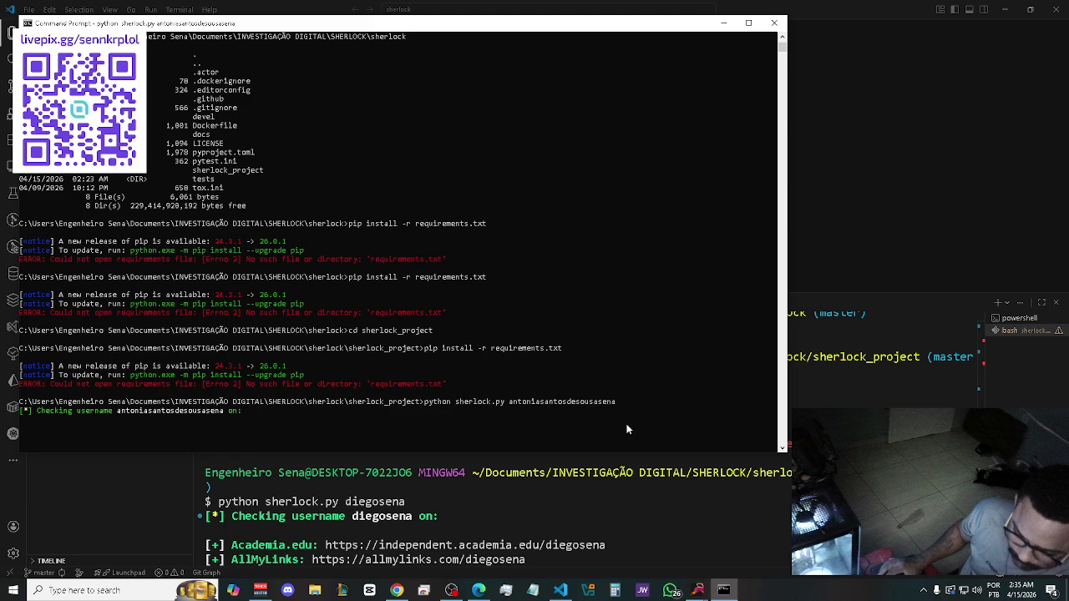
{"action": "scroll", "coordinate": [529, 409], "scroll_direction": "down", "scroll_amount": 10}
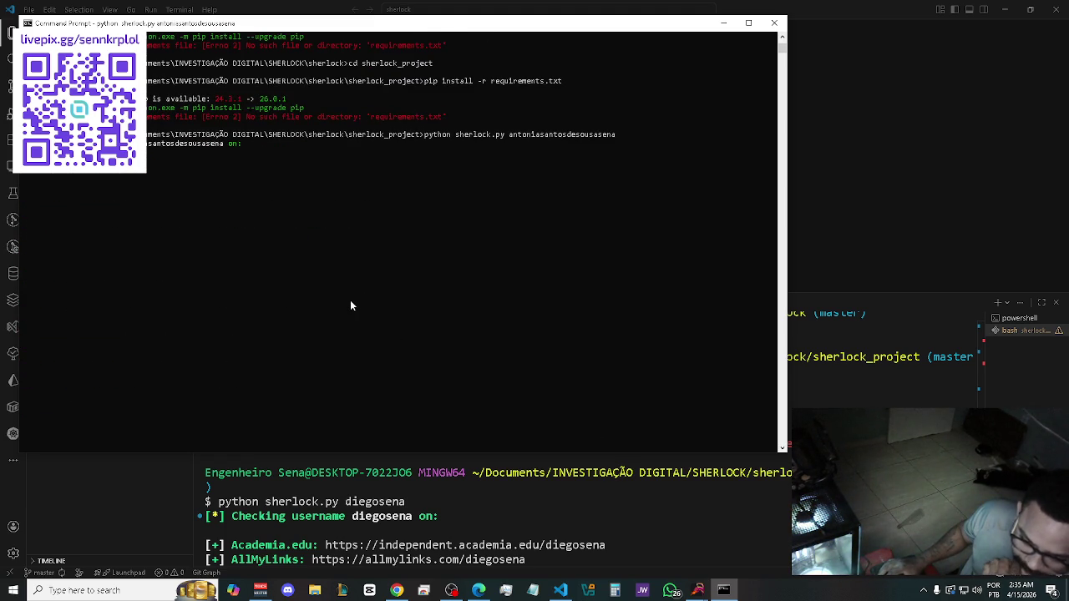
{"action": "left_click", "coordinate": [554, 547]}
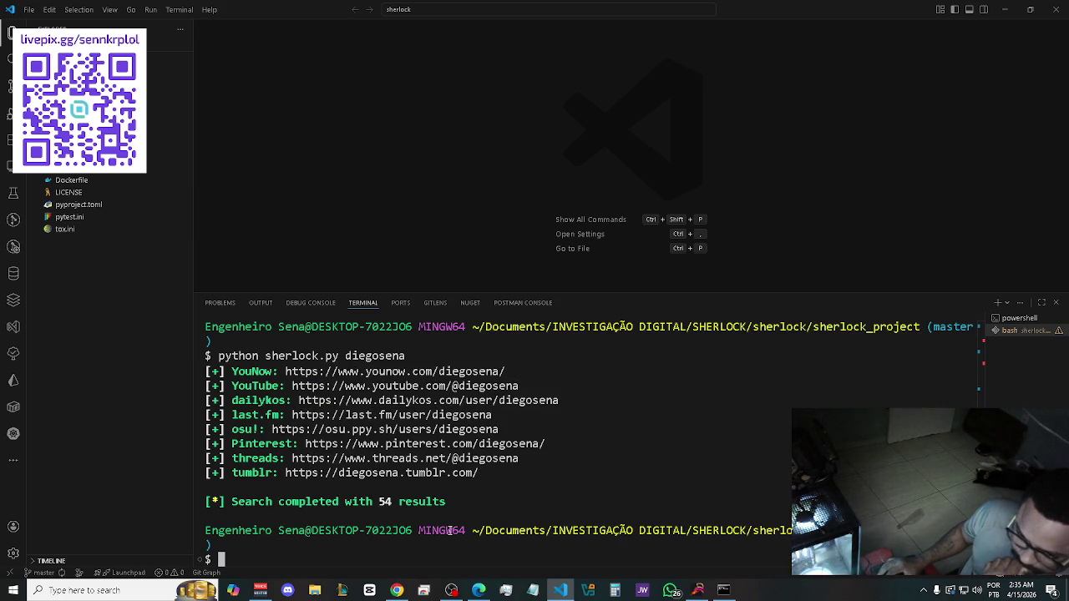
Select the whole sherlock command in Command Prompt, checking the finished 54-result search in VS Code
{"action": "left_click", "coordinate": [731, 595]}
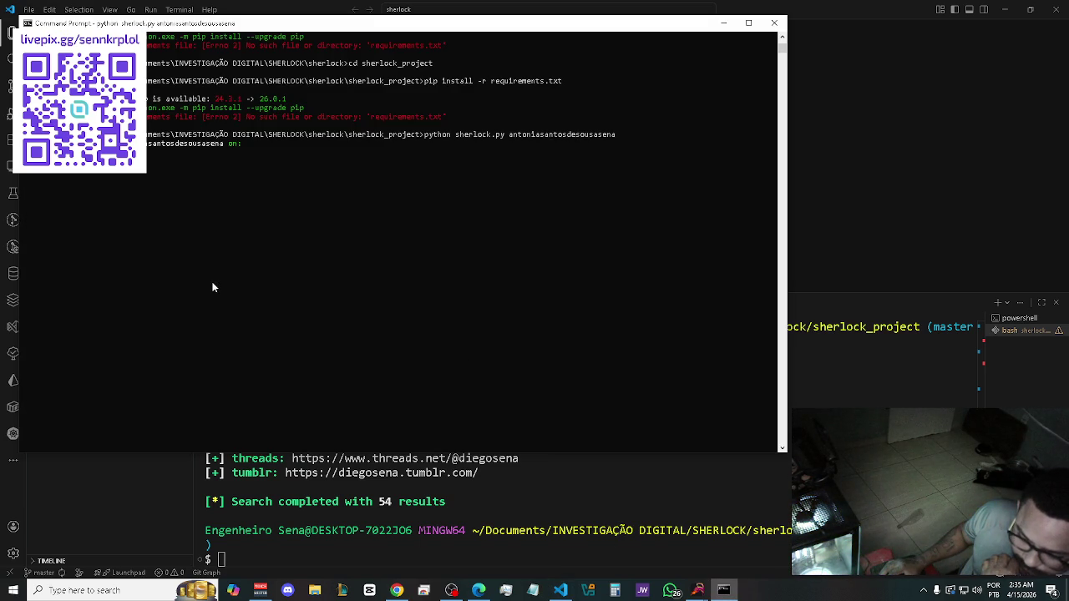
{"action": "left_click", "coordinate": [618, 135]}
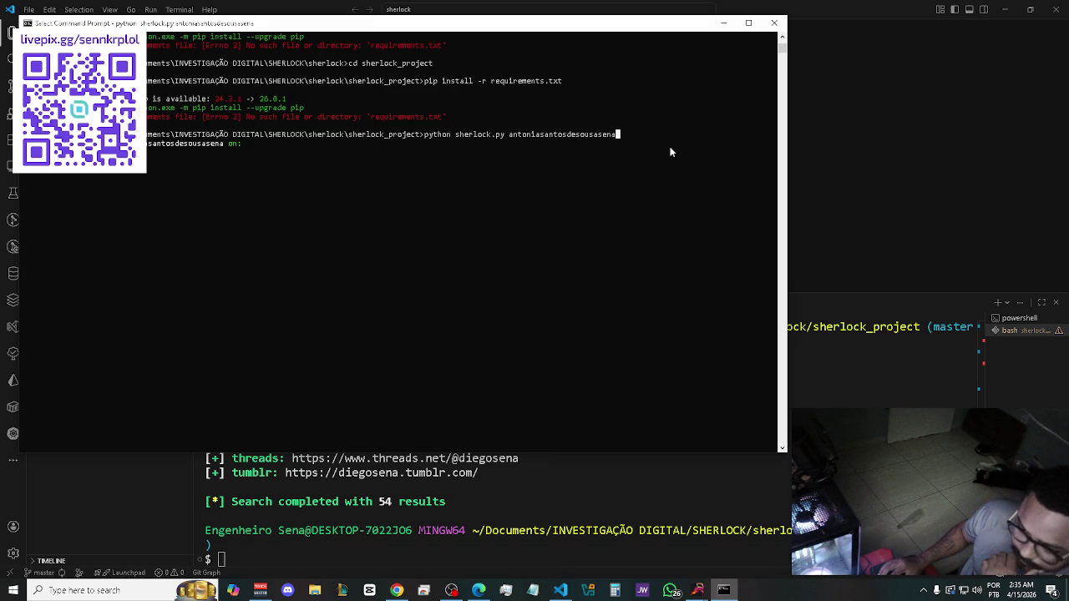
{"action": "key", "text": "shift+Left"}
{"action": "key", "text": "shift+Left"}
{"action": "key", "text": "shift+Left"}
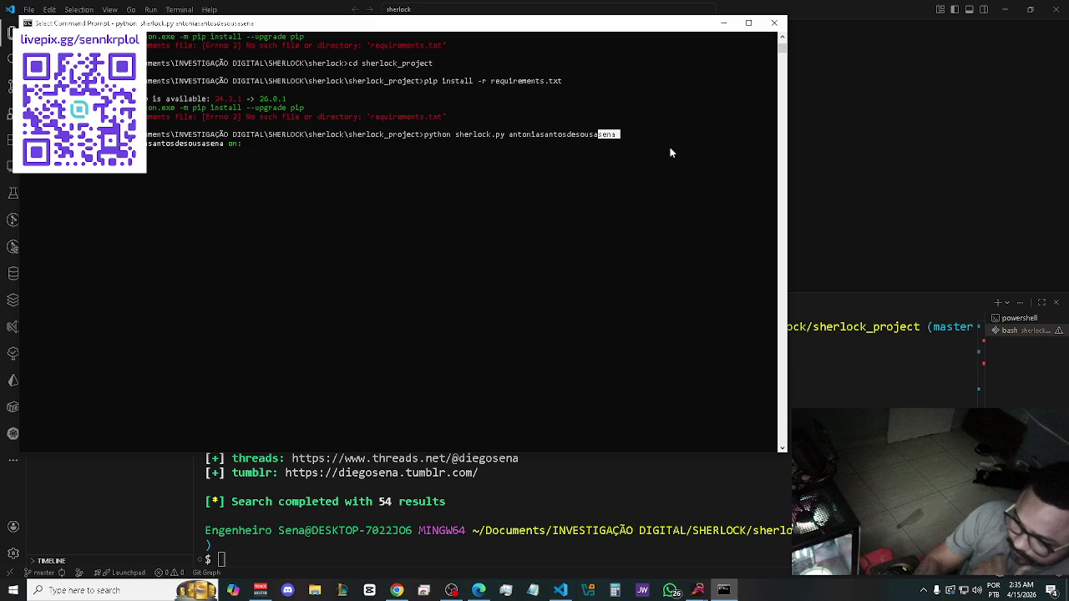
{"action": "key", "text": "shift+Left"}
{"action": "key", "text": "shift+Left"}
{"action": "key", "text": "shift+Left"}
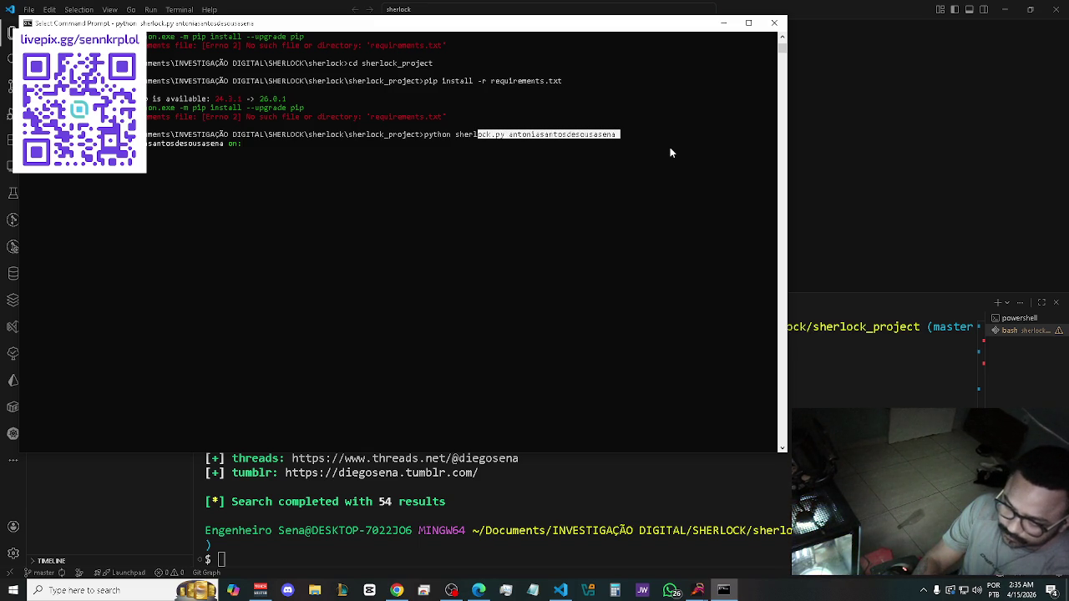
{"action": "key", "text": "shift+Left"}
{"action": "key", "text": "shift+Left"}
{"action": "key", "text": "shift+Left"}
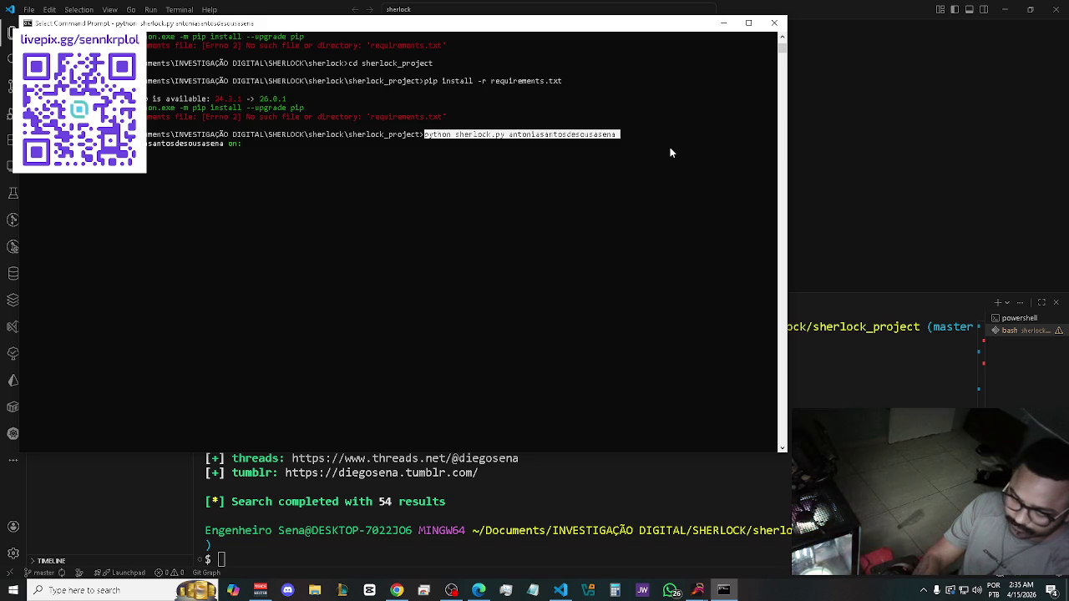
{"action": "left_click", "coordinate": [575, 591]}
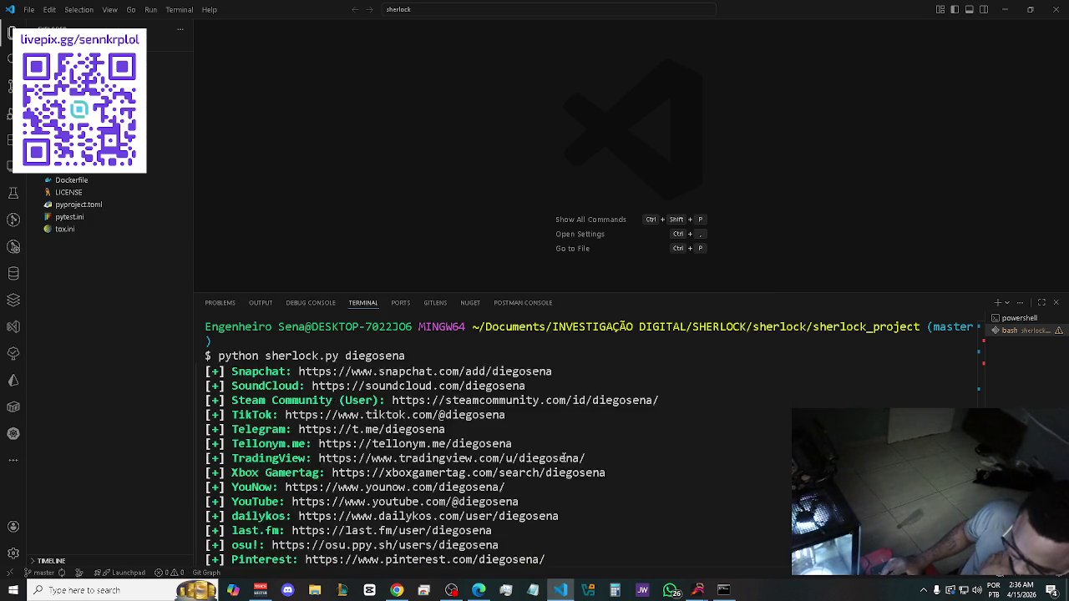
{"action": "scroll", "coordinate": [563, 458], "scroll_direction": "up", "scroll_amount": 15}
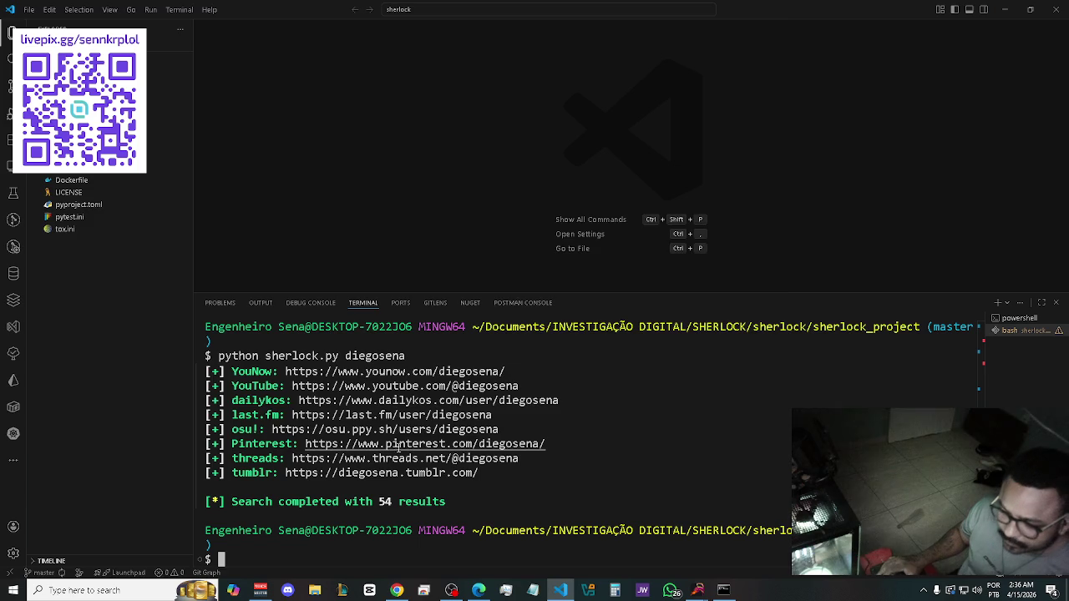
{"action": "key", "text": "alt+Tab"}
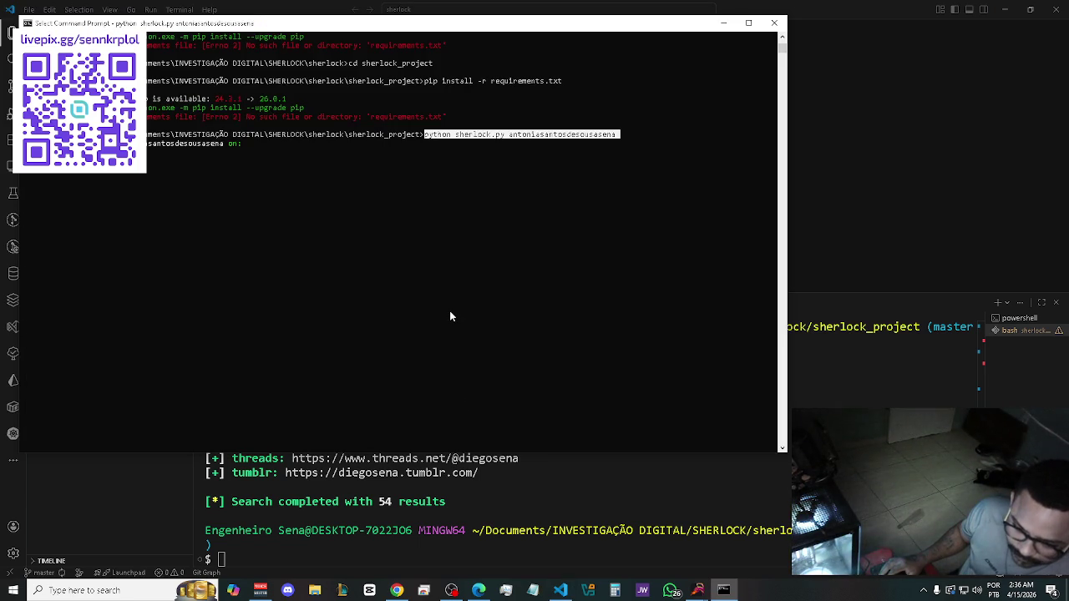
{"action": "left_click", "coordinate": [370, 506]}
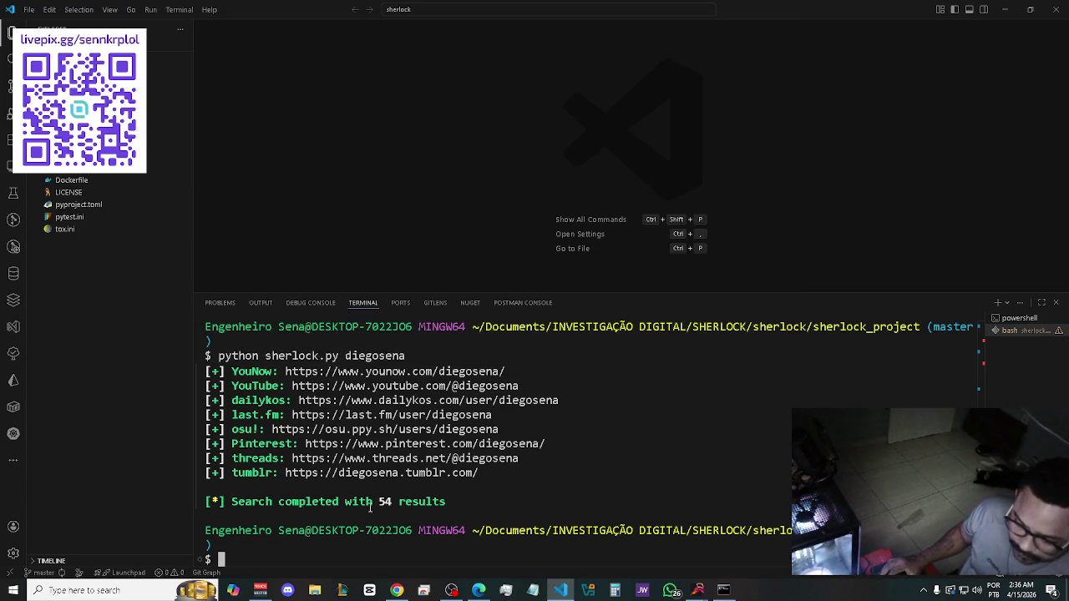
Run python sherlock.py with the second, full-name username in the VS Code bash terminal
{"action": "type", "text": "pyt"}
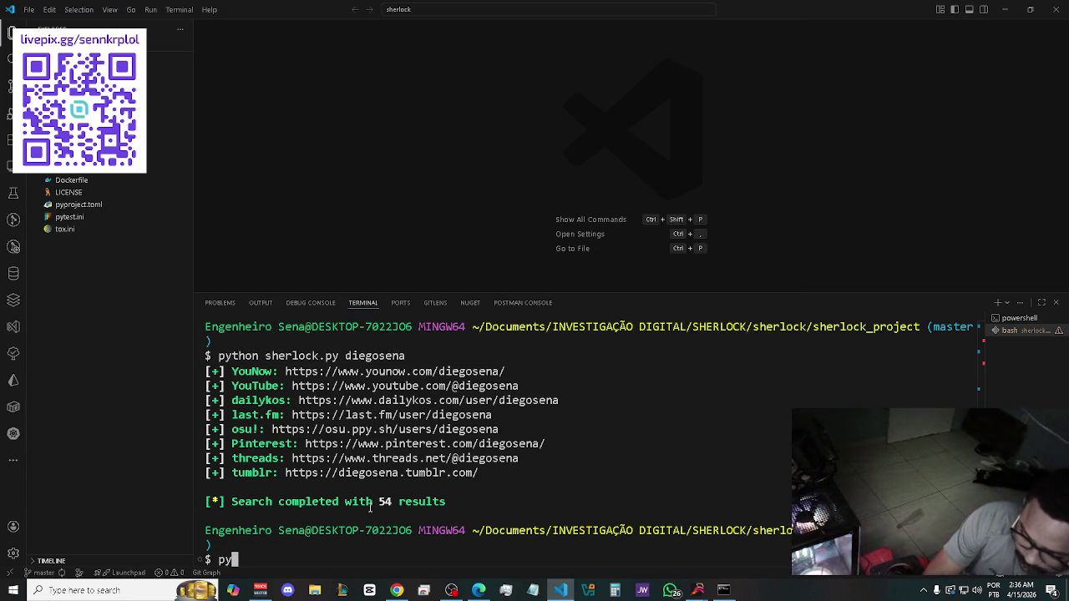
{"action": "type", "text": "hon"}
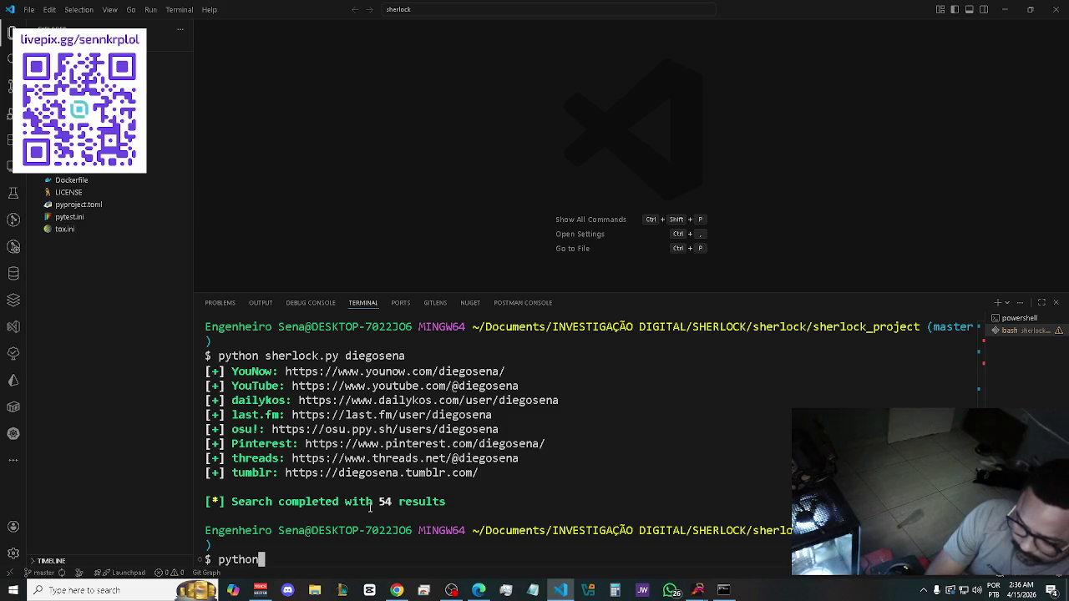
{"action": "type", "text": " sherlo"}
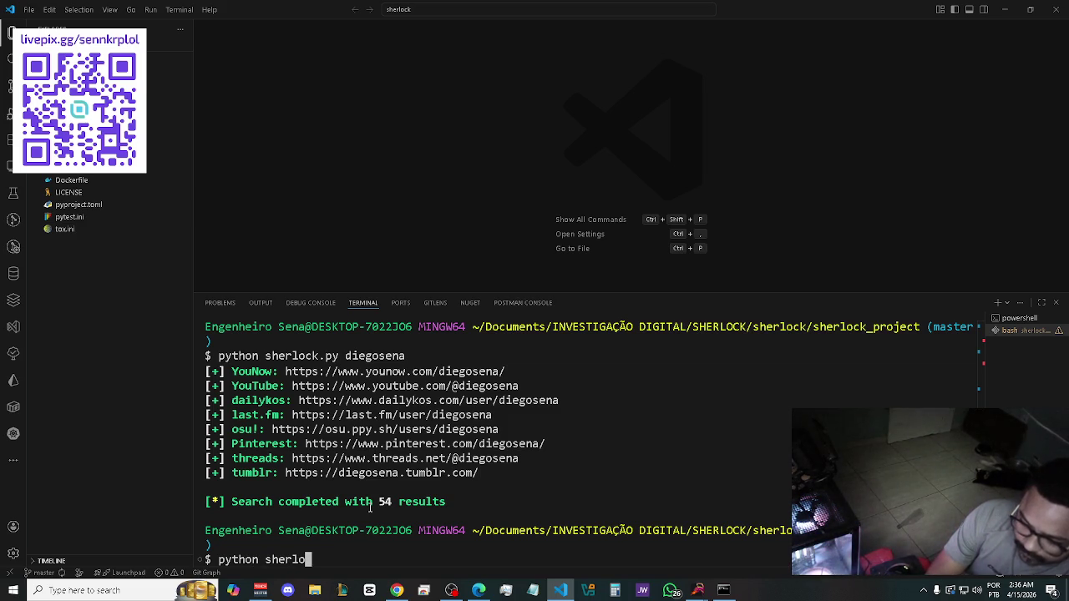
{"action": "type", "text": "ck"}
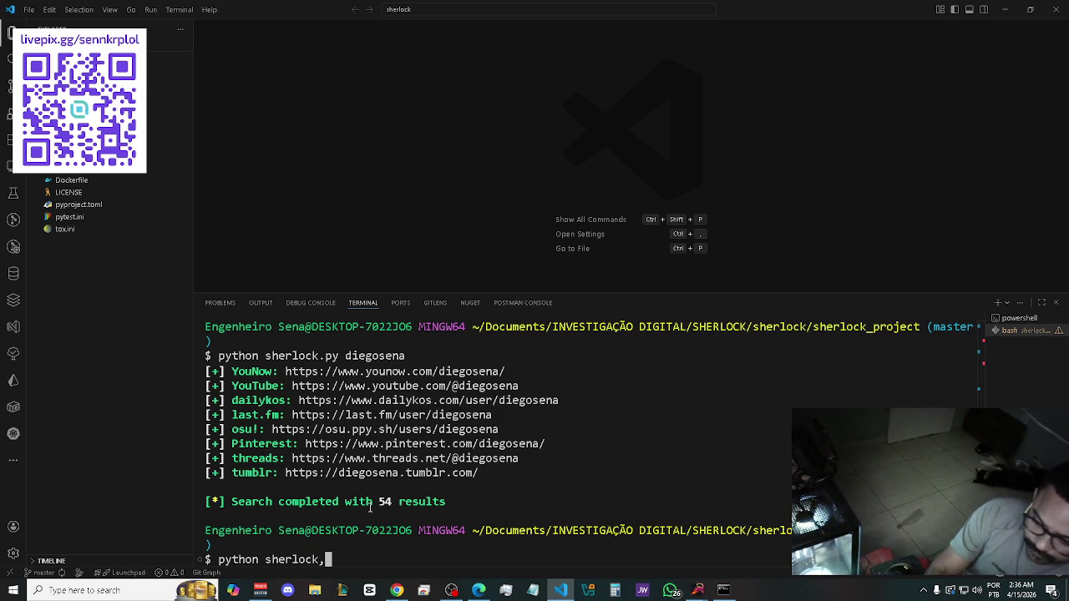
{"action": "type", "text": ".p"}
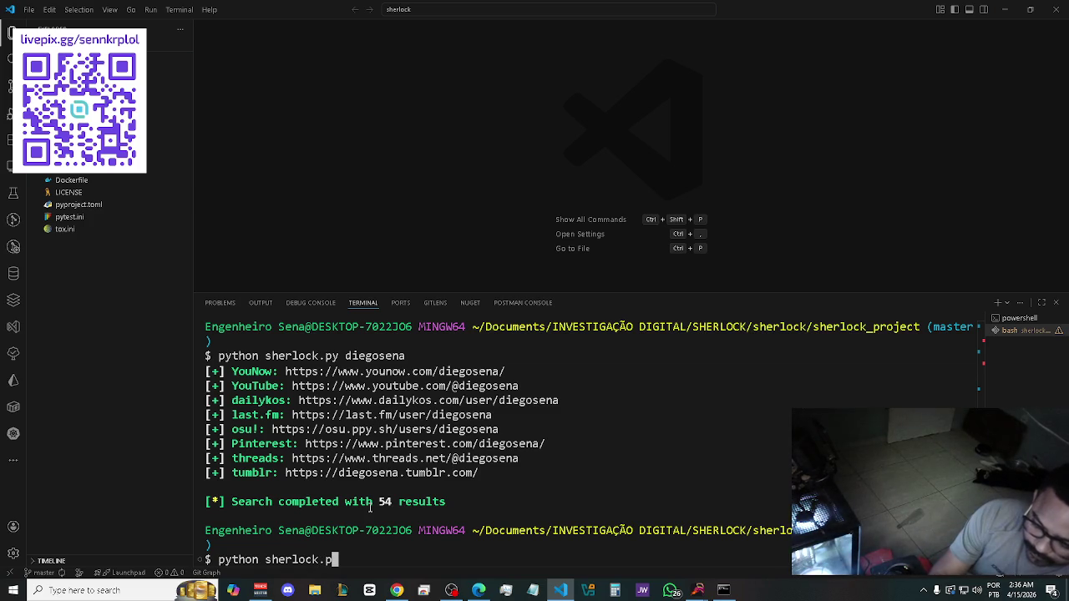
{"action": "type", "text": "y "}
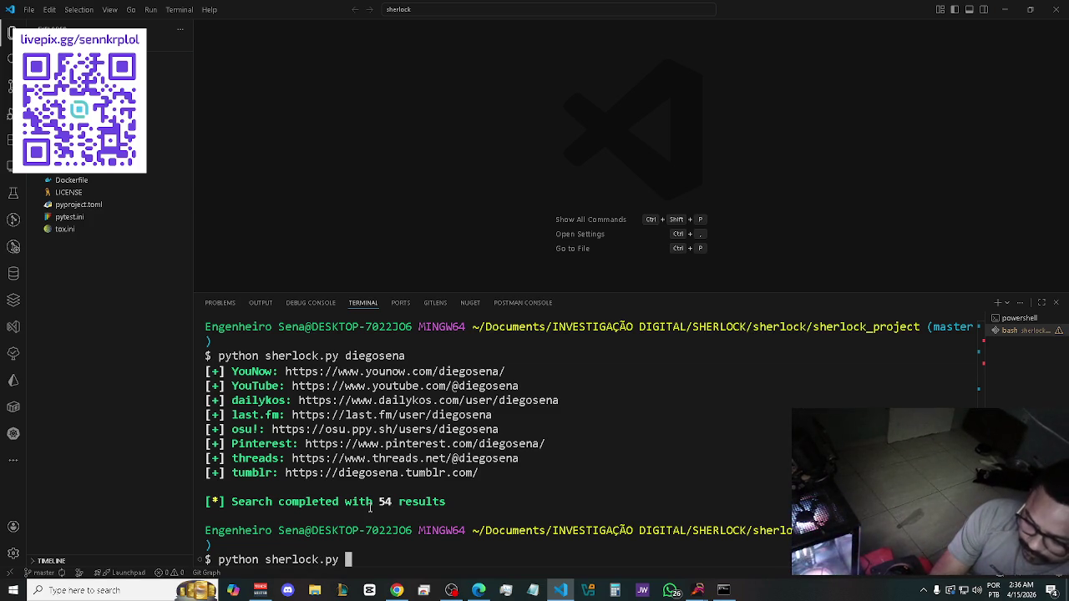
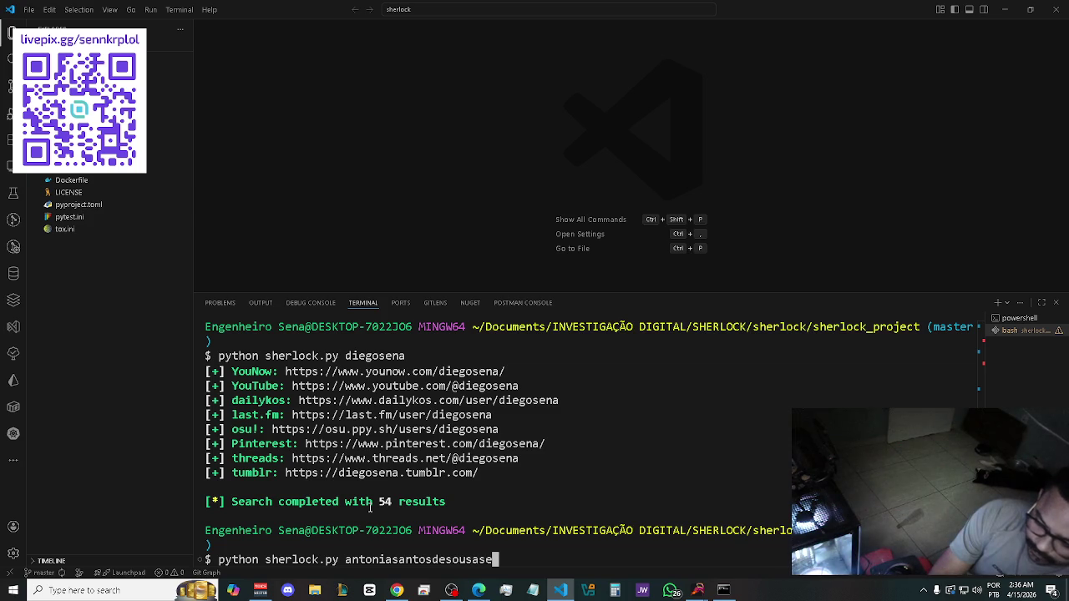
{"action": "key", "text": "Return"}
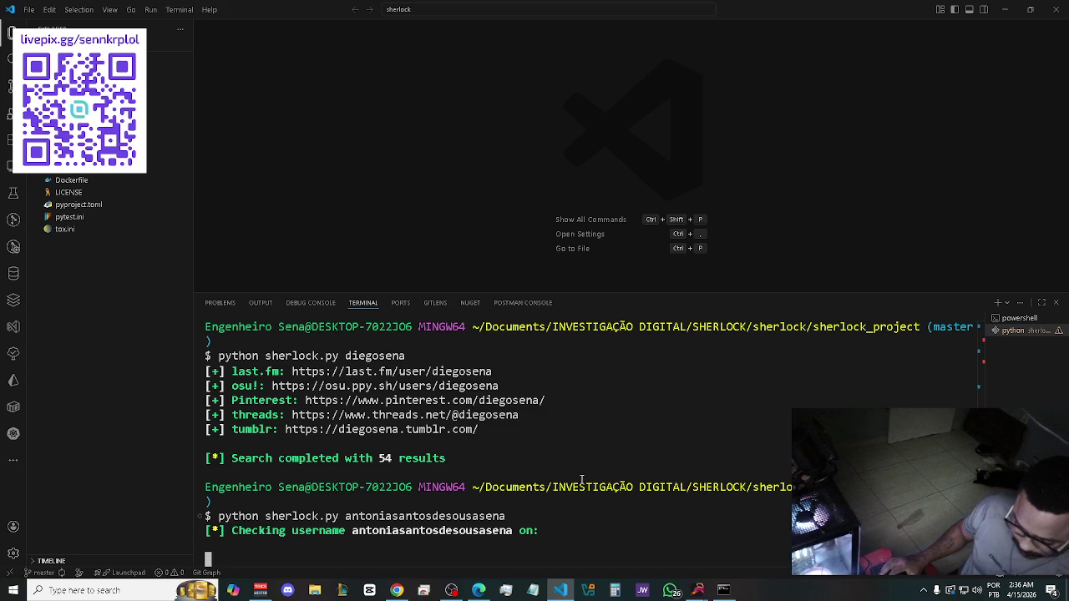
{"action": "key", "text": "alt"}
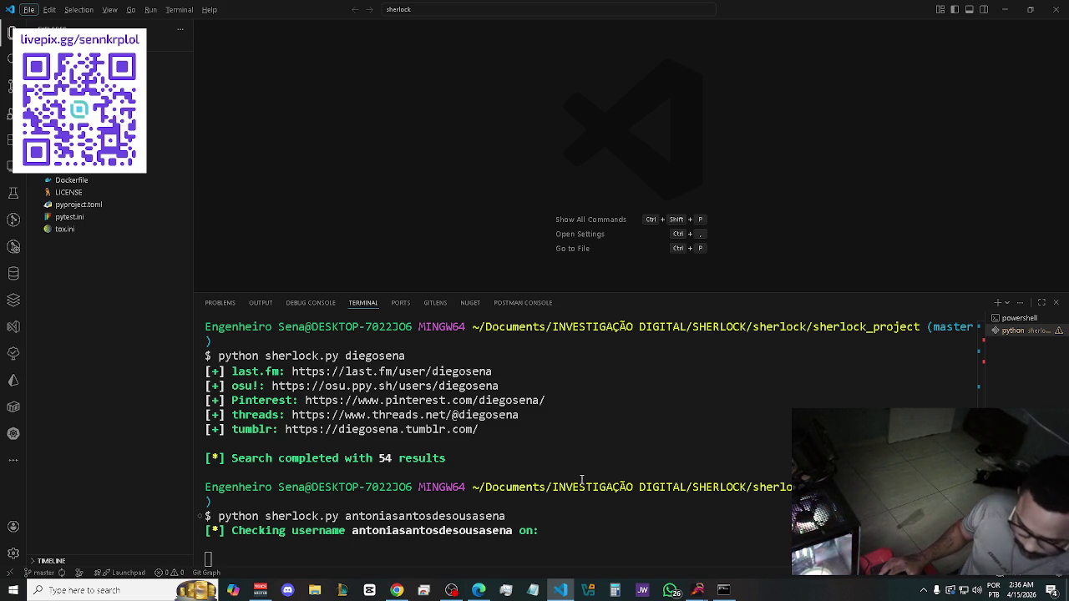
{"action": "key", "text": "alt+Tab"}
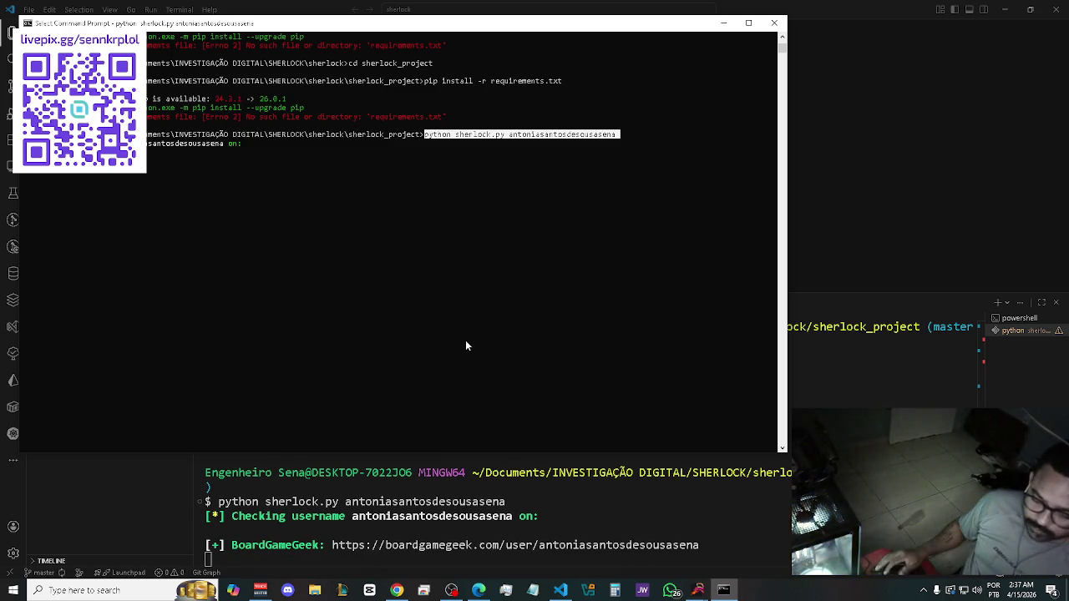
Bring VS Code back to front to see the search finish with 4 results
{"action": "left_click", "coordinate": [719, 509]}
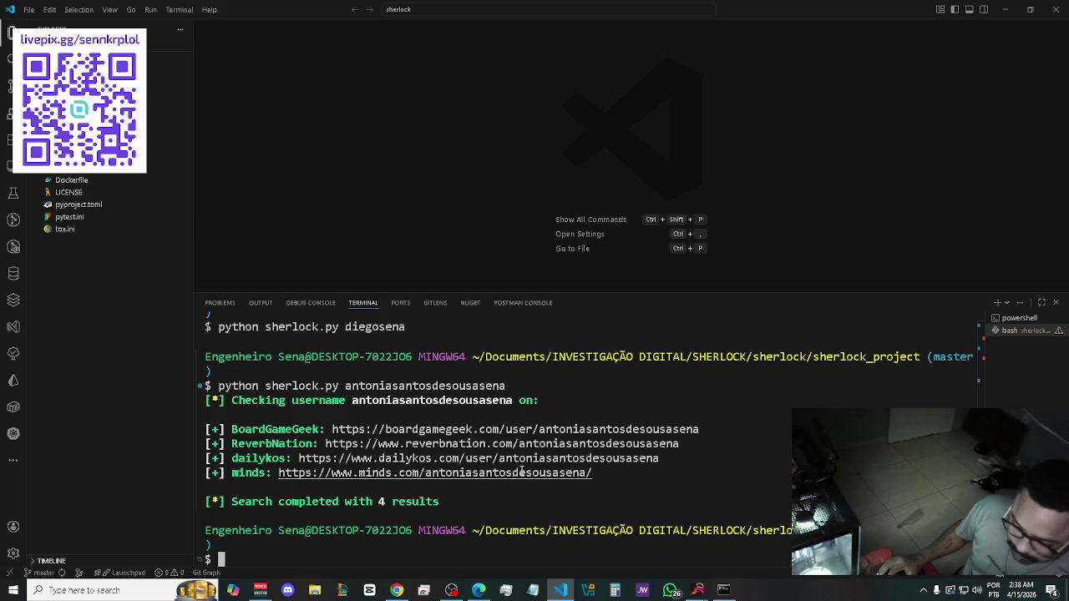
Open the found minds profile link in Chrome, review the page, and close it
{"action": "left_click", "coordinate": [442, 474], "text": "ctrl"}
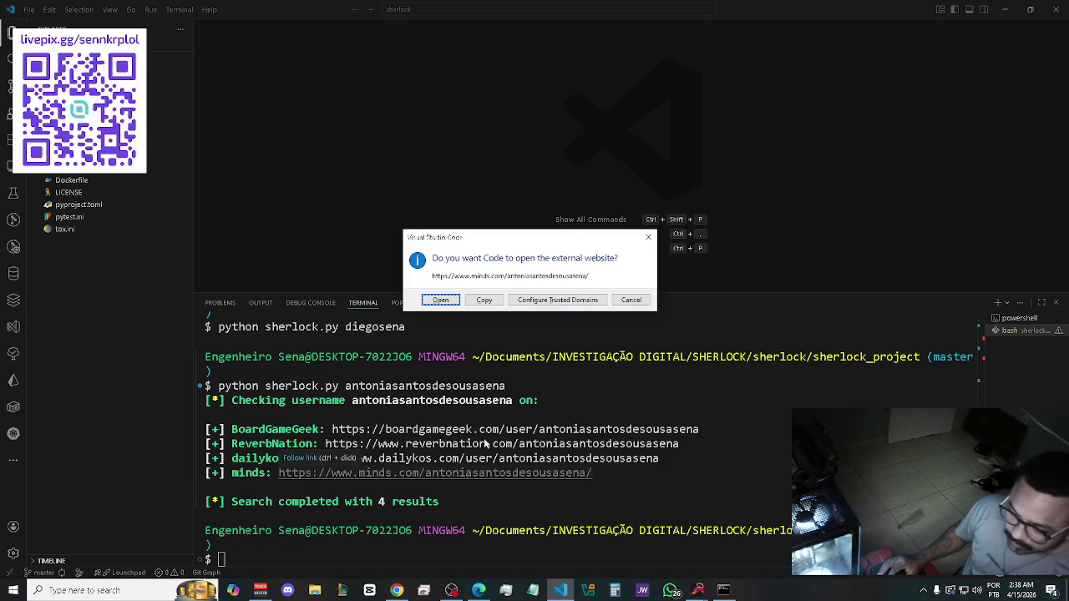
{"action": "left_click", "coordinate": [442, 301]}
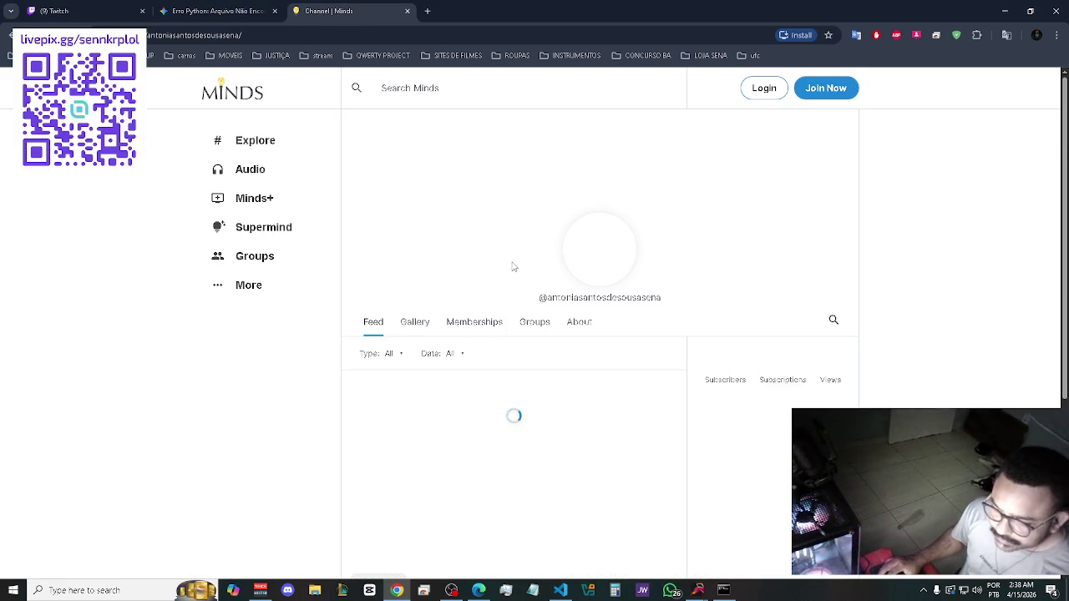
{"action": "scroll", "coordinate": [514, 266], "scroll_direction": "down", "scroll_amount": 2}
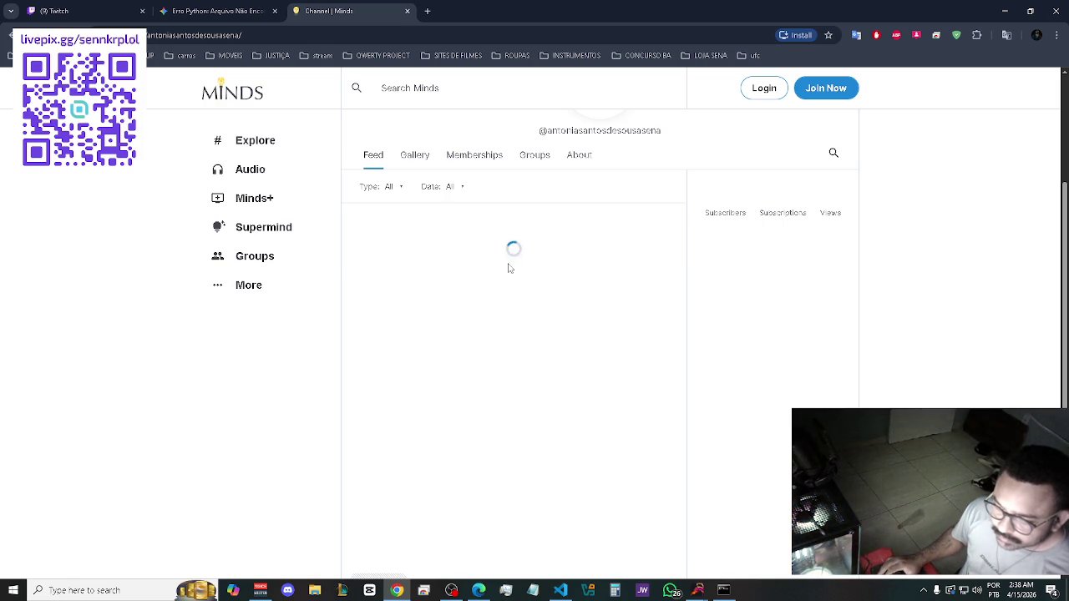
{"action": "scroll", "coordinate": [509, 267], "scroll_direction": "up", "scroll_amount": 2}
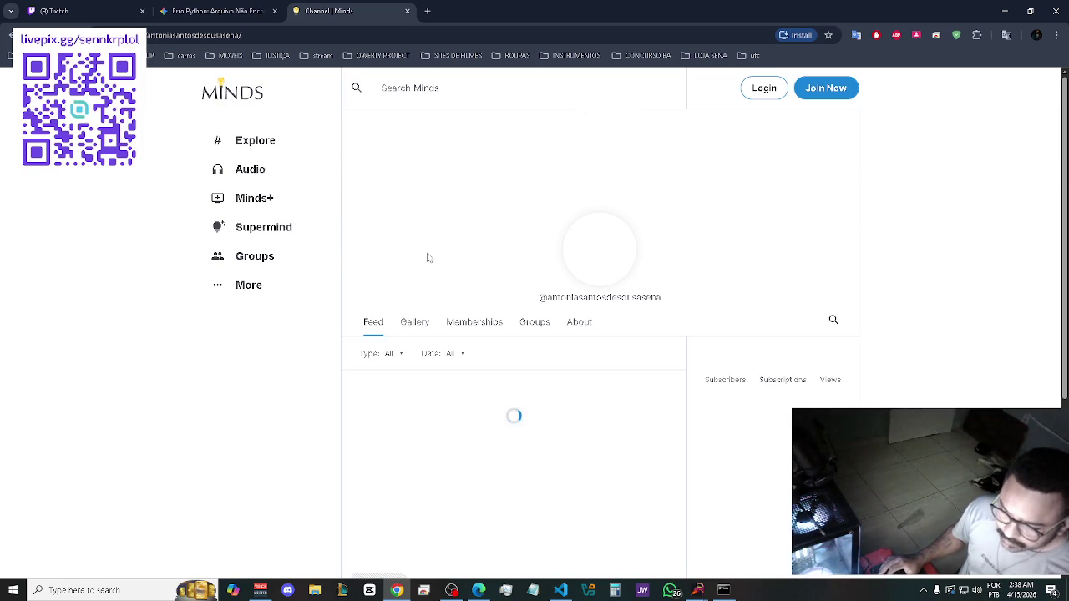
{"action": "left_click", "coordinate": [406, 11]}
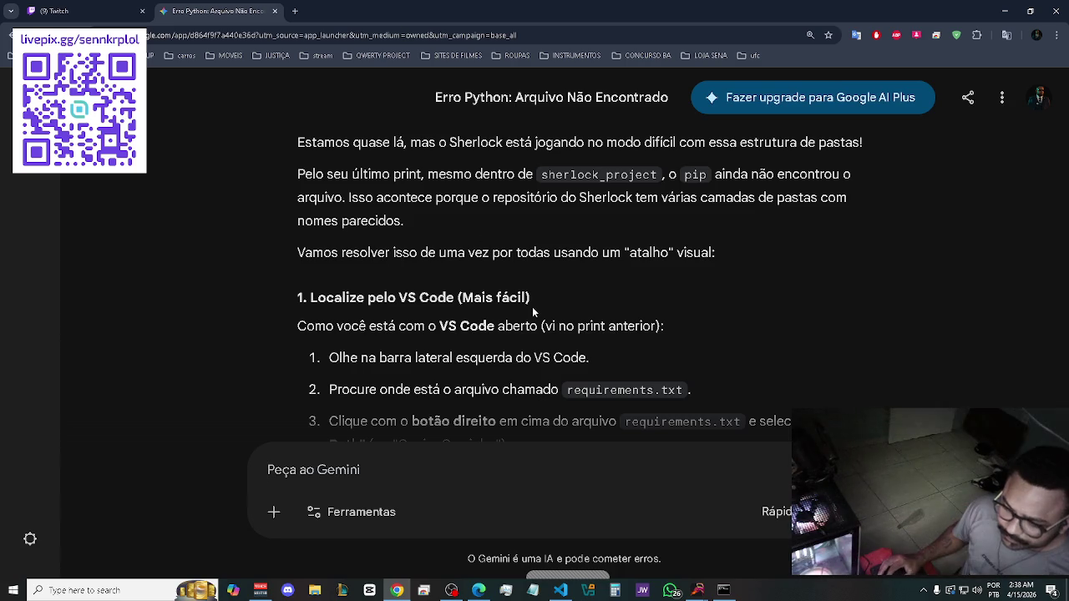
{"action": "key", "text": "alt+Tab"}
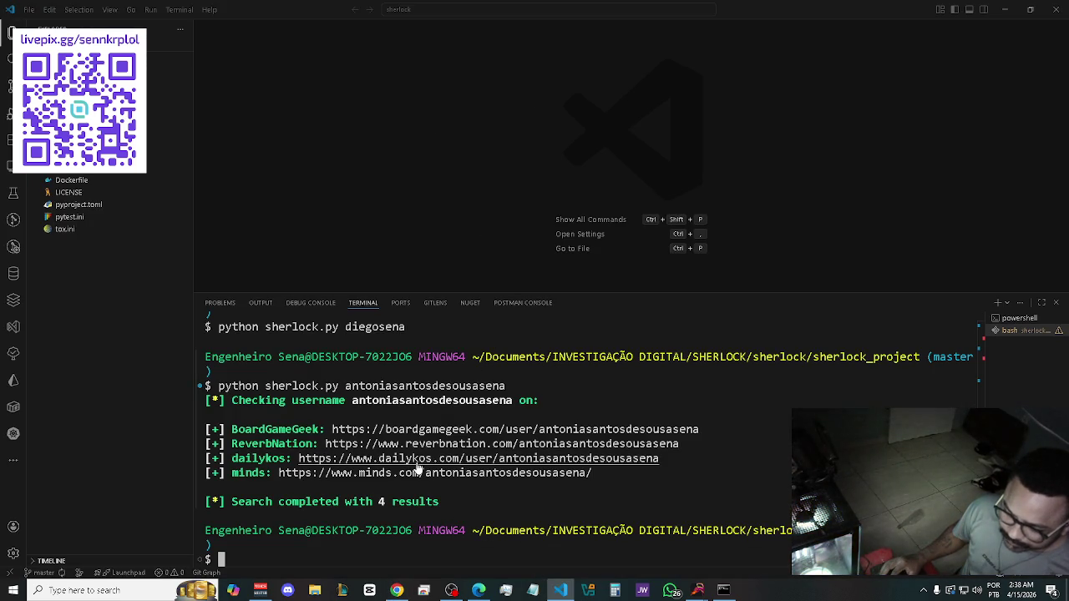
Open the dailykos and ReverbNation profile links, closing the Daily Kos not-found page
{"action": "left_click", "coordinate": [417, 464], "text": "ctrl"}
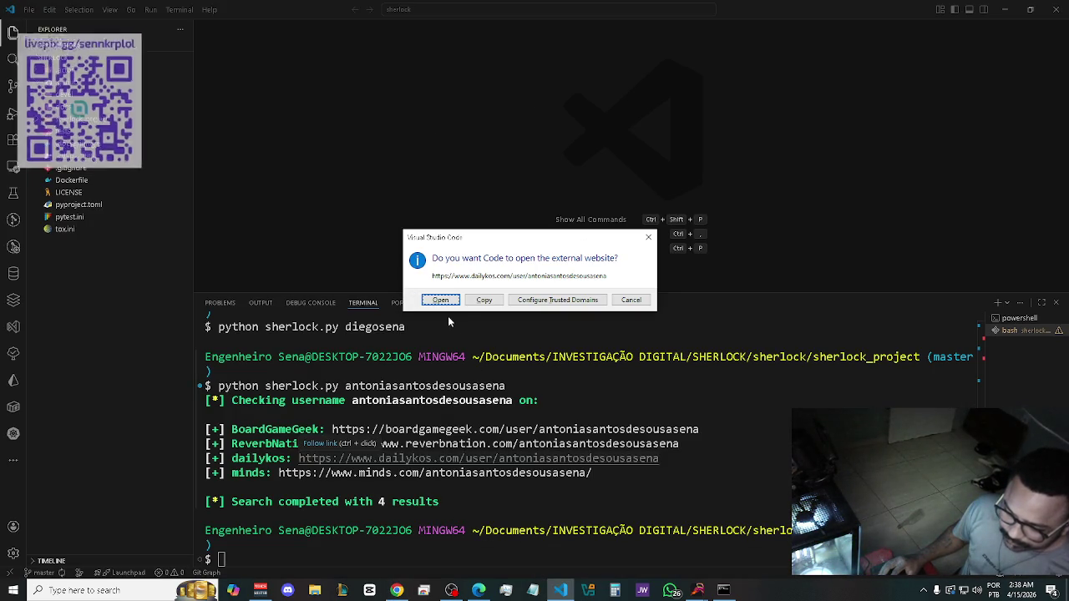
{"action": "left_click", "coordinate": [440, 300]}
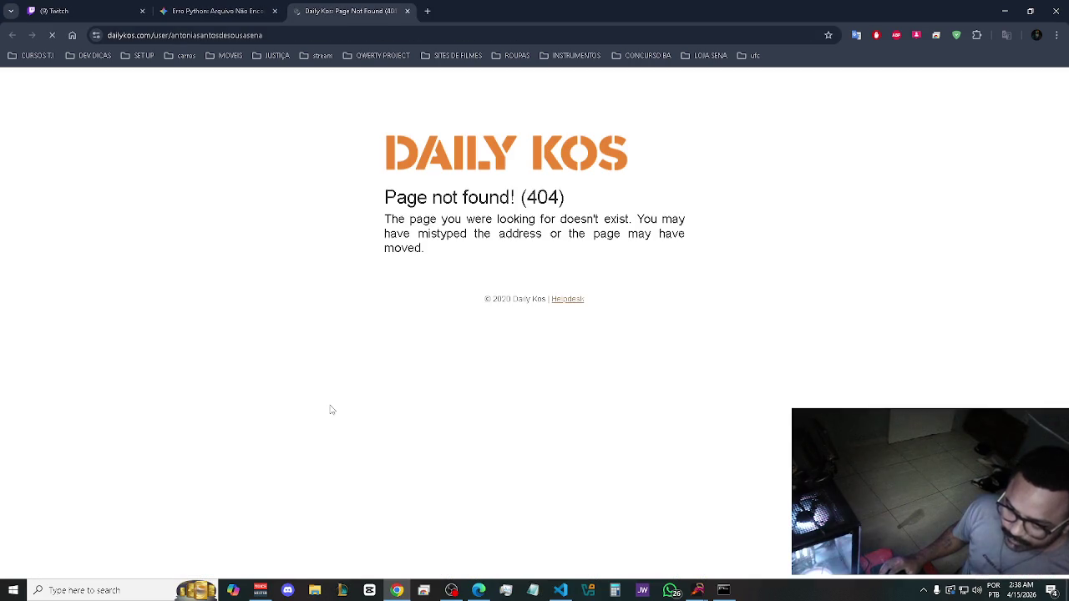
{"action": "left_click", "coordinate": [407, 11]}
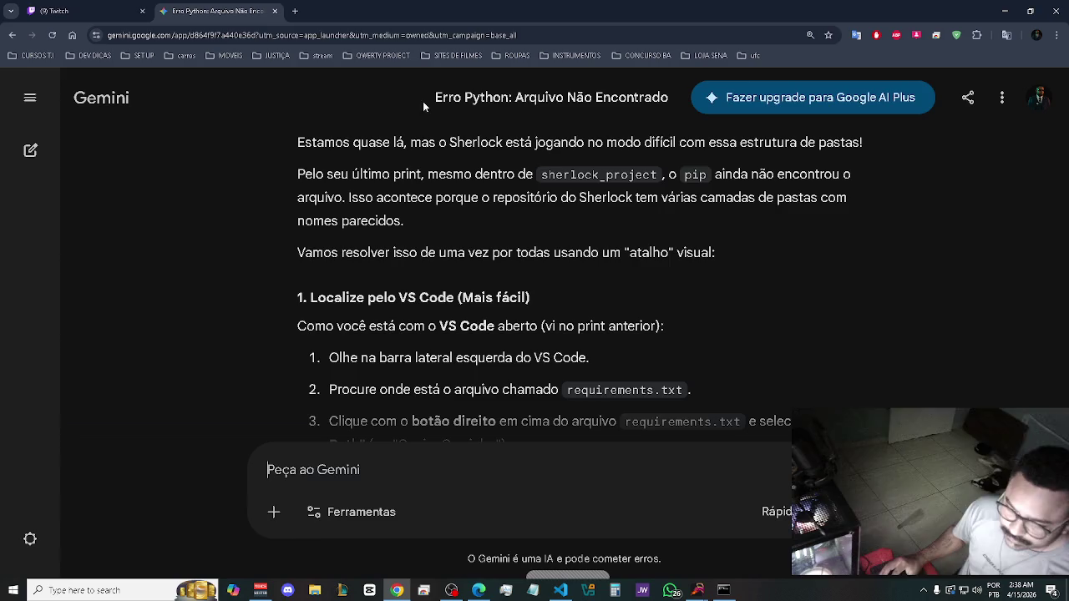
{"action": "key", "text": "alt+Tab"}
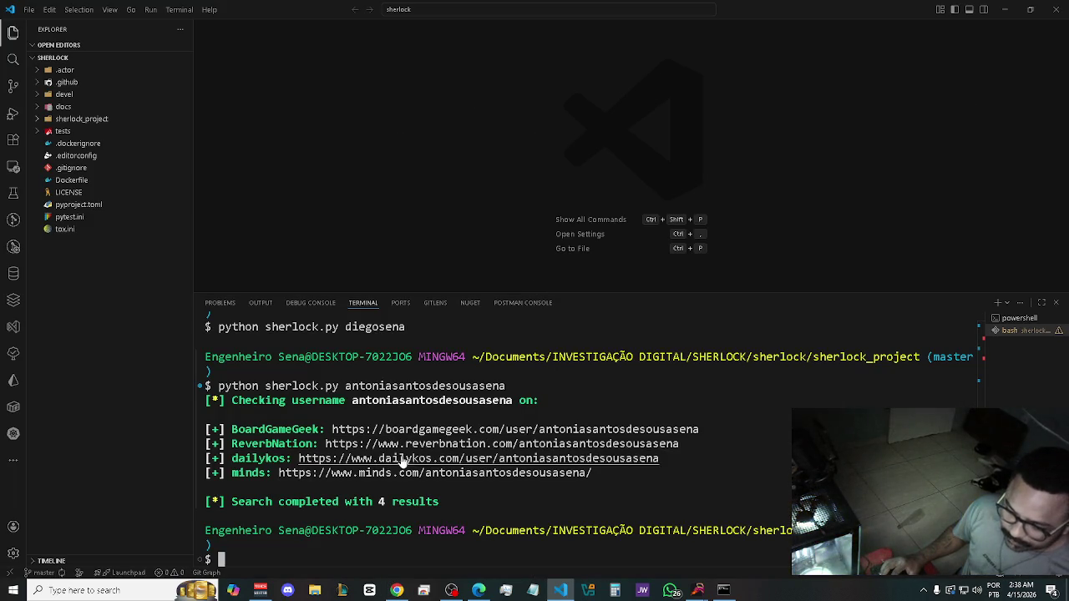
{"action": "left_click", "coordinate": [402, 445], "text": "ctrl"}
{"action": "left_click", "coordinate": [448, 302]}
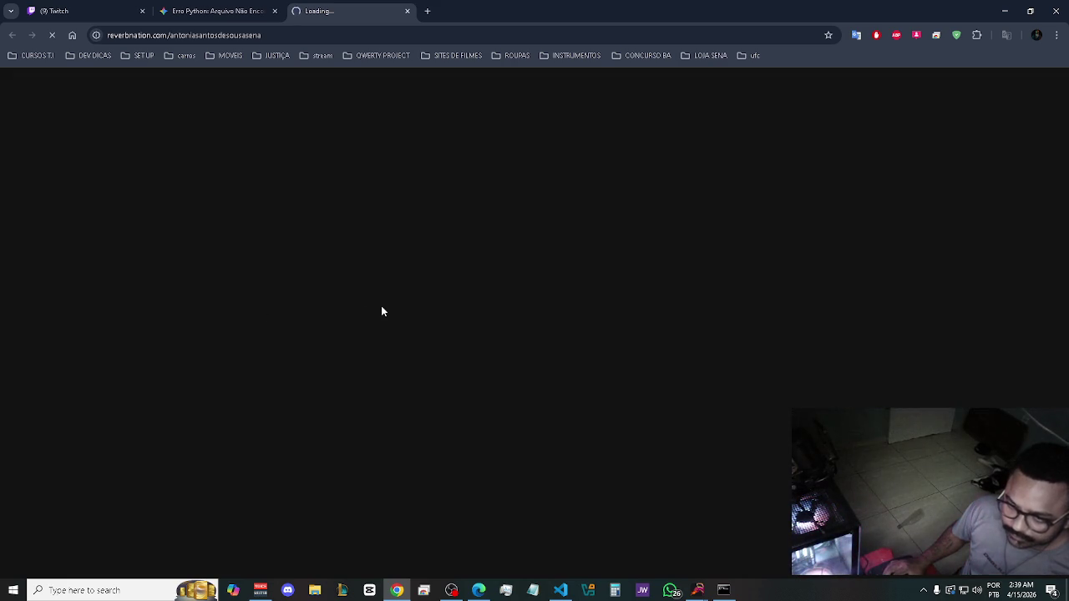
{"action": "left_click", "coordinate": [219, 10]}
{"action": "key", "text": "alt+Tab"}
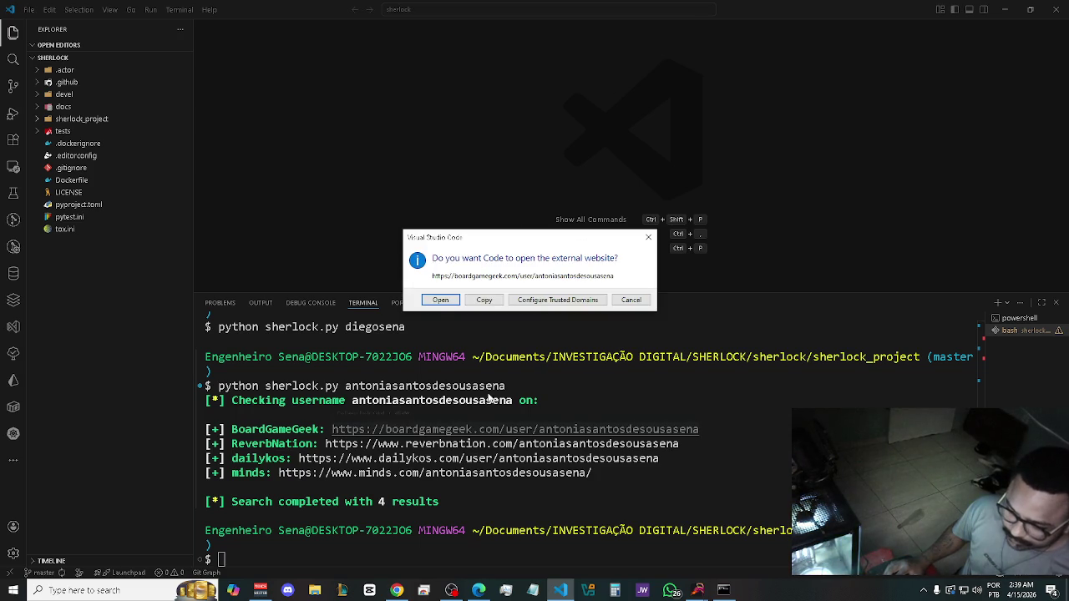
Check the BoardGameGeek profile, which shows 'No such user found', then close it and the ReverbNation tab
{"action": "left_click", "coordinate": [436, 302]}
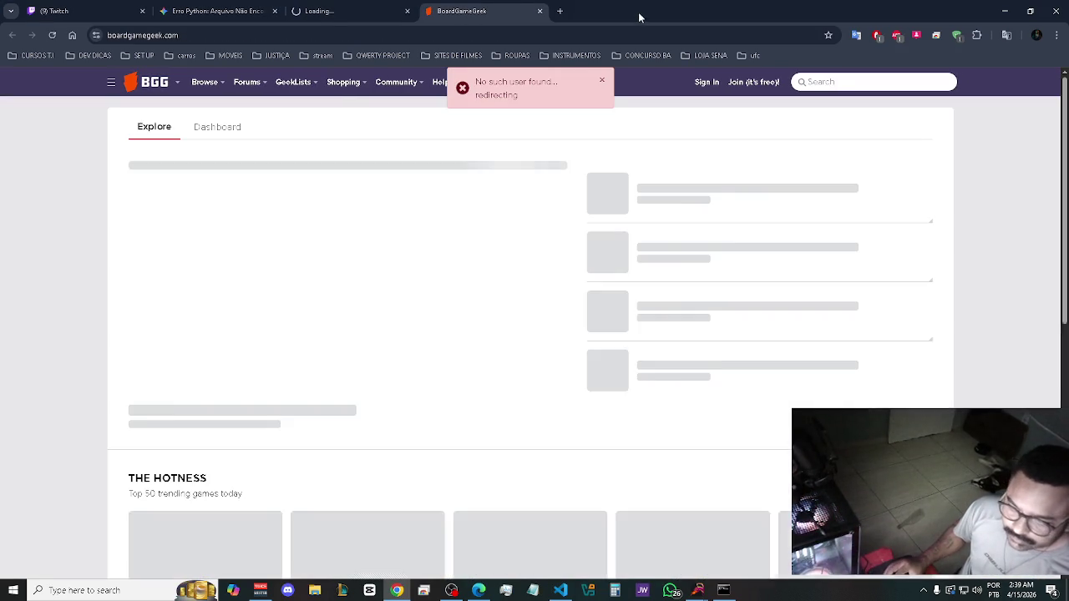
{"action": "left_click", "coordinate": [602, 80]}
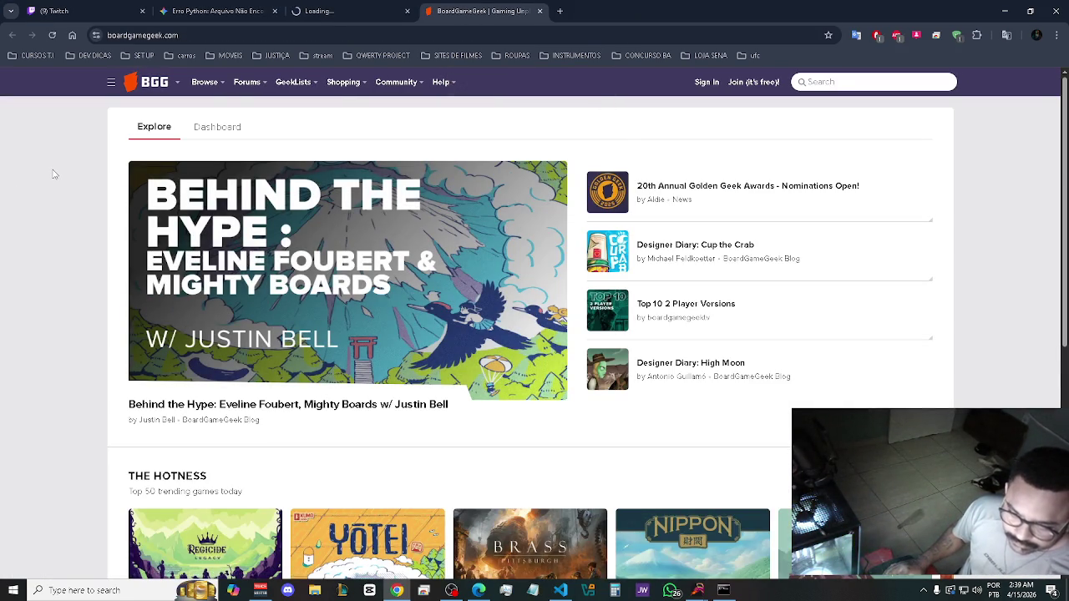
{"action": "scroll", "coordinate": [54, 174], "scroll_direction": "down", "scroll_amount": 3}
{"action": "scroll", "coordinate": [57, 174], "scroll_direction": "down", "scroll_amount": 3}
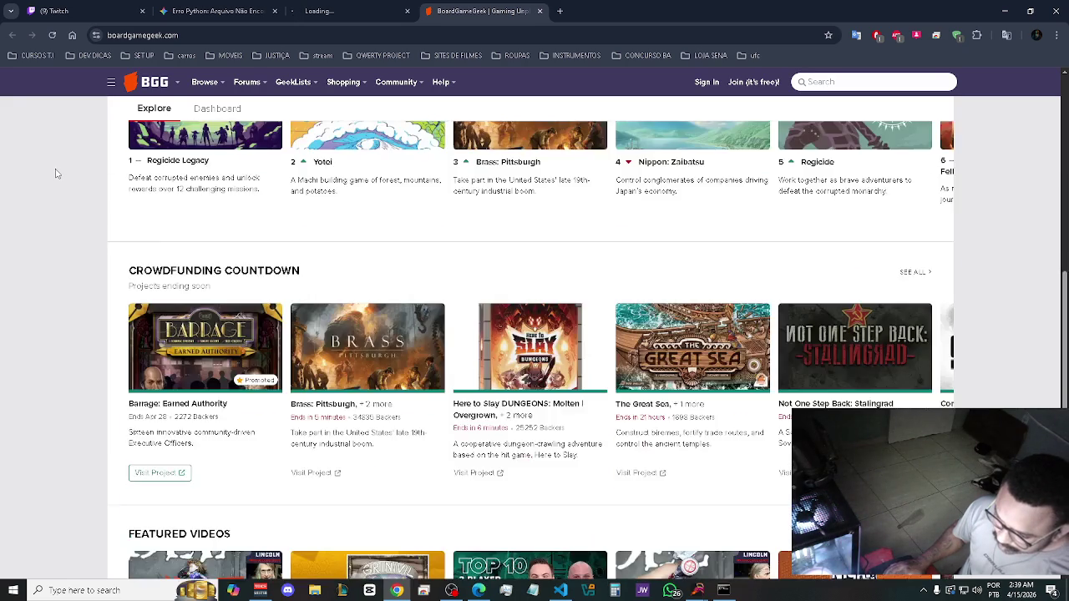
{"action": "scroll", "coordinate": [59, 172], "scroll_direction": "down", "scroll_amount": 3}
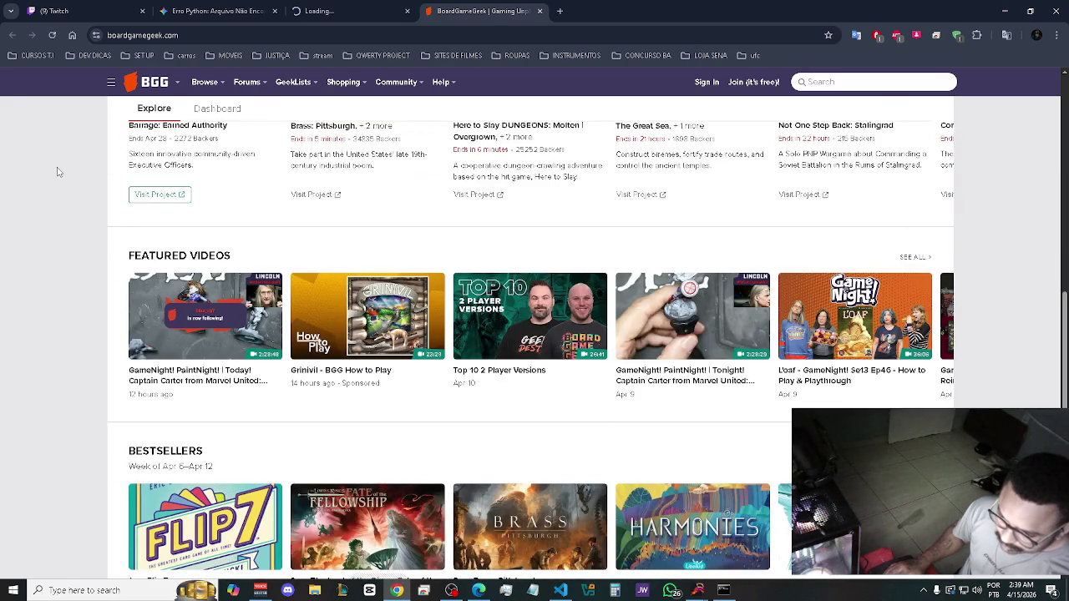
{"action": "scroll", "coordinate": [58, 171], "scroll_direction": "down", "scroll_amount": 10}
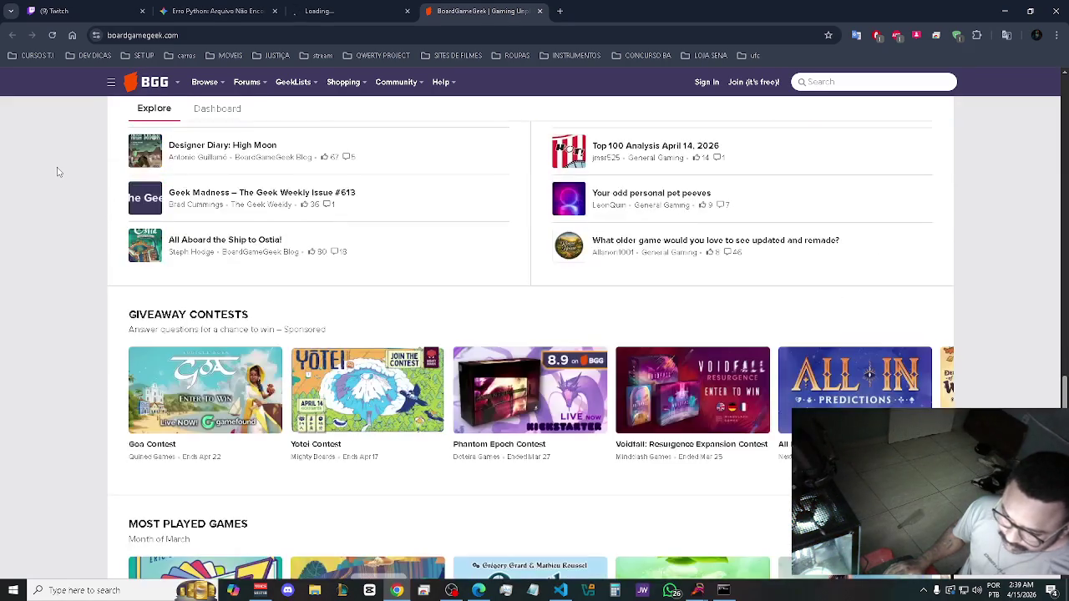
{"action": "scroll", "coordinate": [58, 172], "scroll_direction": "down", "scroll_amount": 3}
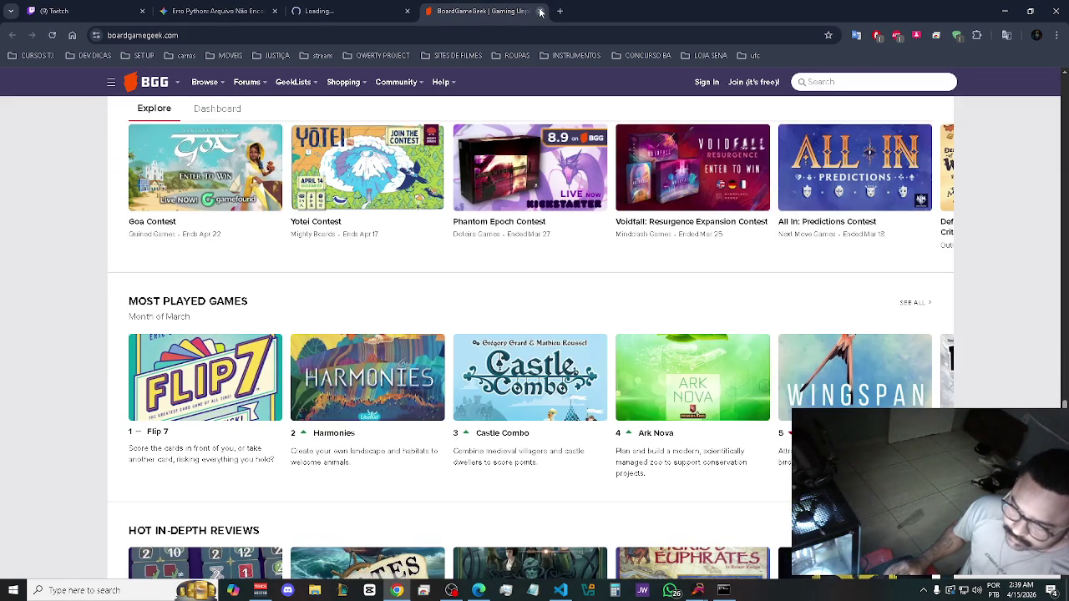
{"action": "left_click", "coordinate": [540, 12]}
{"action": "left_click", "coordinate": [406, 11]}
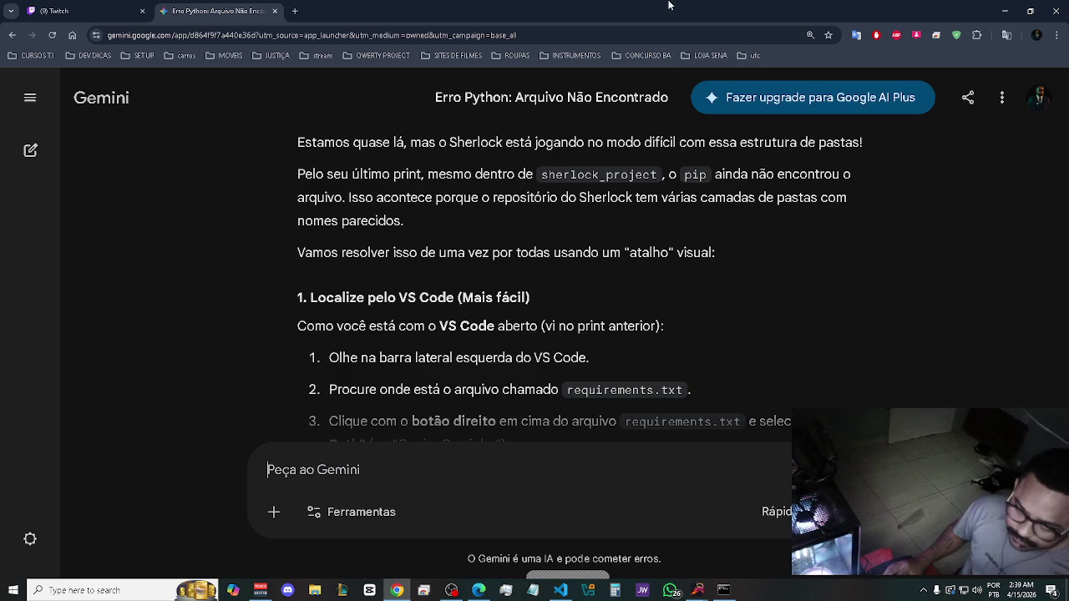
Close the Gemini chat tab, leaving the Twitch Stream Manager dashboard in view
{"action": "left_click", "coordinate": [274, 11]}
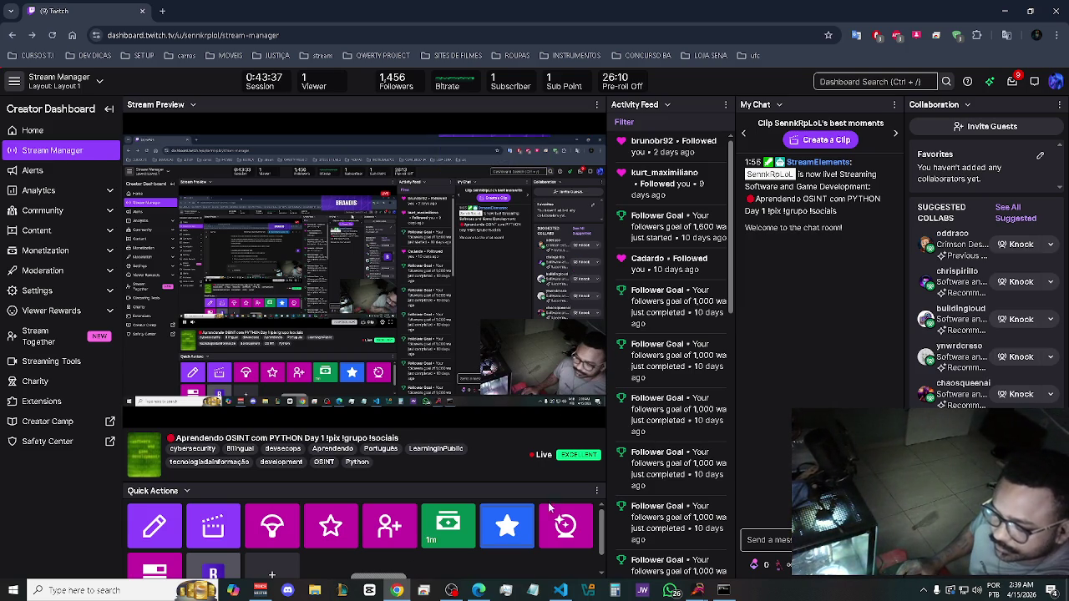
Check the live stream setup in OBS Studio, then return to Chrome's YouTube Sherlock tutorial
{"action": "left_click", "coordinate": [452, 590]}
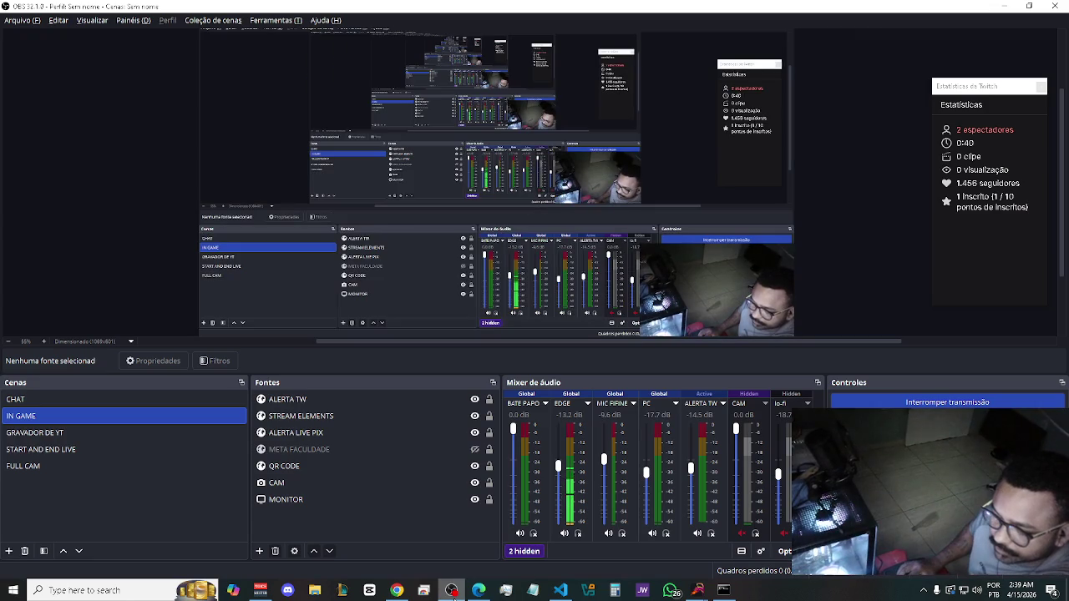
{"action": "mouse_move", "coordinate": [399, 592]}
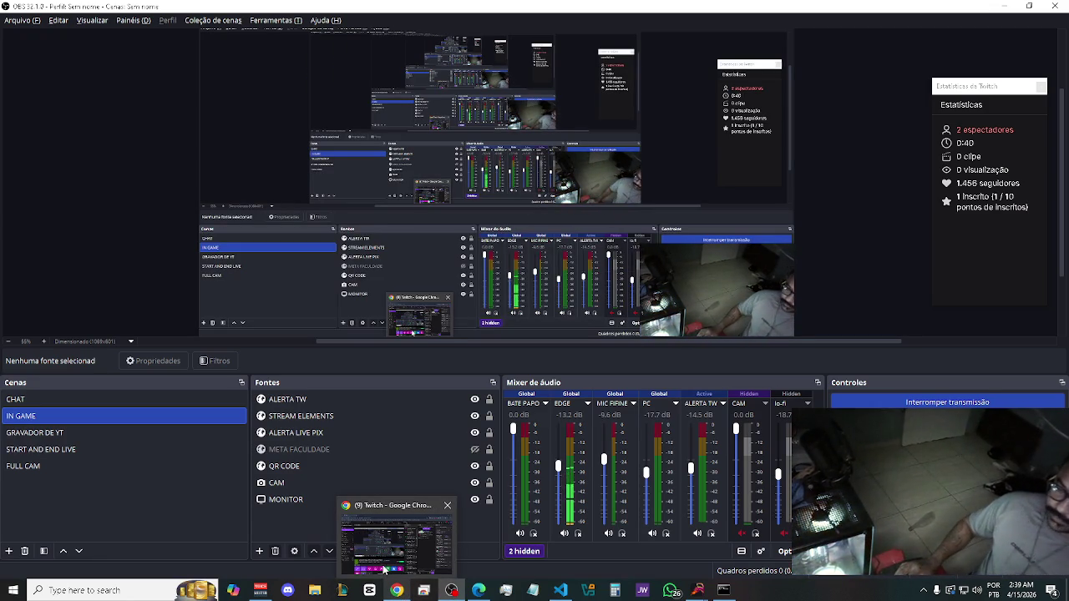
{"action": "left_click", "coordinate": [425, 573]}
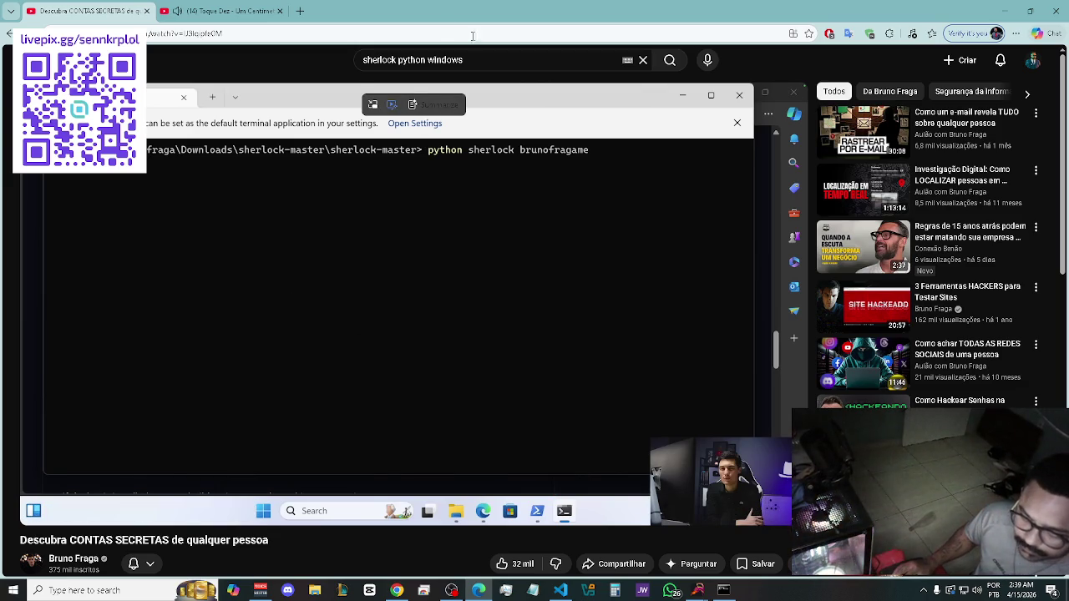
Replace the old Sherlock query with a YouTube search for 'osint tutorial'
{"action": "left_click_drag", "start_coordinate": [478, 58], "coordinate": [329, 60]}
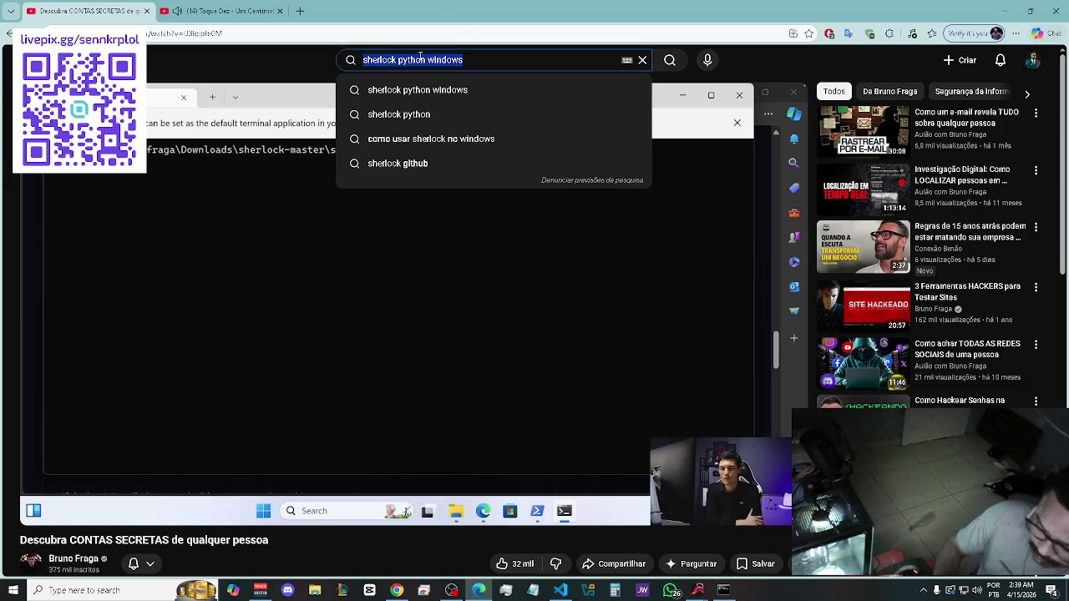
{"action": "type", "text": "osi"}
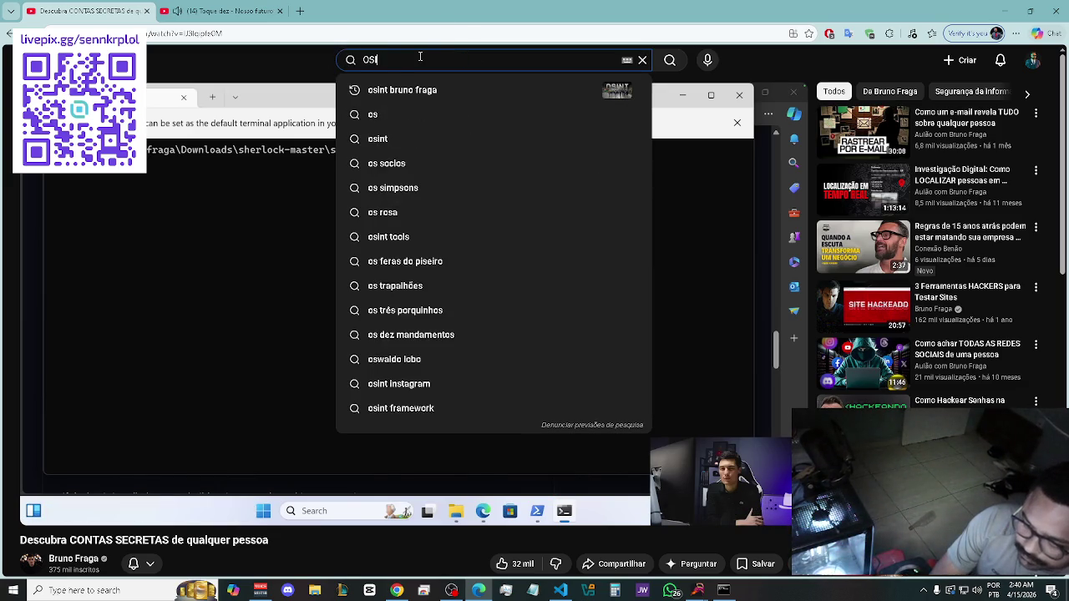
{"action": "type", "text": "NT"}
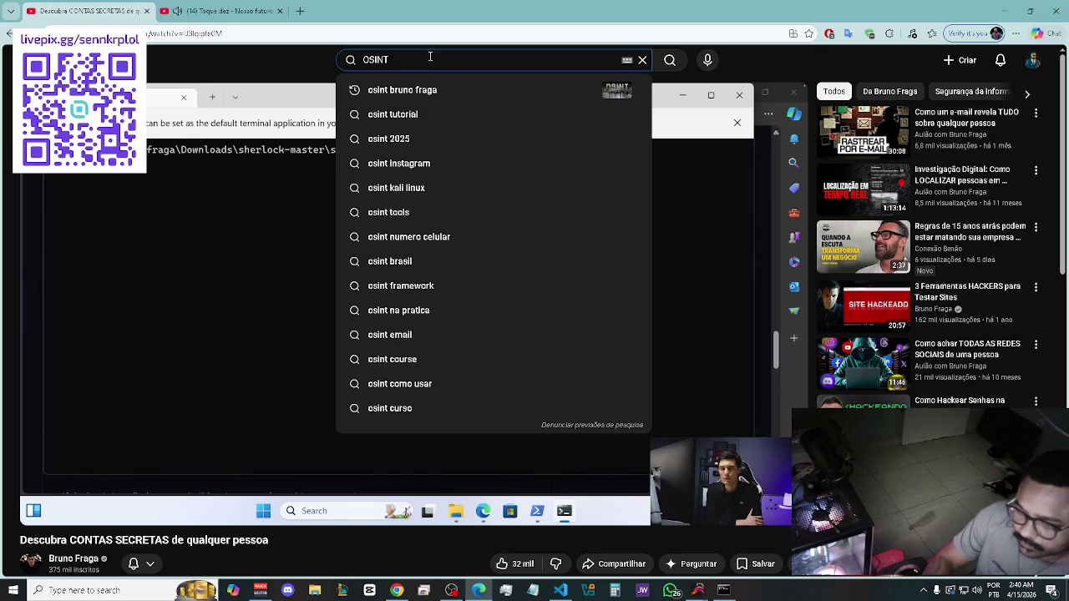
{"action": "key", "text": "Down"}
{"action": "key", "text": "Down"}
{"action": "key", "text": "Return"}
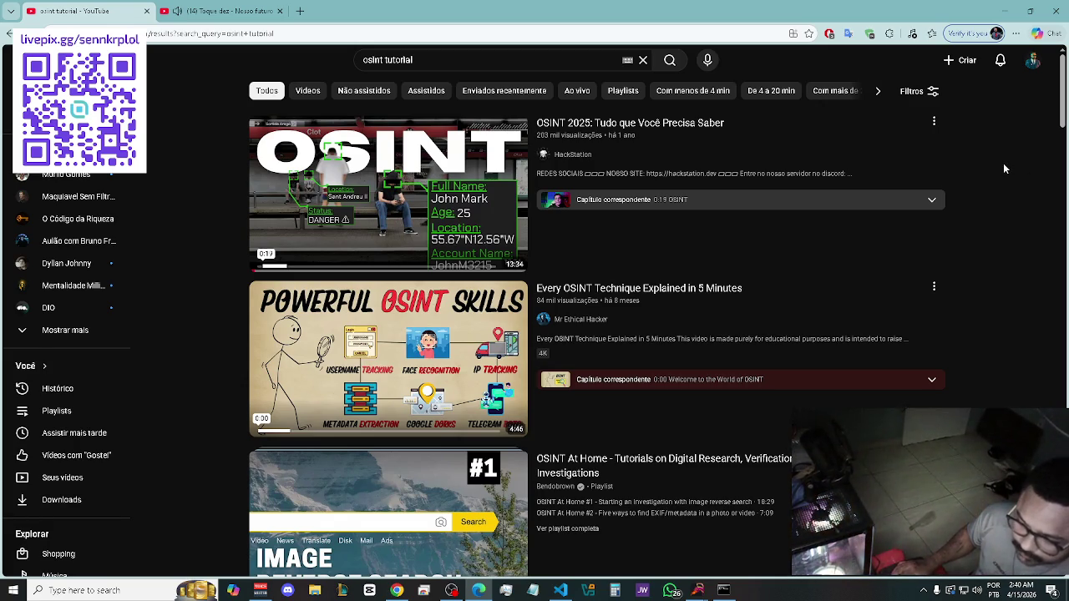
Browse the results and view the private accounts video's matching chapters, including later ones
{"action": "scroll", "coordinate": [1004, 168], "scroll_direction": "down", "scroll_amount": 5}
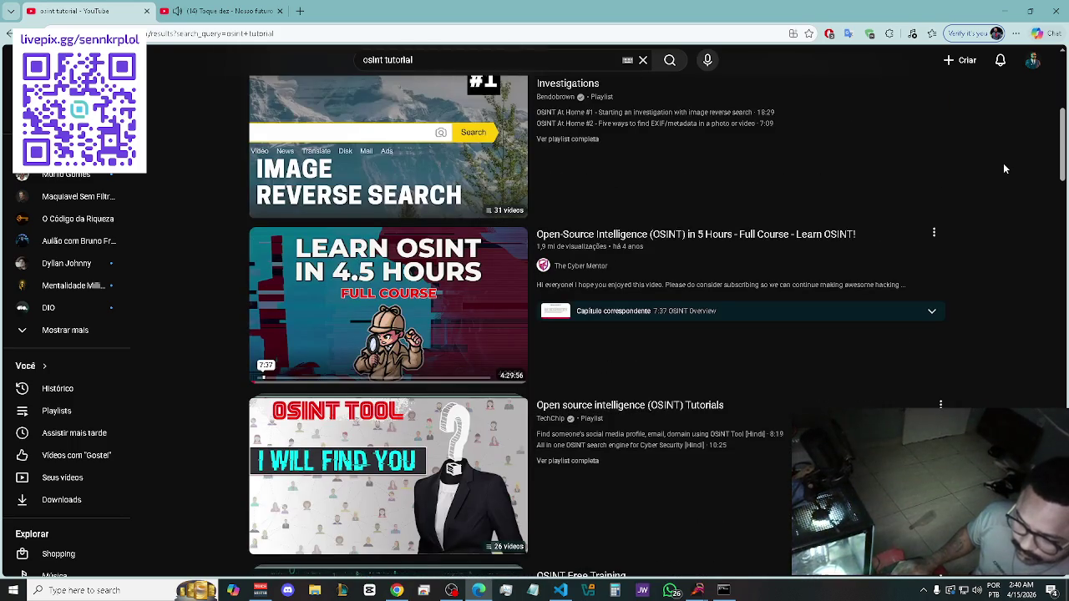
{"action": "scroll", "coordinate": [1005, 168], "scroll_direction": "down", "scroll_amount": 2}
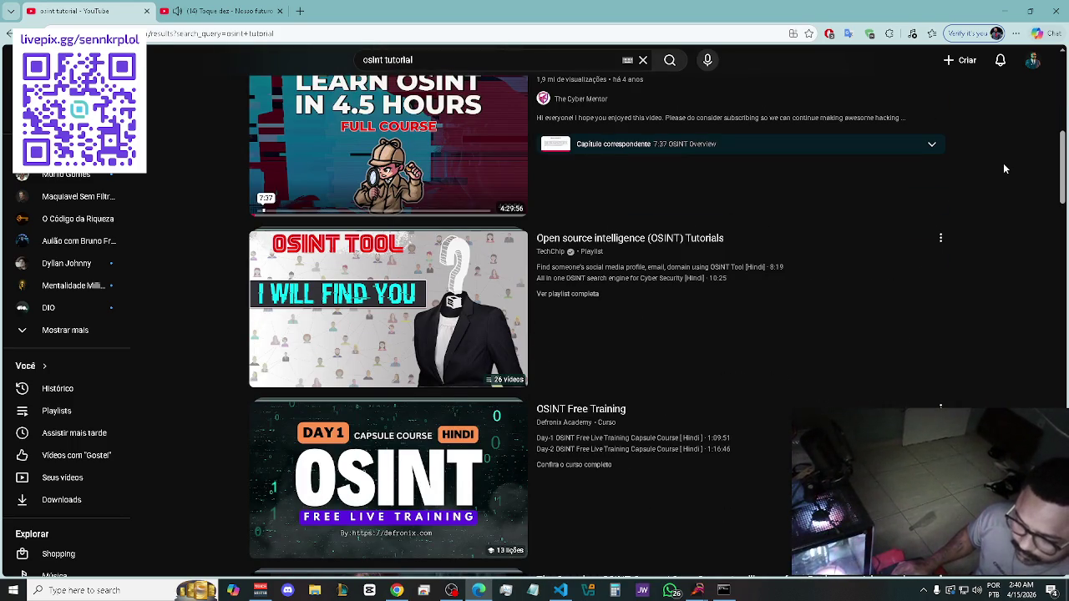
{"action": "scroll", "coordinate": [1004, 169], "scroll_direction": "down", "scroll_amount": 5}
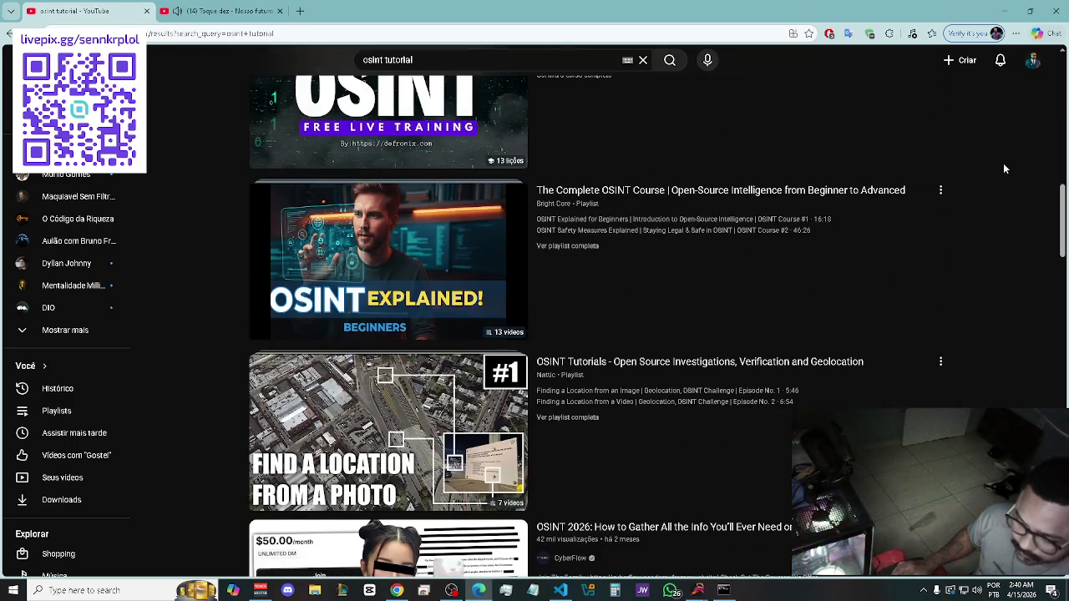
{"action": "scroll", "coordinate": [1004, 169], "scroll_direction": "down", "scroll_amount": 4}
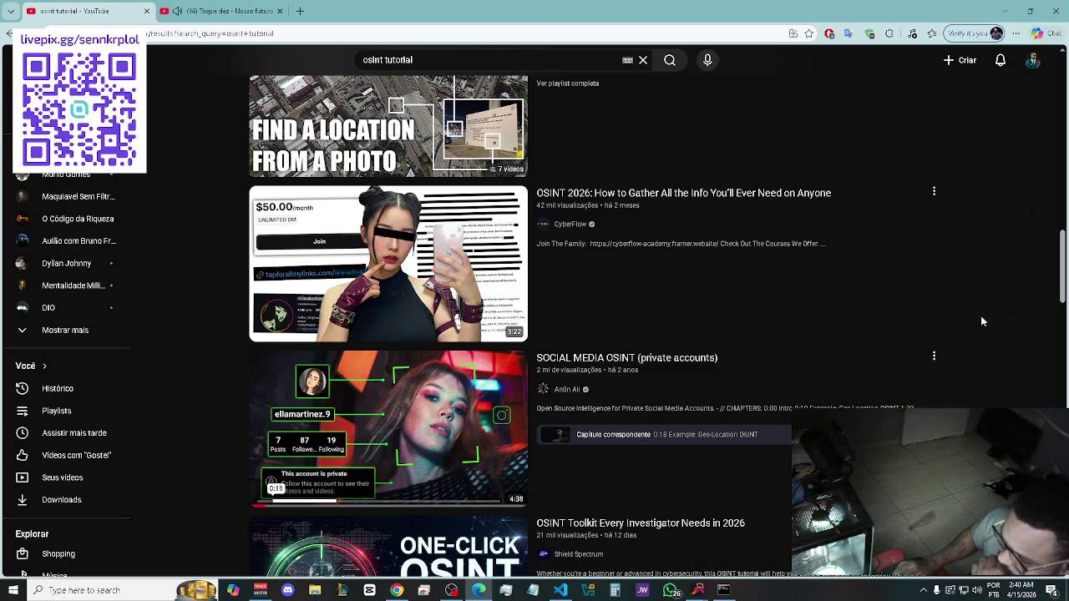
{"action": "mouse_move", "coordinate": [388, 426]}
{"action": "left_click", "coordinate": [651, 434]}
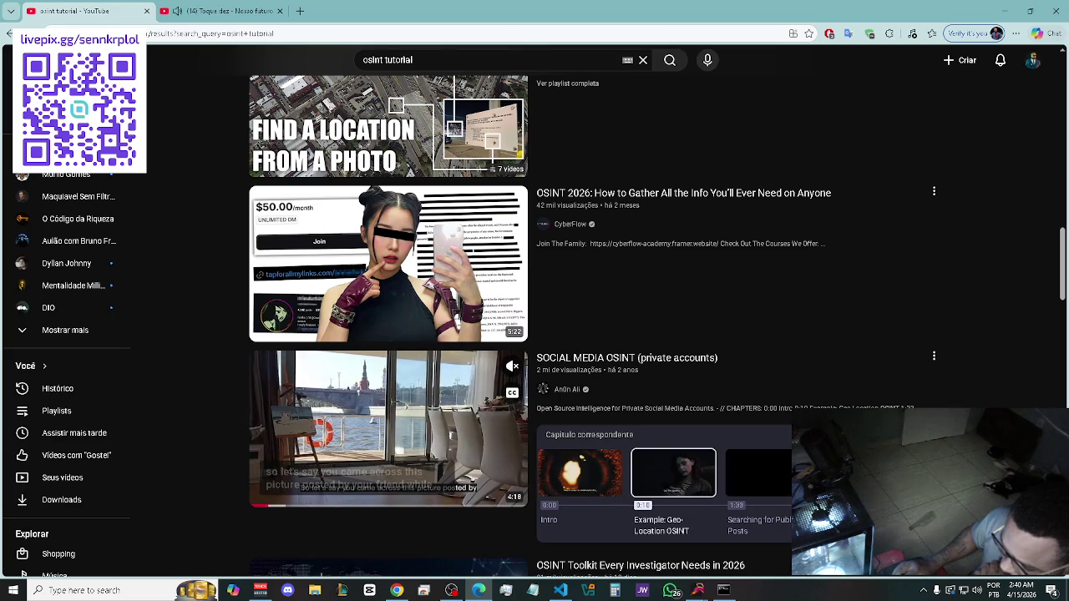
{"action": "scroll", "coordinate": [994, 406], "scroll_direction": "down", "scroll_amount": 1}
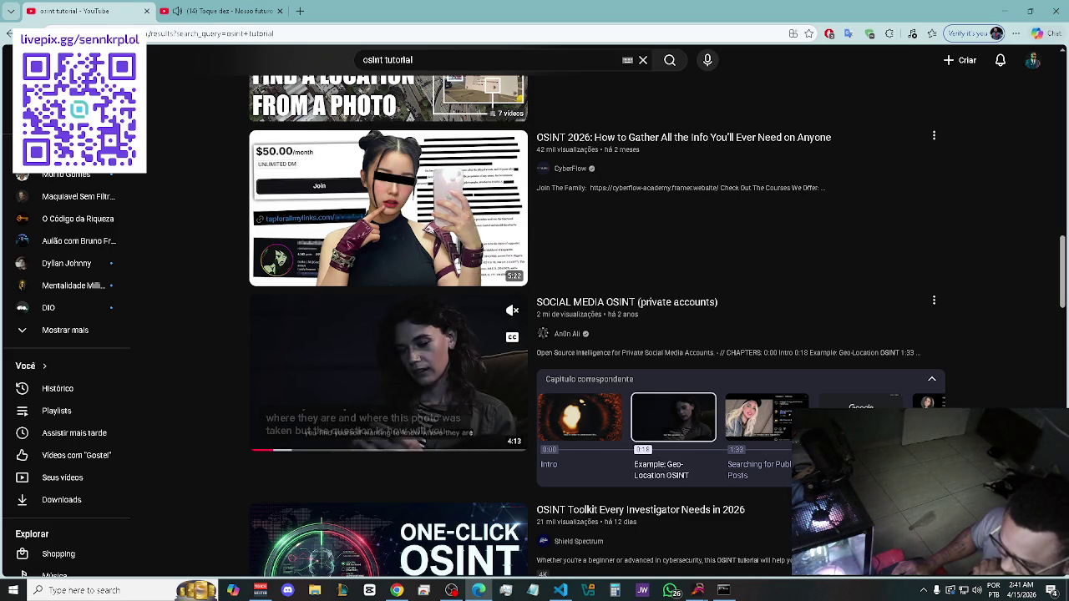
{"action": "left_click", "coordinate": [931, 435]}
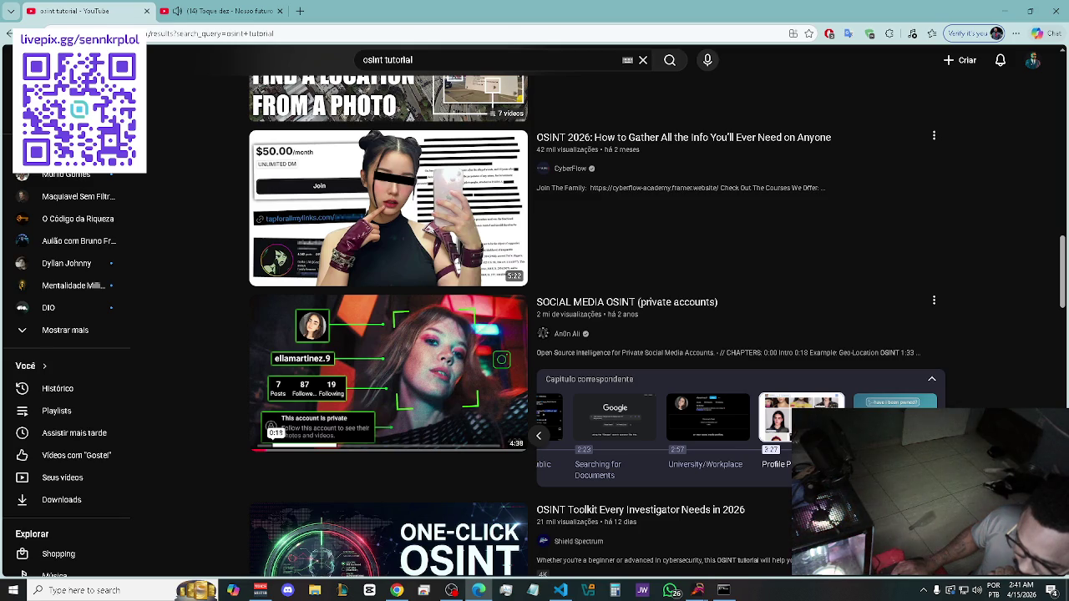
Back at the top, unmute the 'OSINT 2025: Tudo que Você Precisa Saber' preview
{"action": "scroll", "coordinate": [597, 311], "scroll_direction": "up", "scroll_amount": 6}
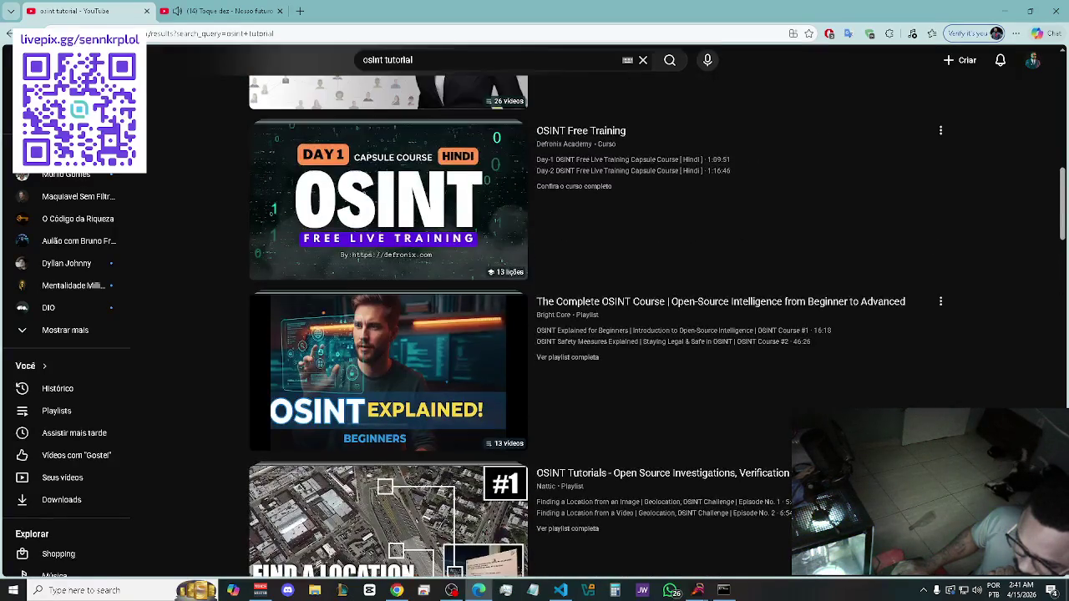
{"action": "scroll", "coordinate": [388, 311], "scroll_direction": "up", "scroll_amount": 6}
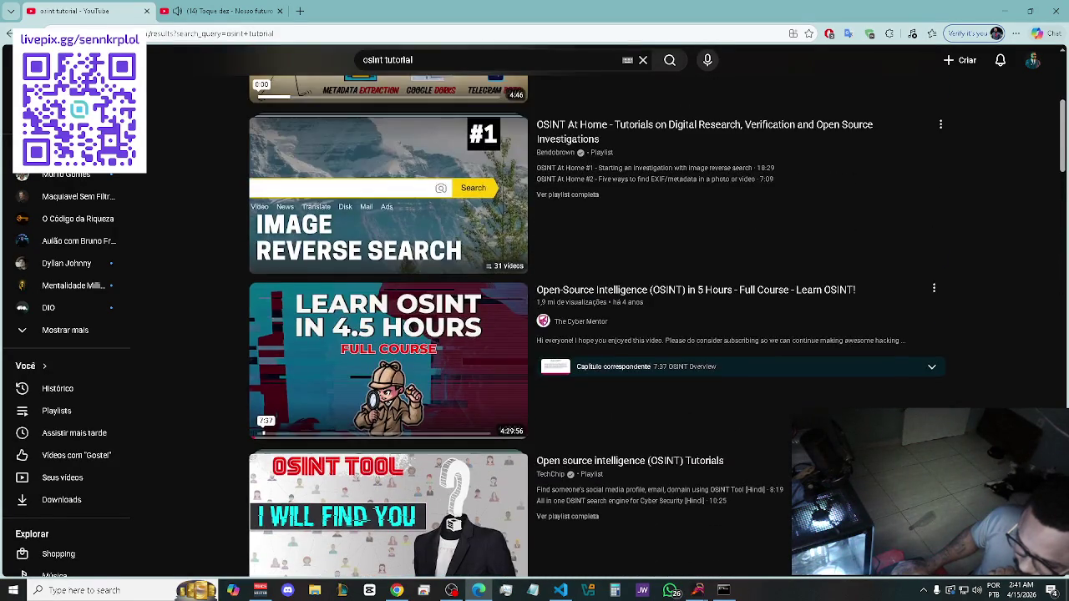
{"action": "scroll", "coordinate": [388, 359], "scroll_direction": "up", "scroll_amount": 4}
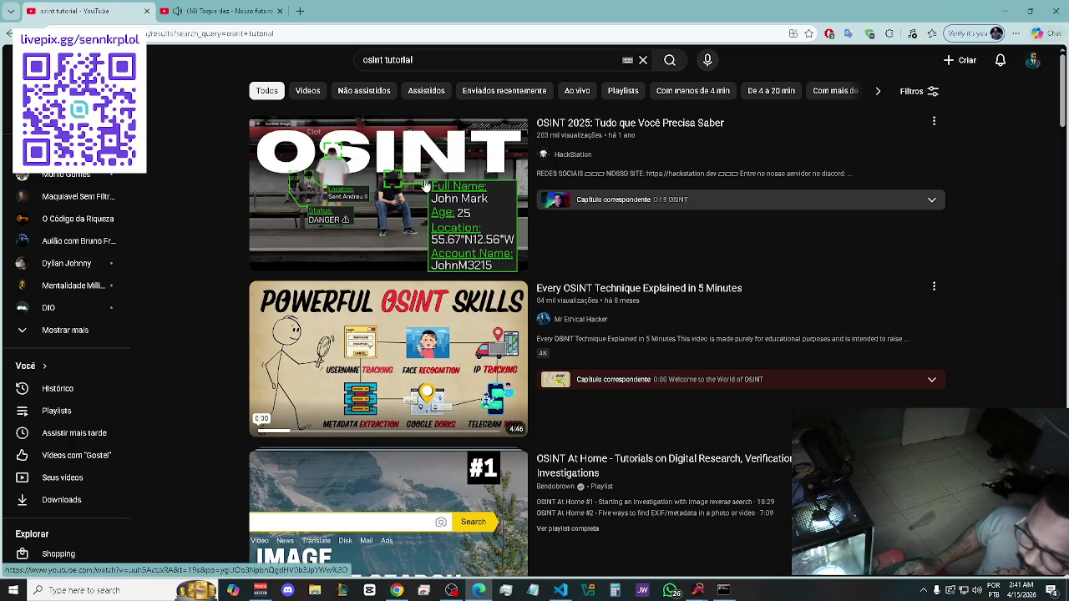
{"action": "mouse_move", "coordinate": [426, 184]}
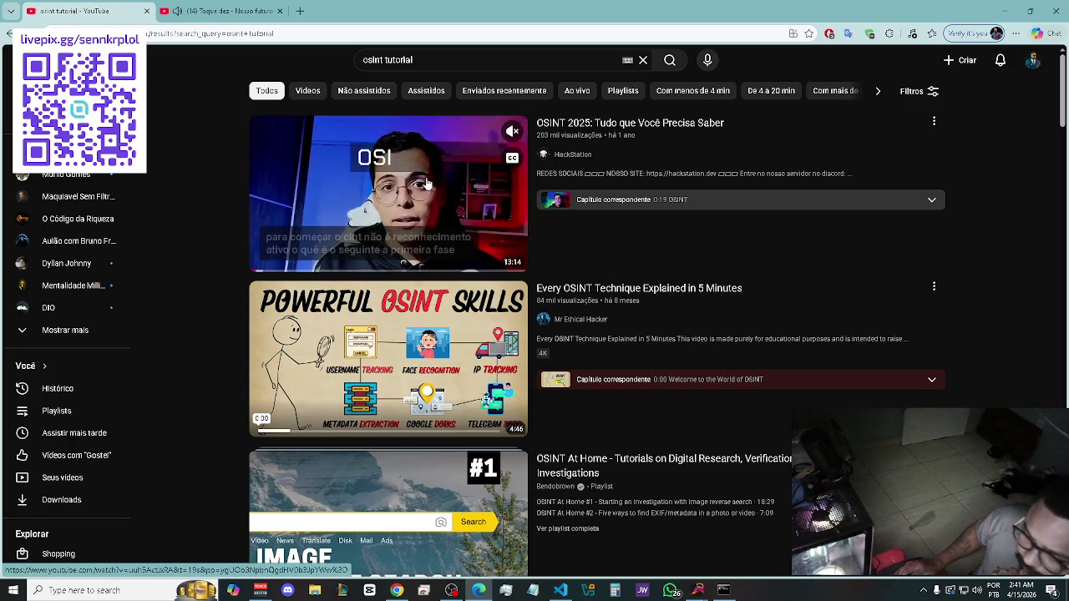
{"action": "left_click", "coordinate": [514, 134]}
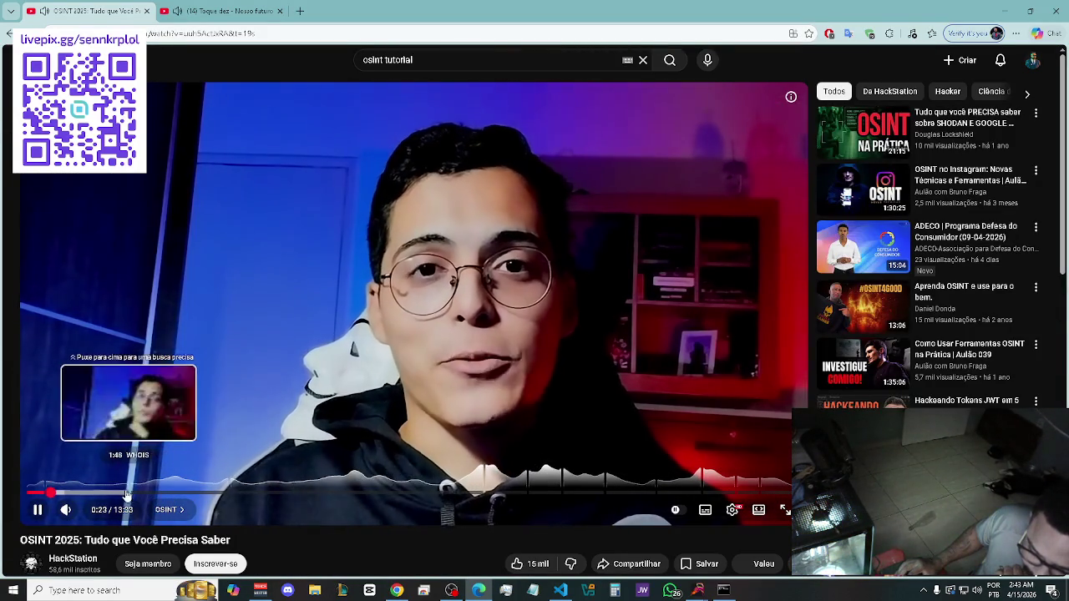
Watch the OSINT 2025 video, then jump ahead to about 1:26 of 13:23
{"action": "left_click", "coordinate": [108, 493]}
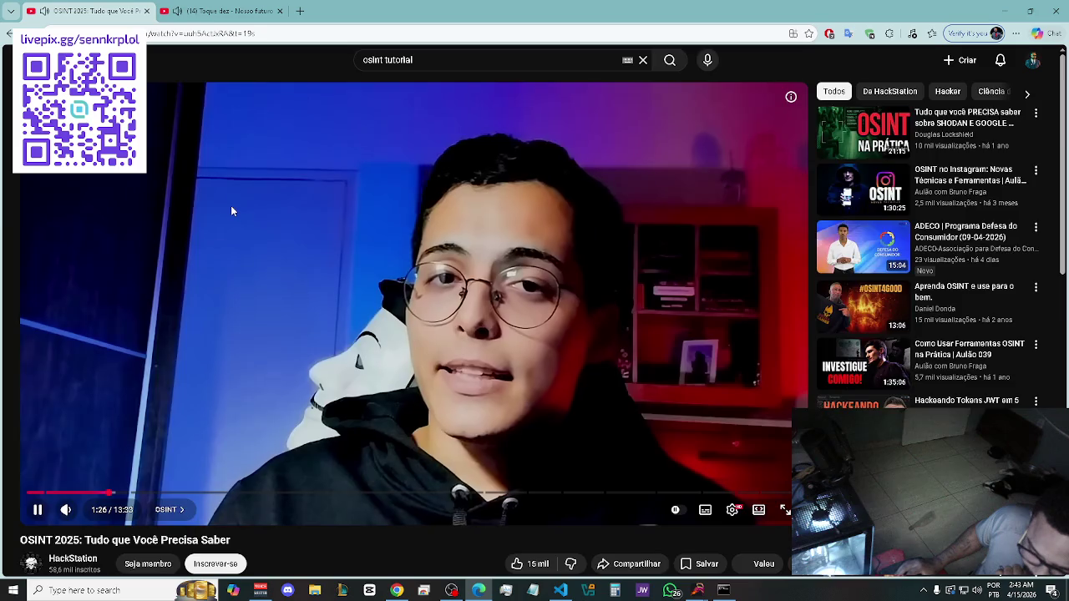
Expand the full video description and open its Discord and Instagram links in new tabs
{"action": "scroll", "coordinate": [232, 211], "scroll_direction": "down", "scroll_amount": 5}
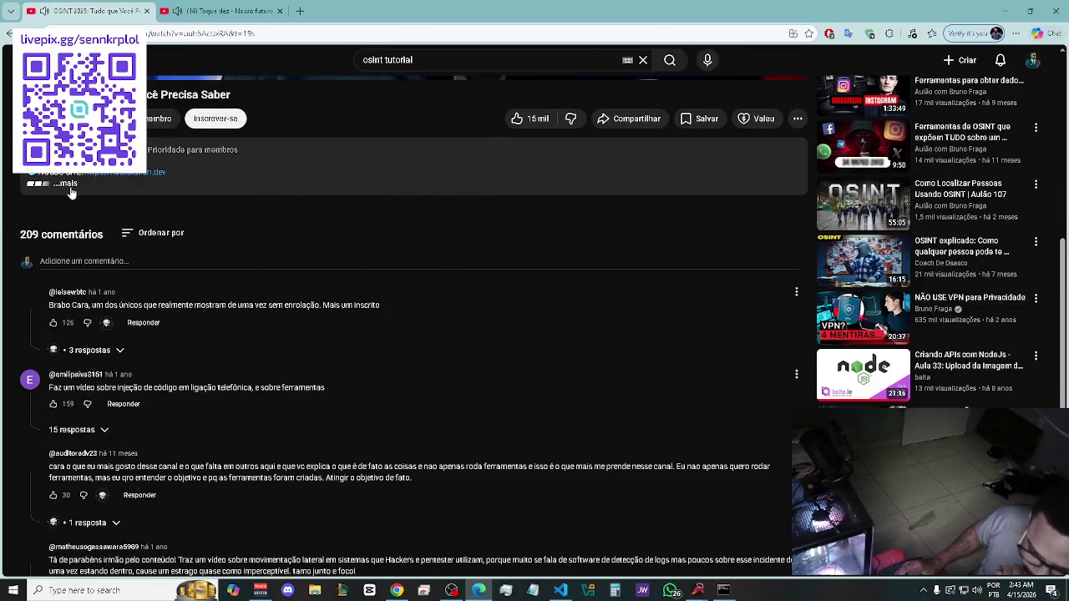
{"action": "left_click", "coordinate": [69, 186]}
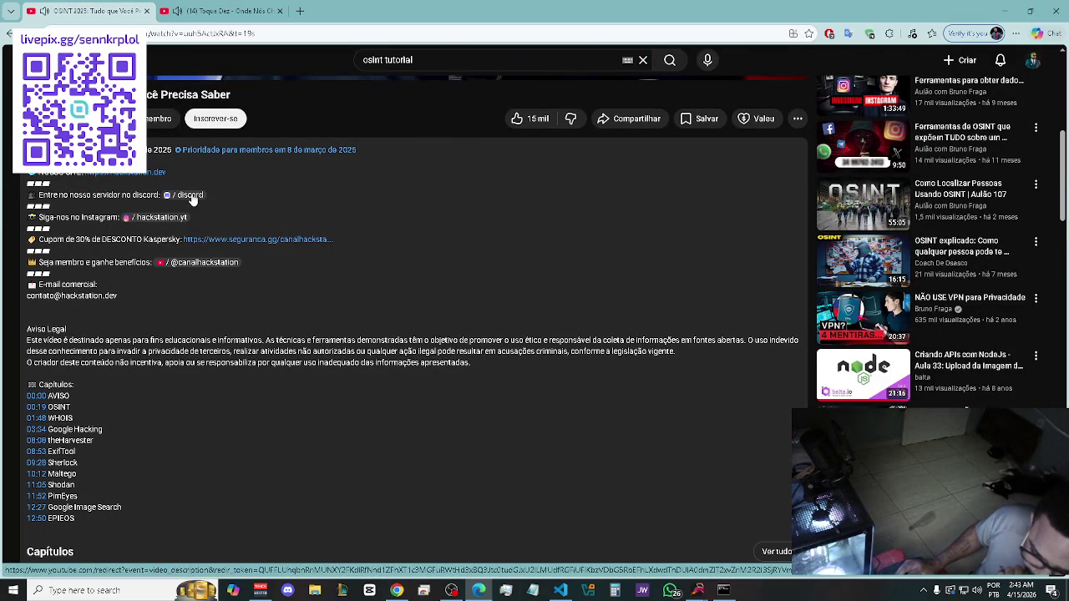
{"action": "scroll", "coordinate": [188, 225], "scroll_direction": "up", "scroll_amount": 1}
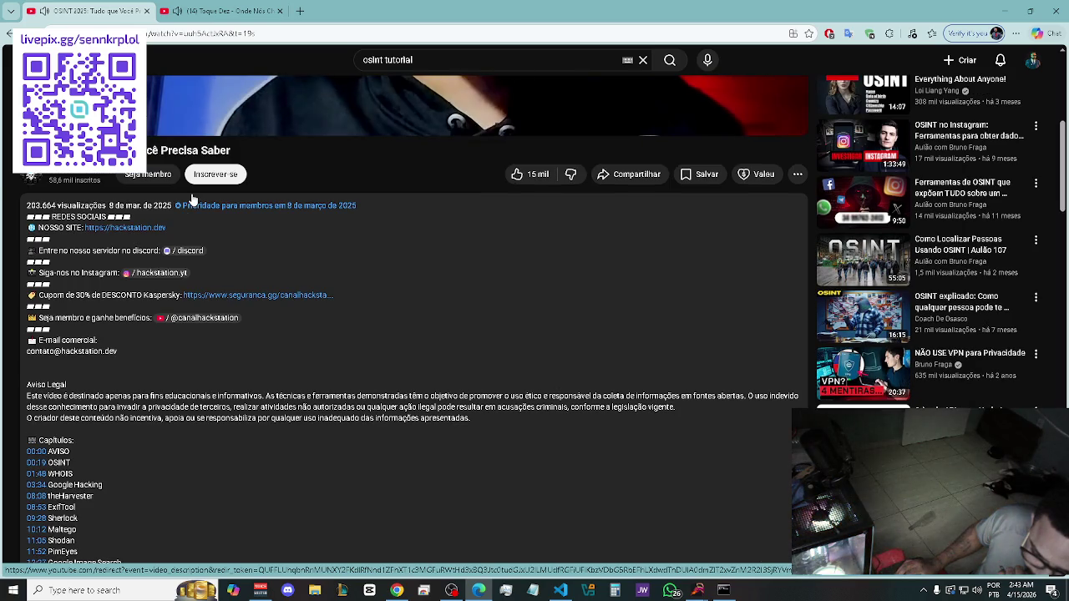
{"action": "middle_click", "coordinate": [182, 255]}
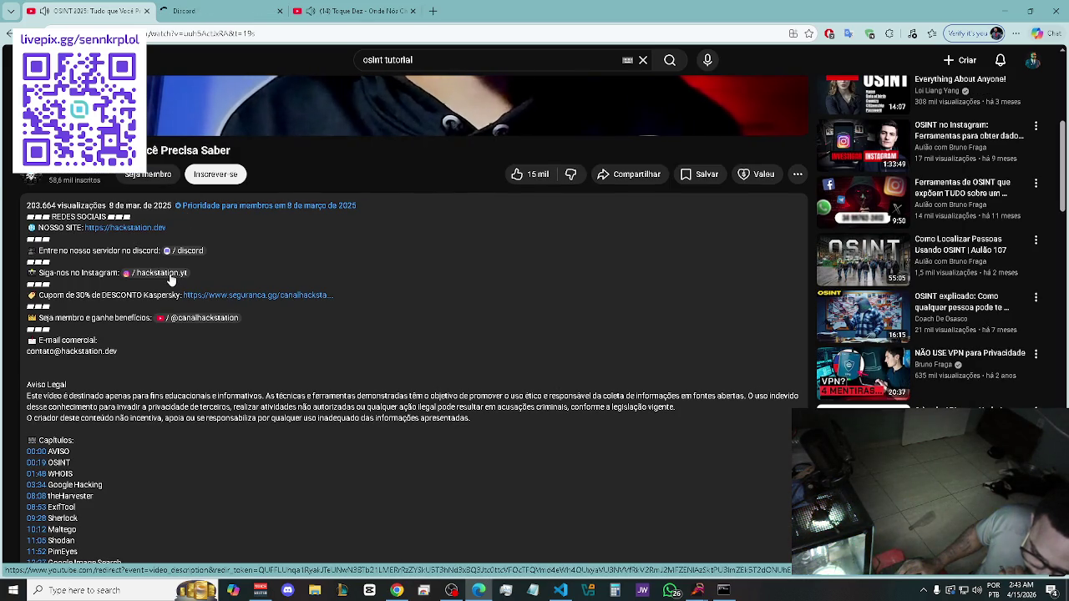
{"action": "middle_click", "coordinate": [172, 275]}
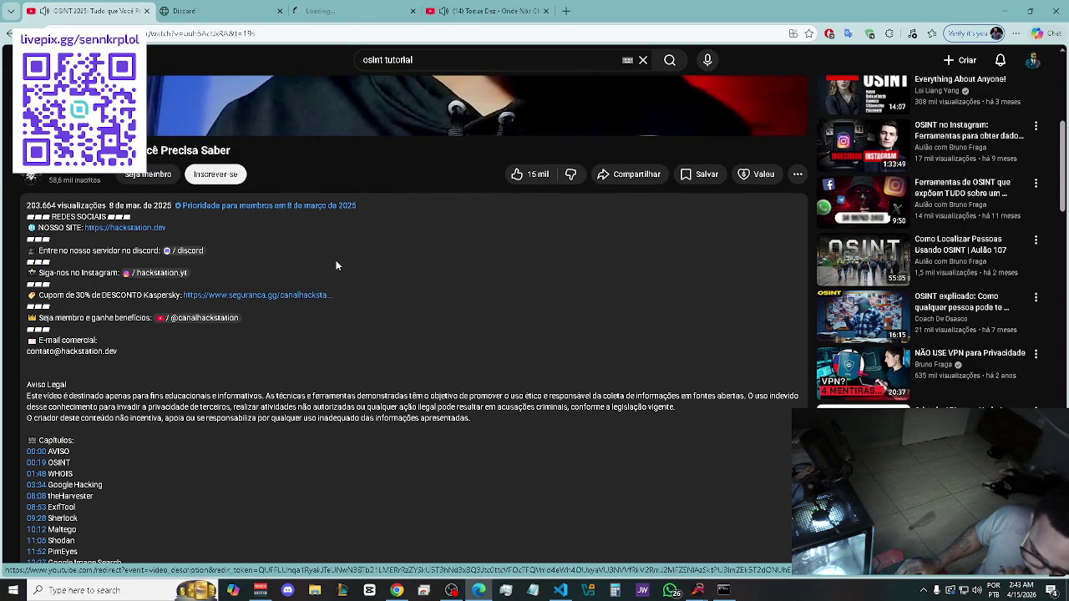
{"action": "left_click", "coordinate": [223, 6]}
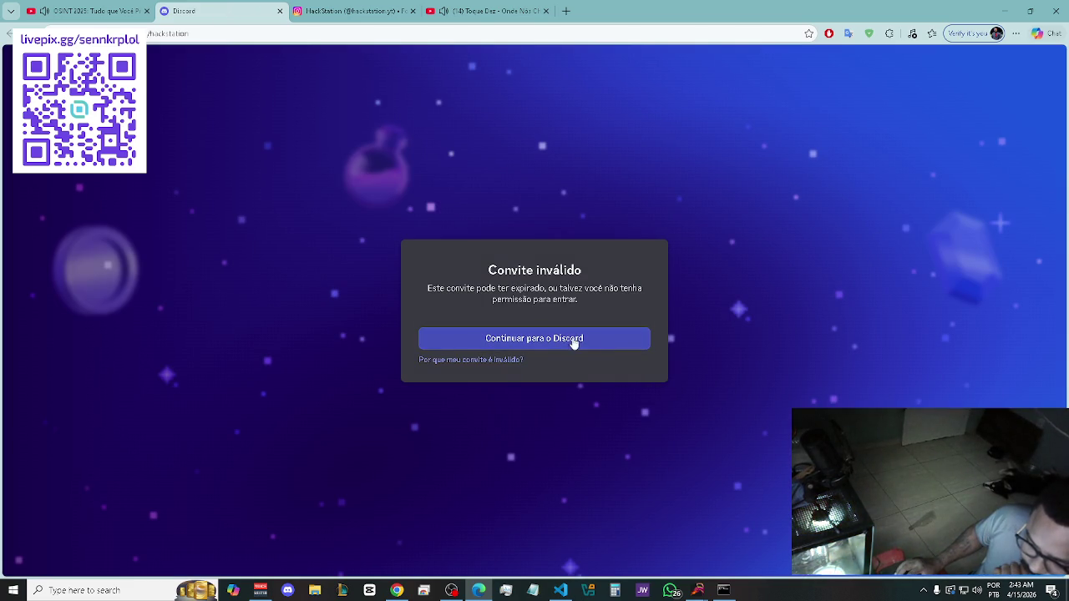
Continue past the invalid Discord invite, follow hackstation.yt on Instagram, and close that tab
{"action": "left_click", "coordinate": [578, 339]}
{"action": "left_click", "coordinate": [364, 8]}
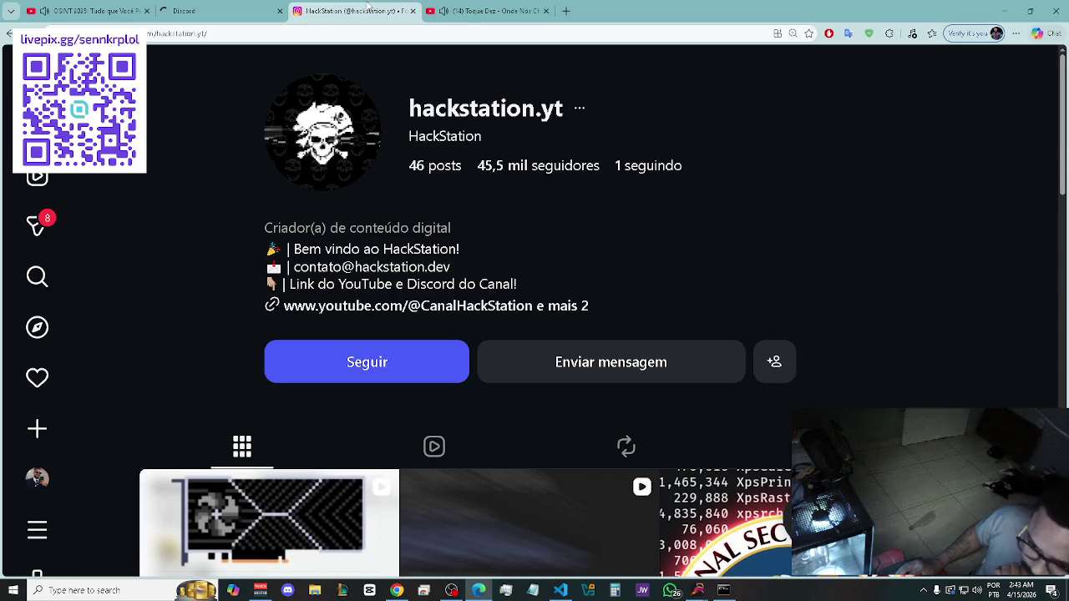
{"action": "left_click", "coordinate": [376, 373]}
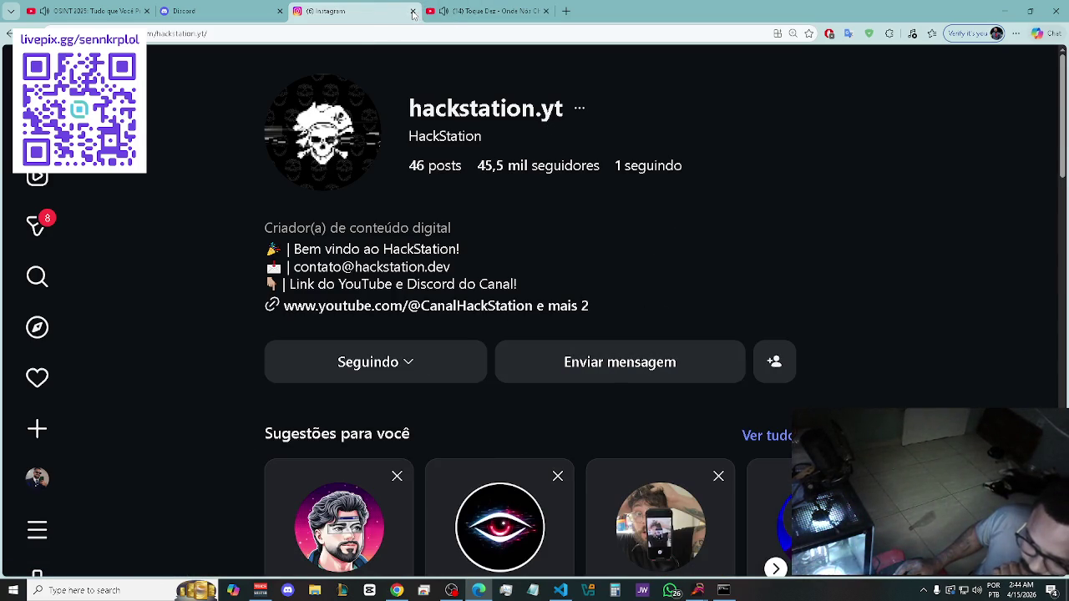
{"action": "left_click", "coordinate": [412, 11]}
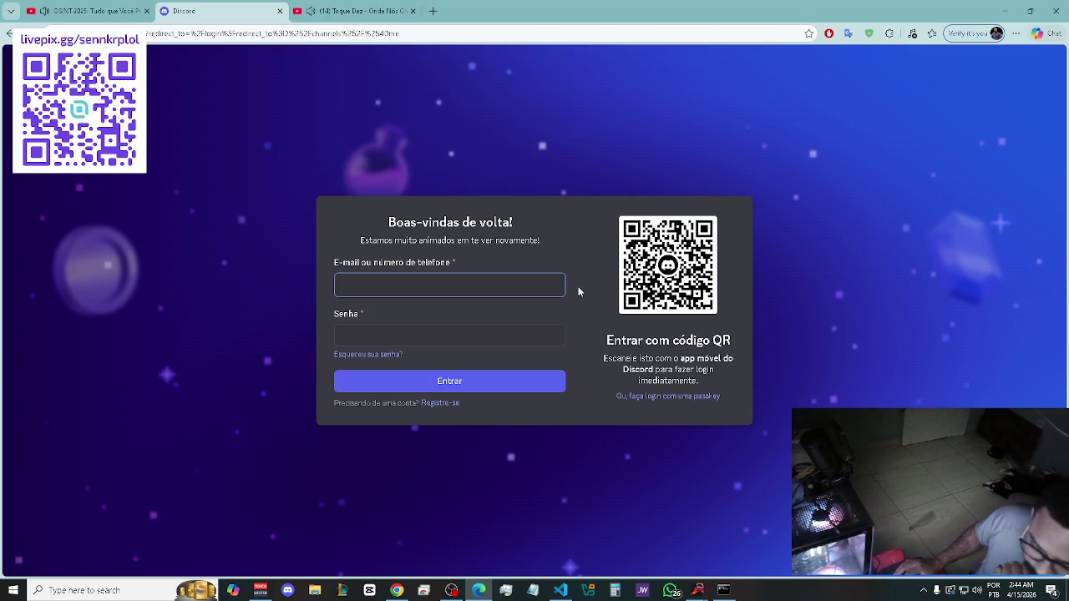
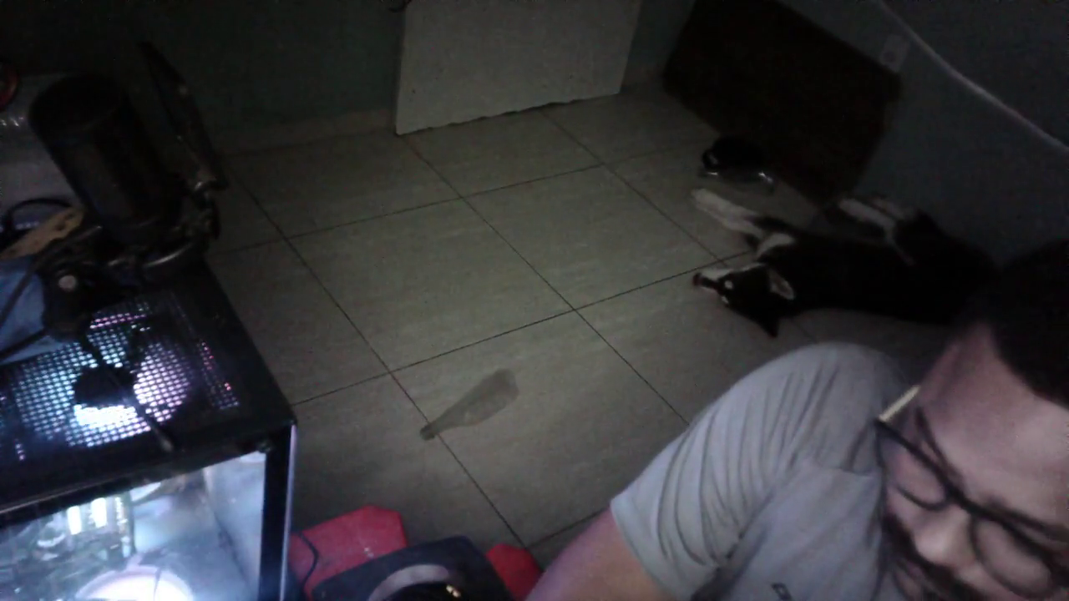
Switch the stream back to the desktop scene showing Command Prompt's Sherlock search results
{"action": "type", "text": "t"}
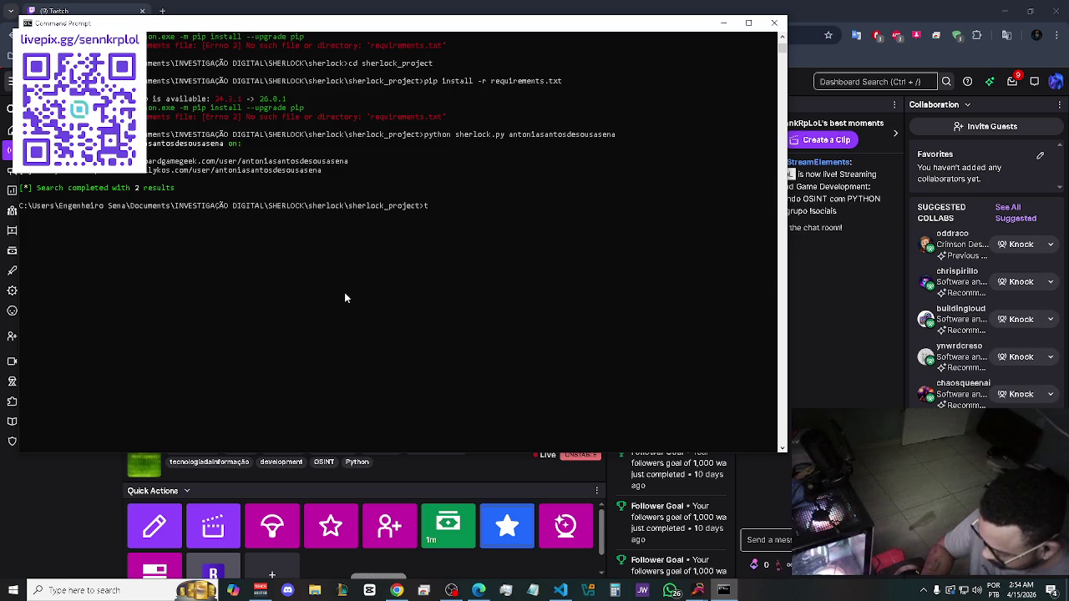
Glance at the Twitch stream manager, return to Command Prompt, and delete the stray 't'
{"action": "key", "text": "alt+Tab"}
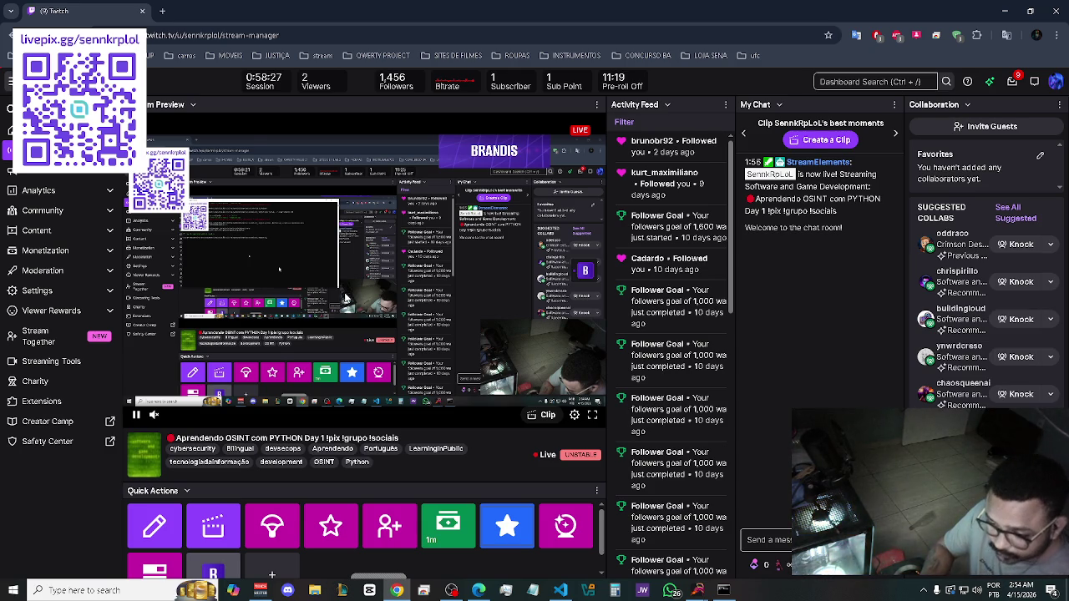
{"action": "key", "text": "alt+Tab"}
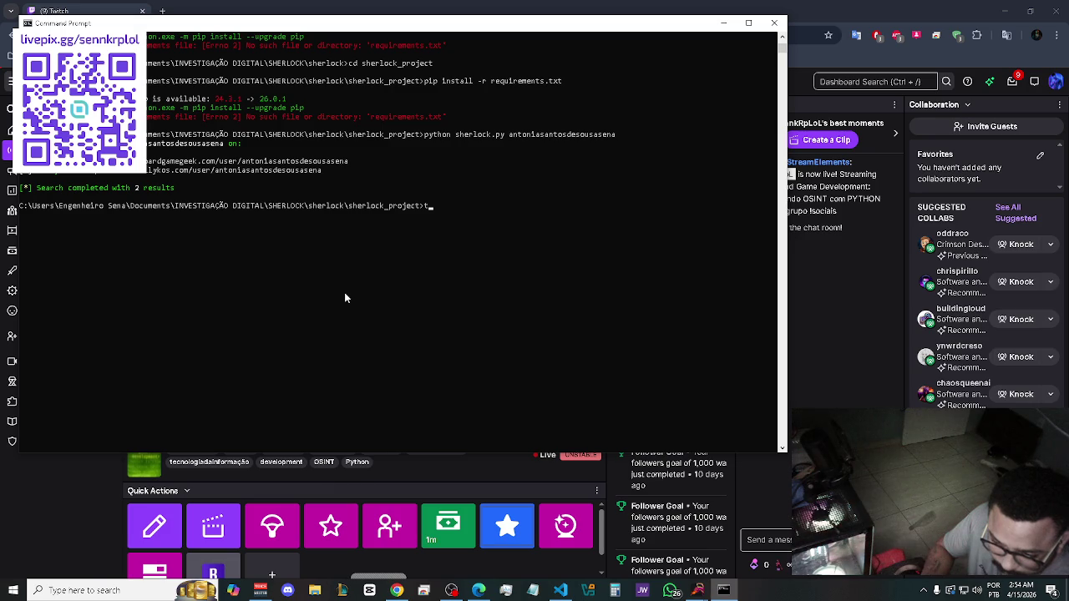
{"action": "key", "text": "BackSpace"}
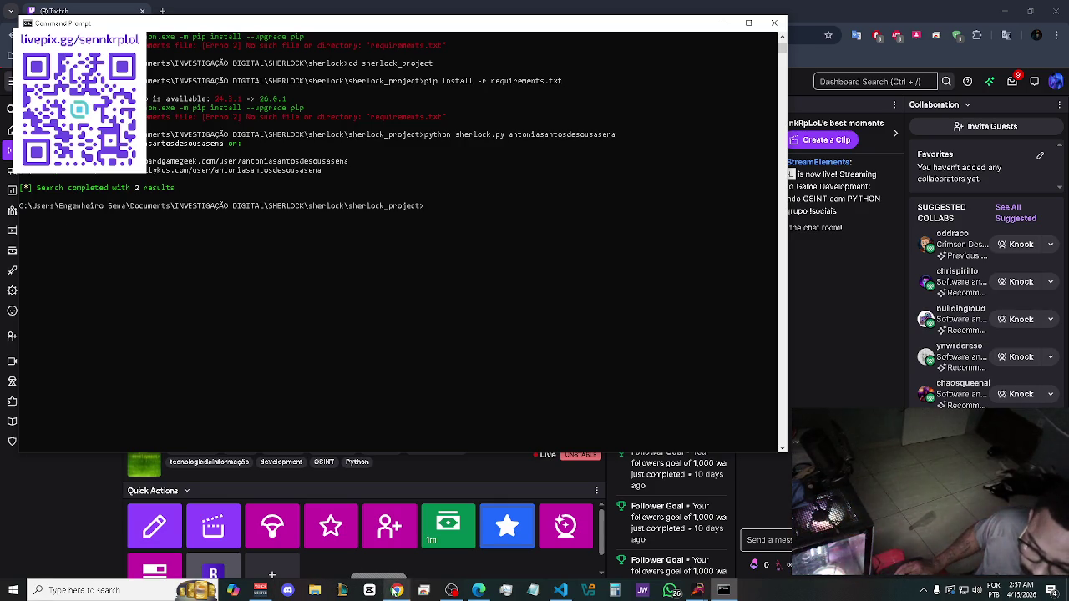
Leave the YouTube music video and move through Chrome's tabs to the Discord tab
{"action": "left_click", "coordinate": [394, 590]}
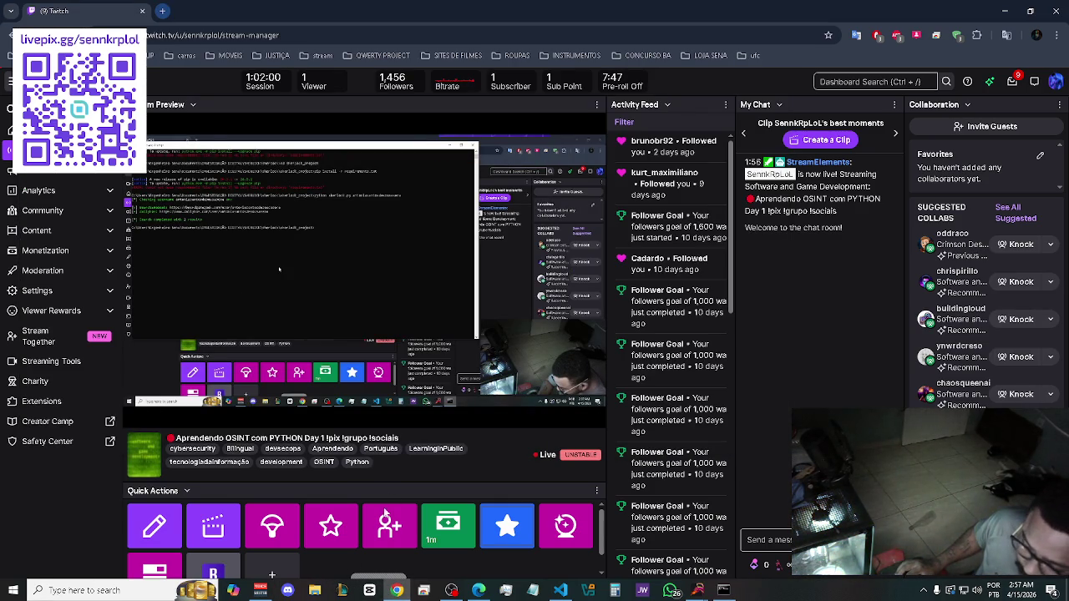
{"action": "left_click", "coordinate": [399, 591]}
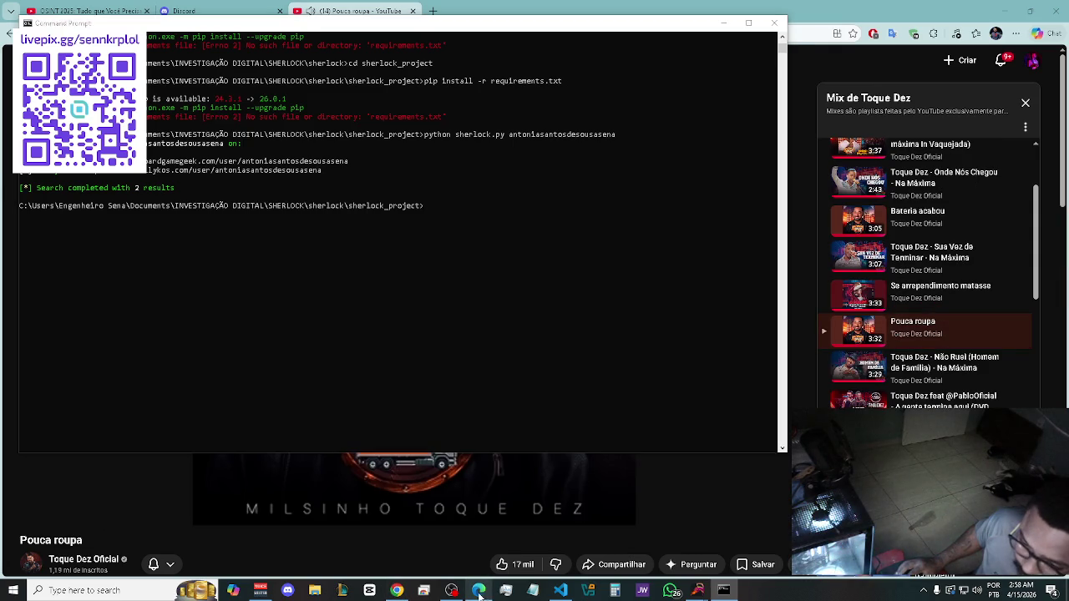
{"action": "left_click", "coordinate": [67, 8]}
{"action": "left_click", "coordinate": [208, 6]}
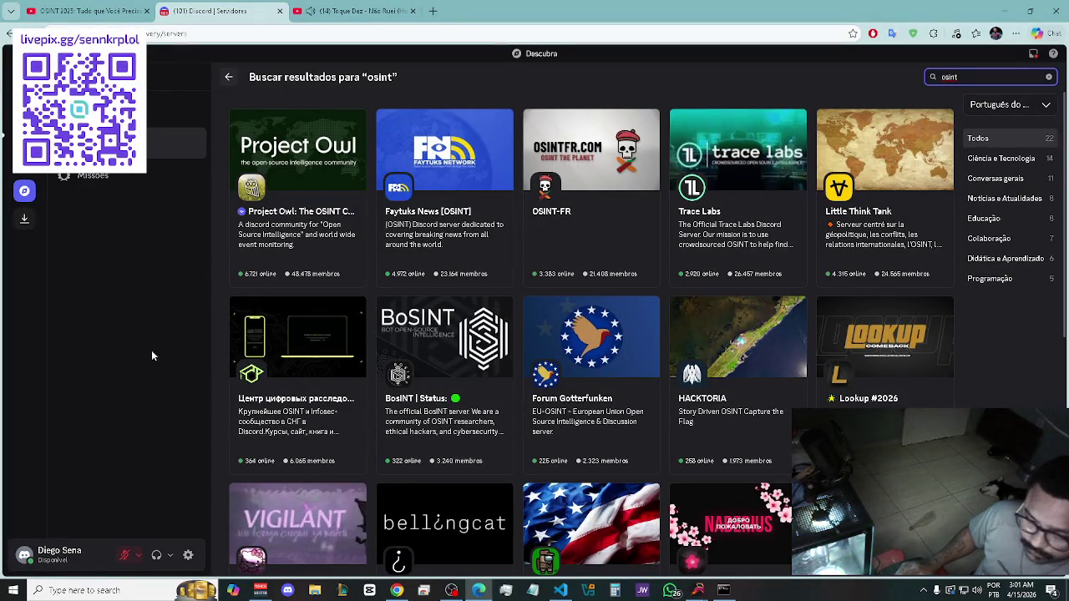
Go from the profile popup to Editar perfil and choose Mudar avatar on the preview avatar
{"action": "left_click", "coordinate": [42, 555]}
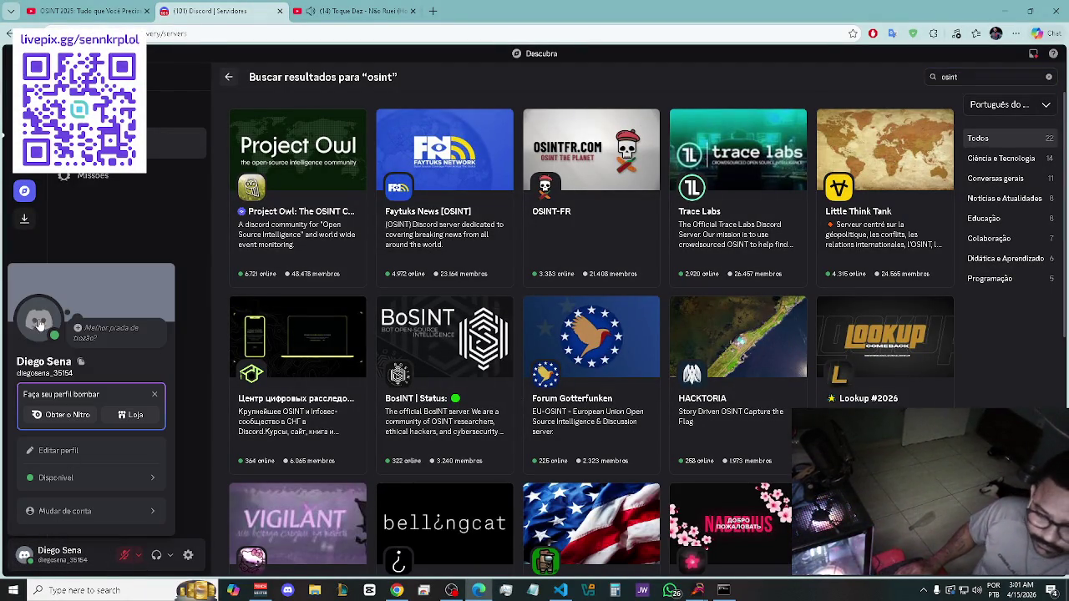
{"action": "left_click", "coordinate": [39, 321]}
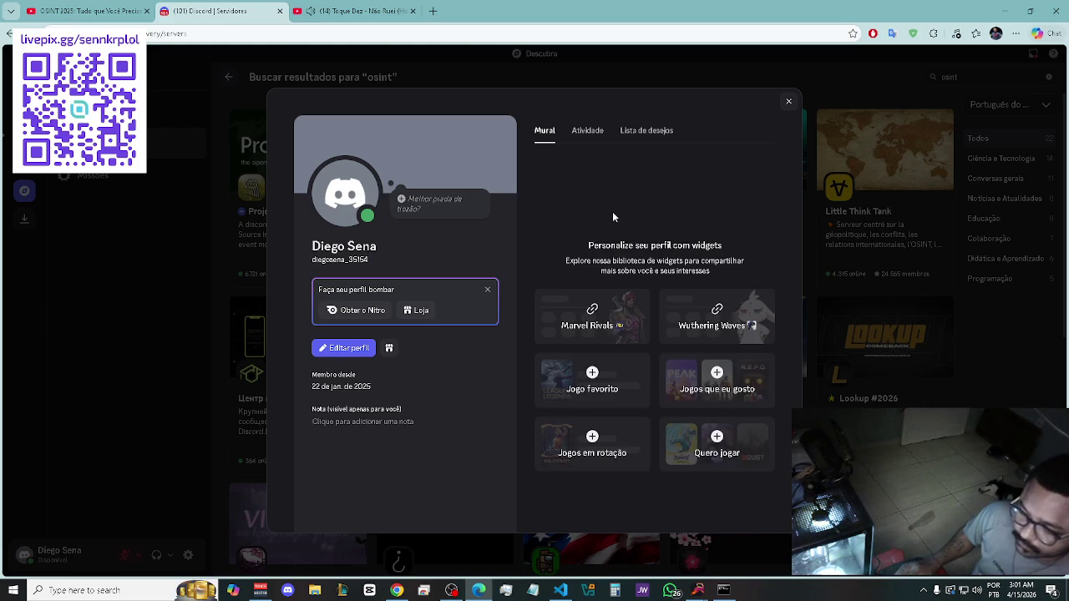
{"action": "left_click", "coordinate": [360, 357]}
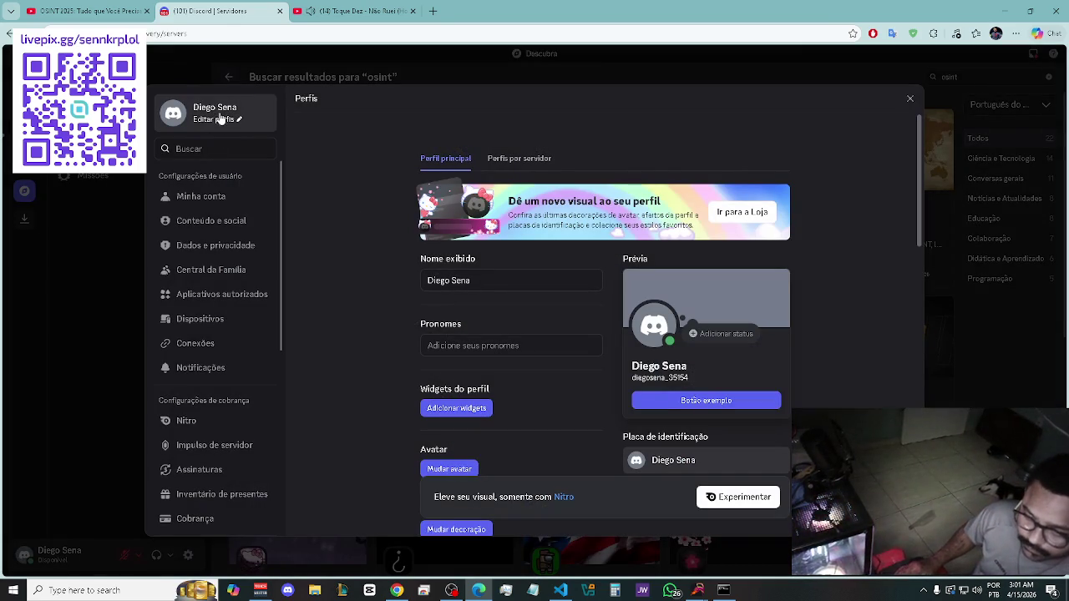
{"action": "left_click", "coordinate": [660, 330]}
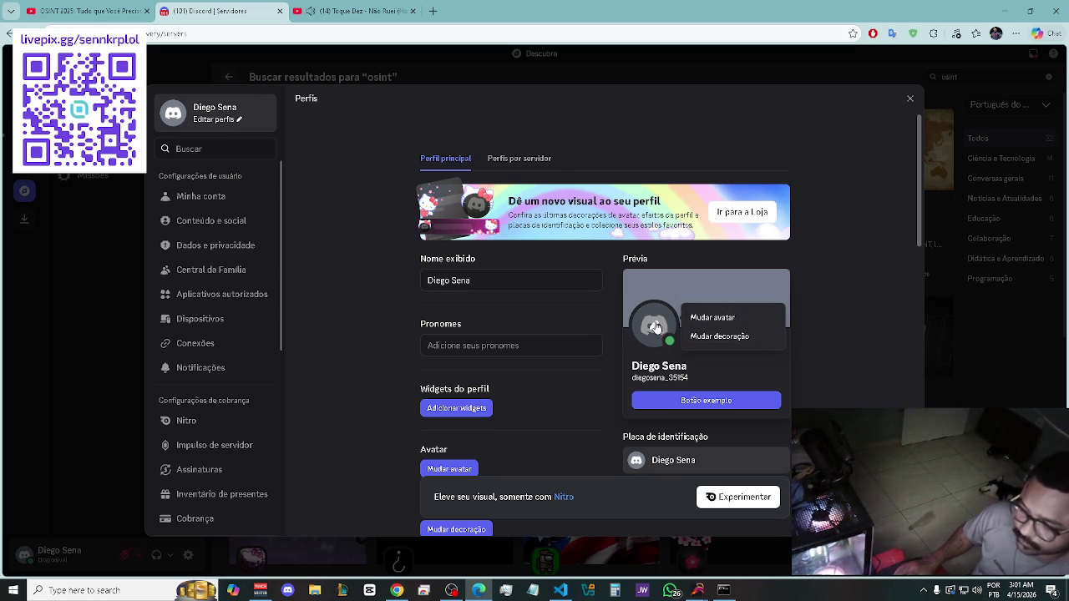
{"action": "left_click", "coordinate": [722, 318]}
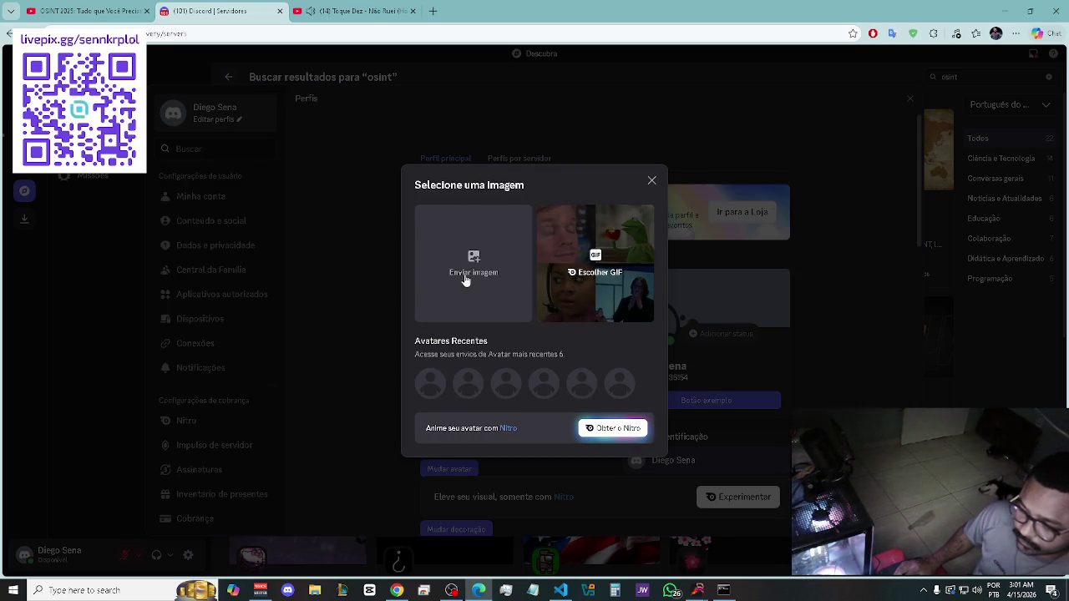
Browse to the Downloads folder and select the ENGDEVSECOPS image
{"action": "left_click", "coordinate": [478, 271]}
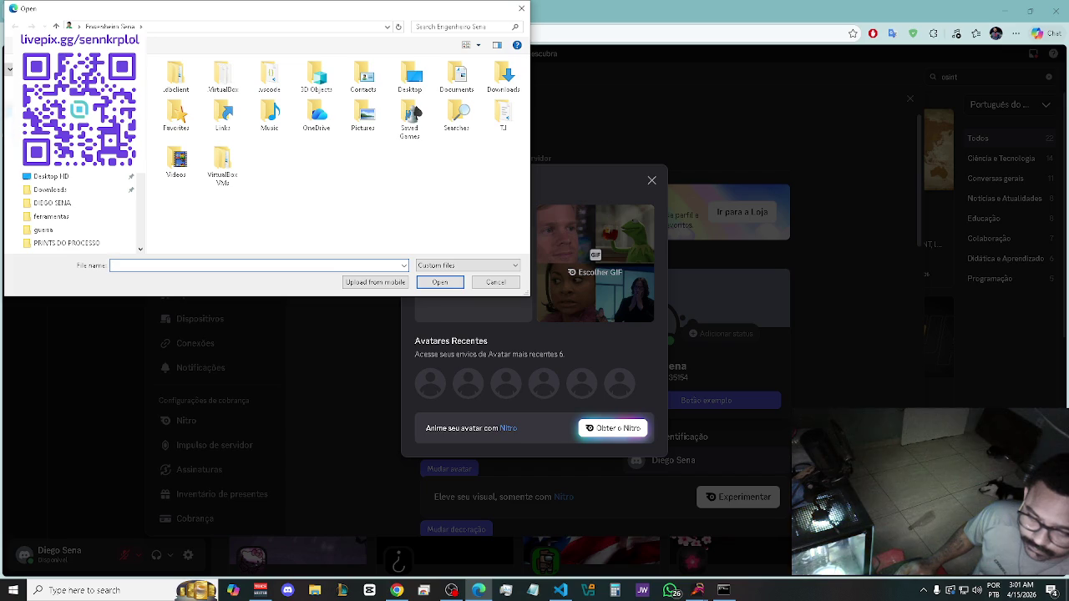
{"action": "scroll", "coordinate": [71, 187], "scroll_direction": "down", "scroll_amount": 1}
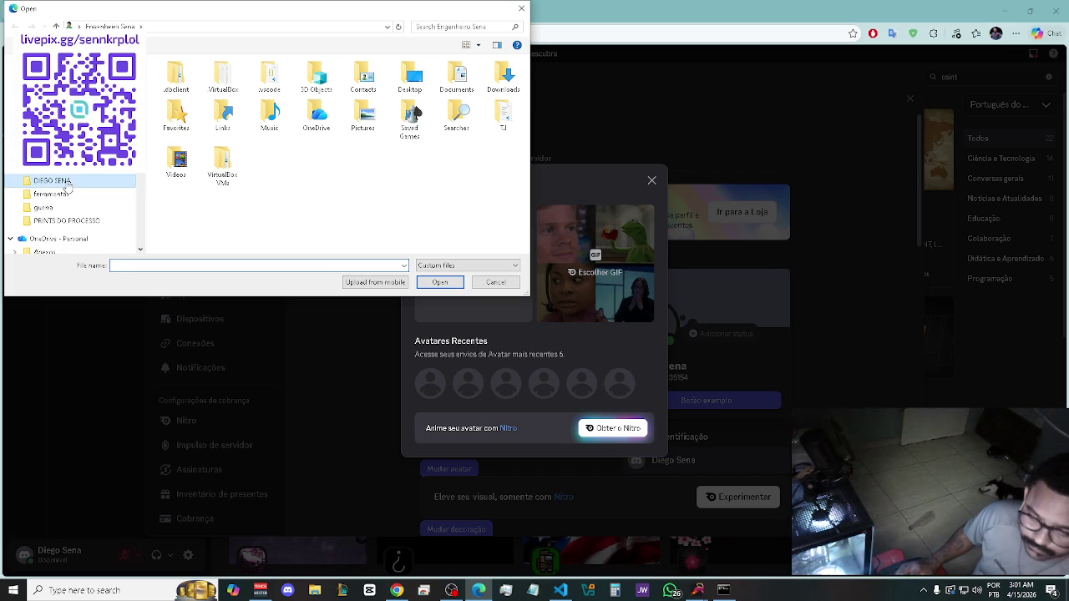
{"action": "left_click", "coordinate": [70, 185]}
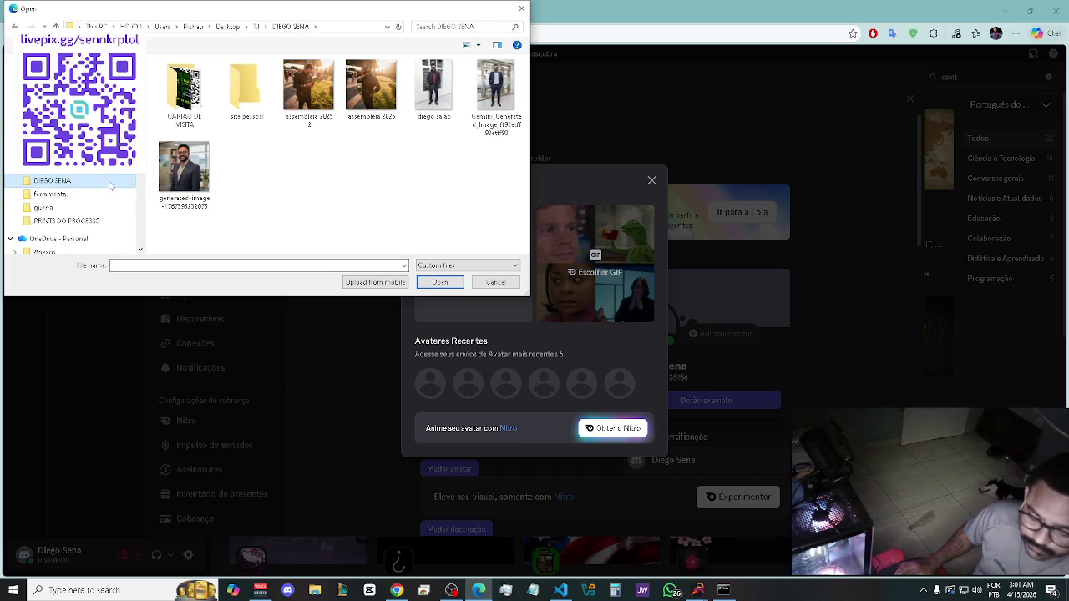
{"action": "scroll", "coordinate": [91, 185], "scroll_direction": "down", "scroll_amount": 1}
{"action": "scroll", "coordinate": [72, 183], "scroll_direction": "up", "scroll_amount": 2}
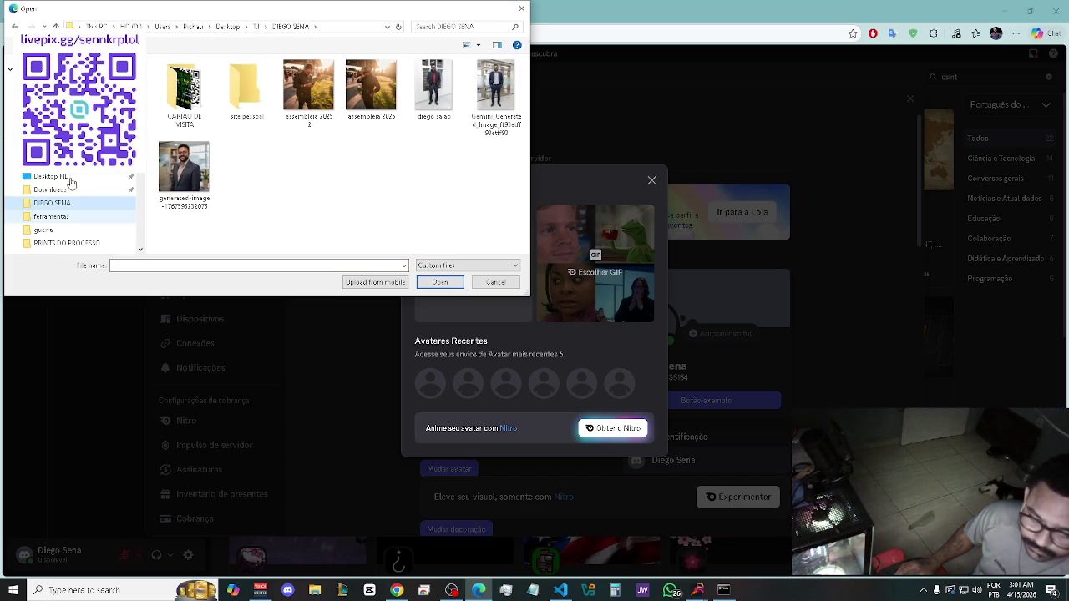
{"action": "left_click", "coordinate": [70, 192]}
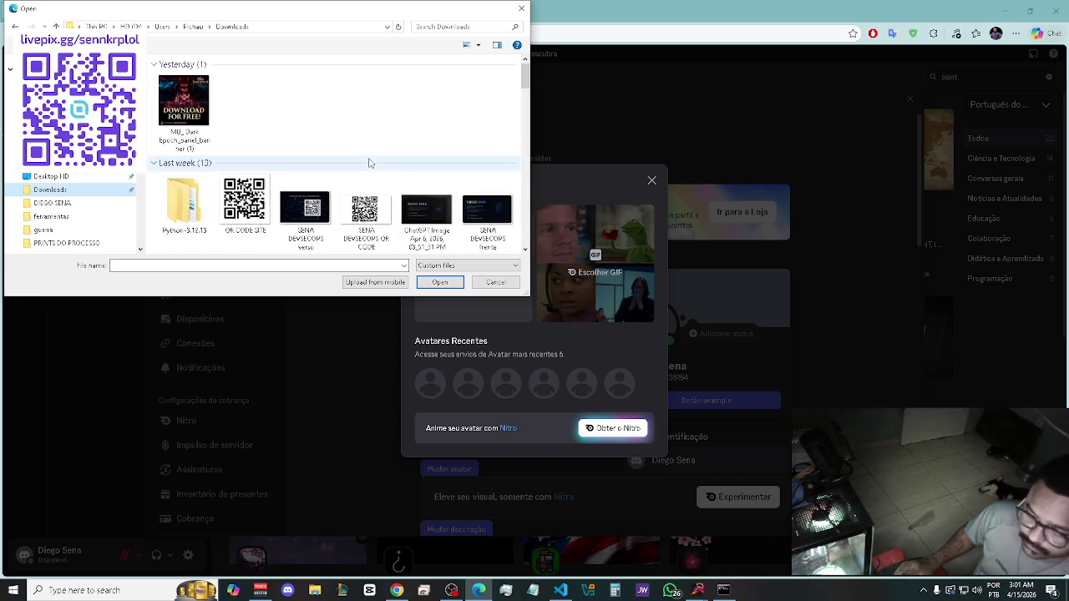
{"action": "scroll", "coordinate": [321, 107], "scroll_direction": "down", "scroll_amount": 1}
{"action": "scroll", "coordinate": [320, 106], "scroll_direction": "down", "scroll_amount": 1}
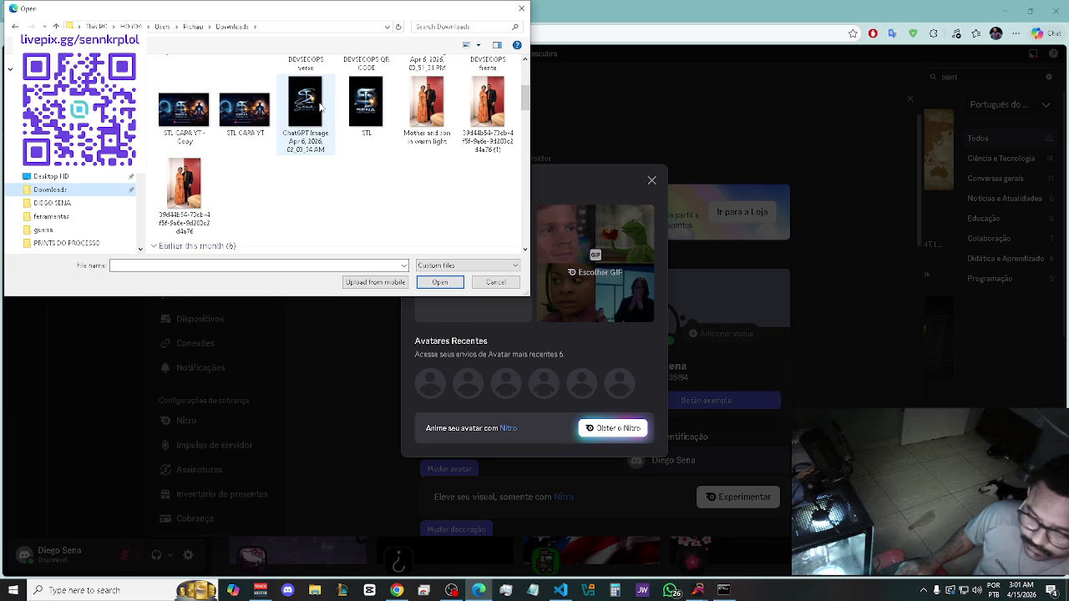
{"action": "scroll", "coordinate": [320, 106], "scroll_direction": "down", "scroll_amount": 2}
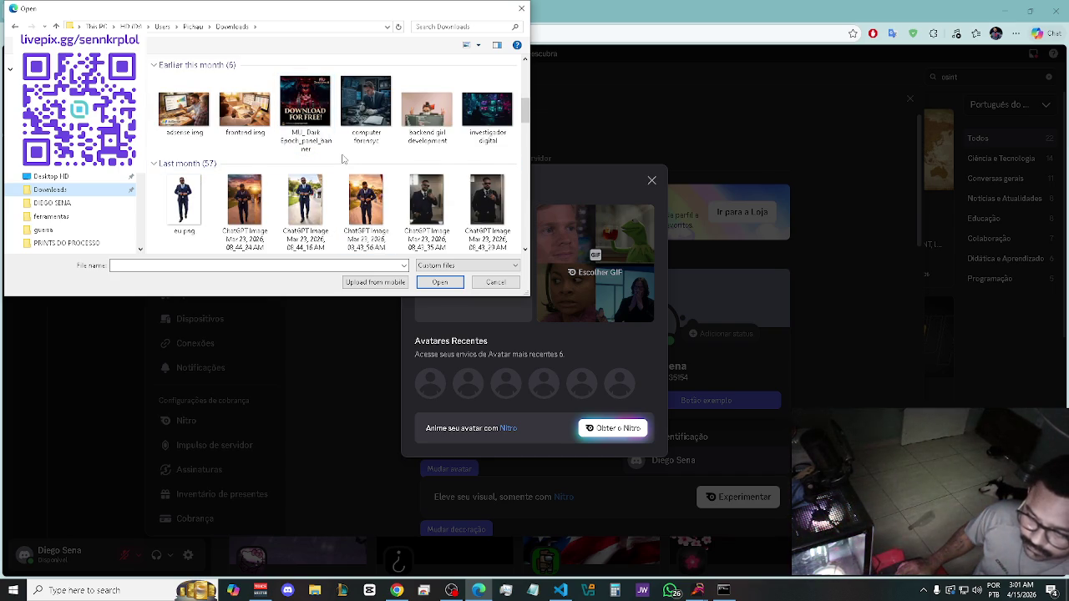
{"action": "scroll", "coordinate": [342, 159], "scroll_direction": "down", "scroll_amount": 1}
{"action": "scroll", "coordinate": [343, 159], "scroll_direction": "down", "scroll_amount": 5}
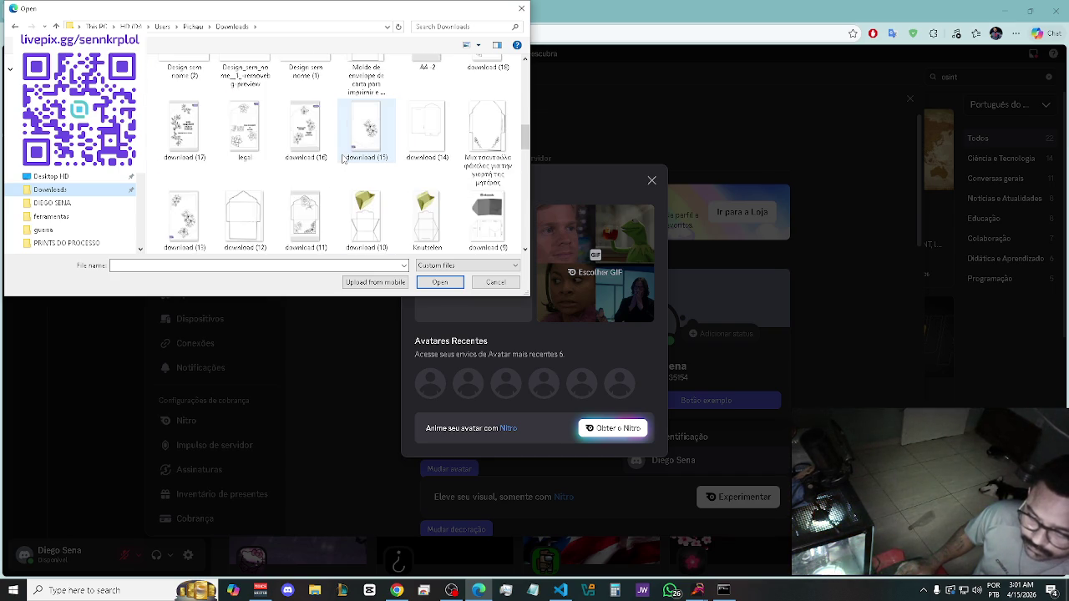
{"action": "scroll", "coordinate": [342, 159], "scroll_direction": "down", "scroll_amount": 2}
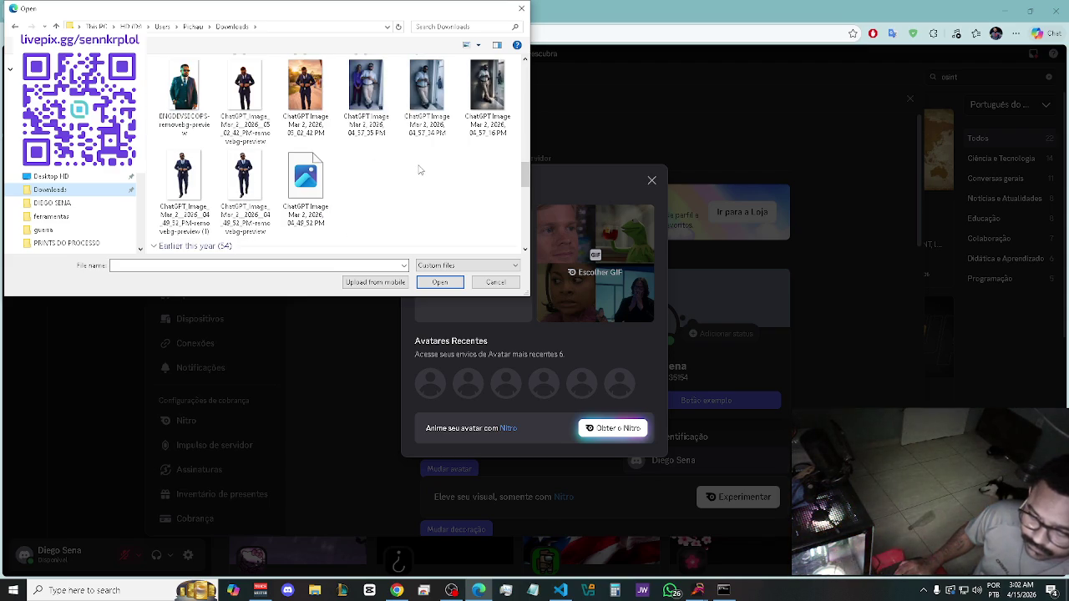
{"action": "scroll", "coordinate": [332, 169], "scroll_direction": "down", "scroll_amount": 10}
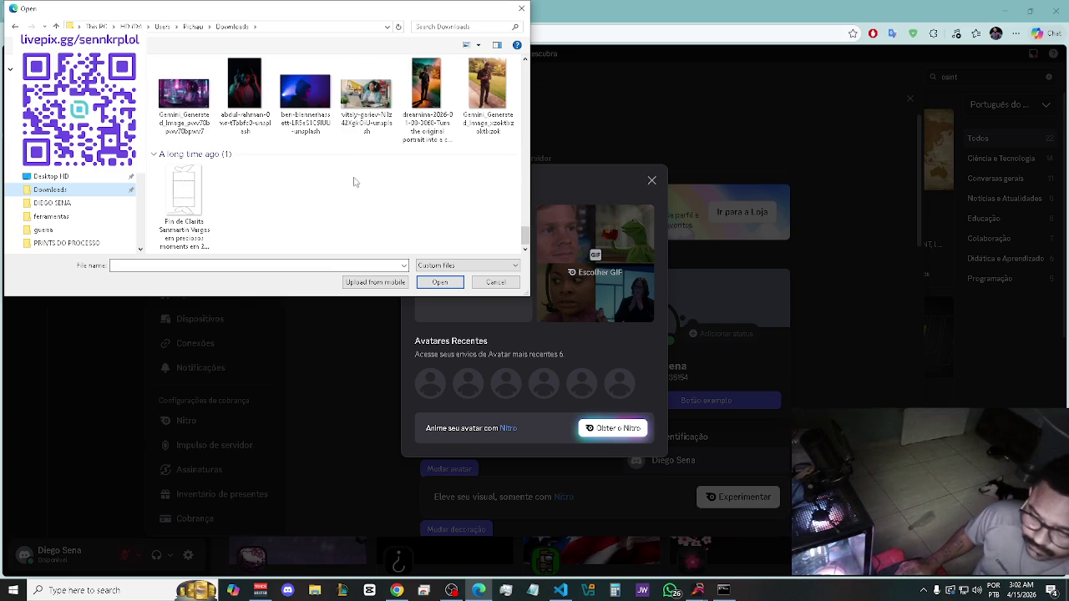
{"action": "scroll", "coordinate": [357, 187], "scroll_direction": "up", "scroll_amount": 2}
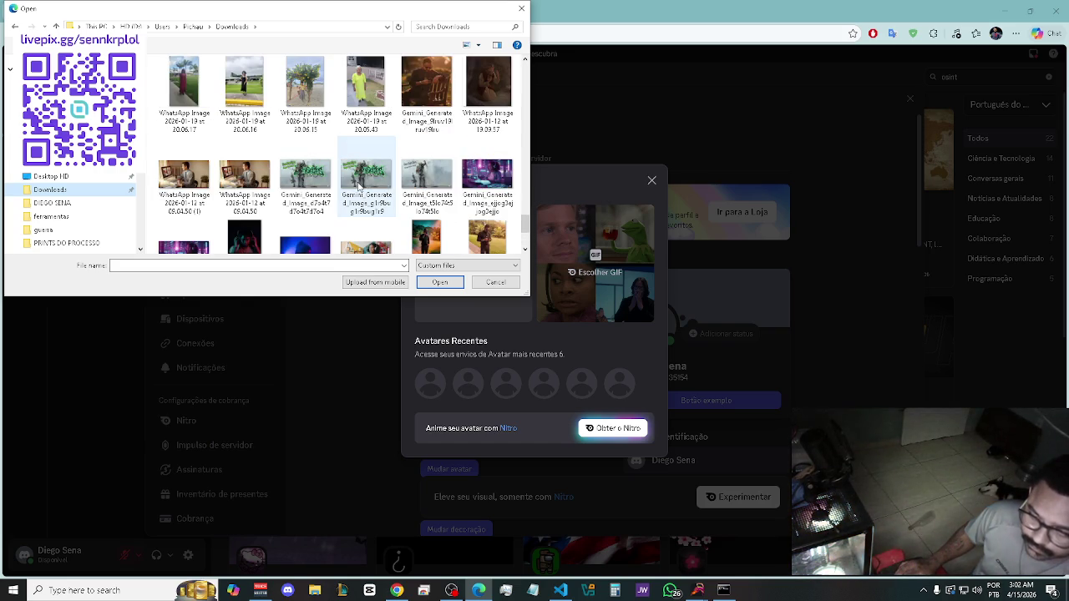
{"action": "scroll", "coordinate": [357, 186], "scroll_direction": "up", "scroll_amount": 6}
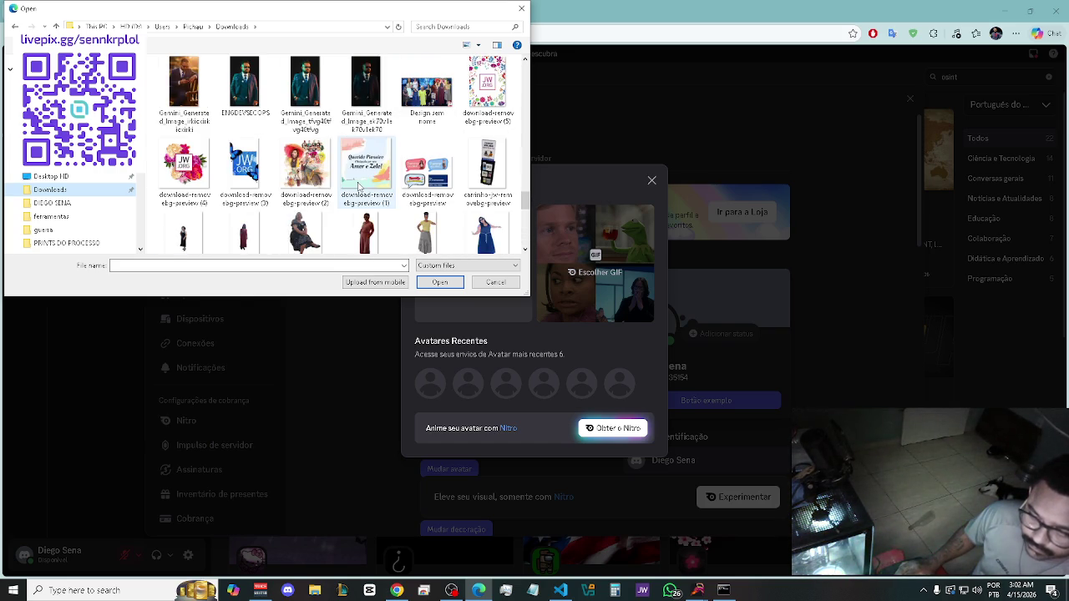
{"action": "left_click", "coordinate": [244, 83]}
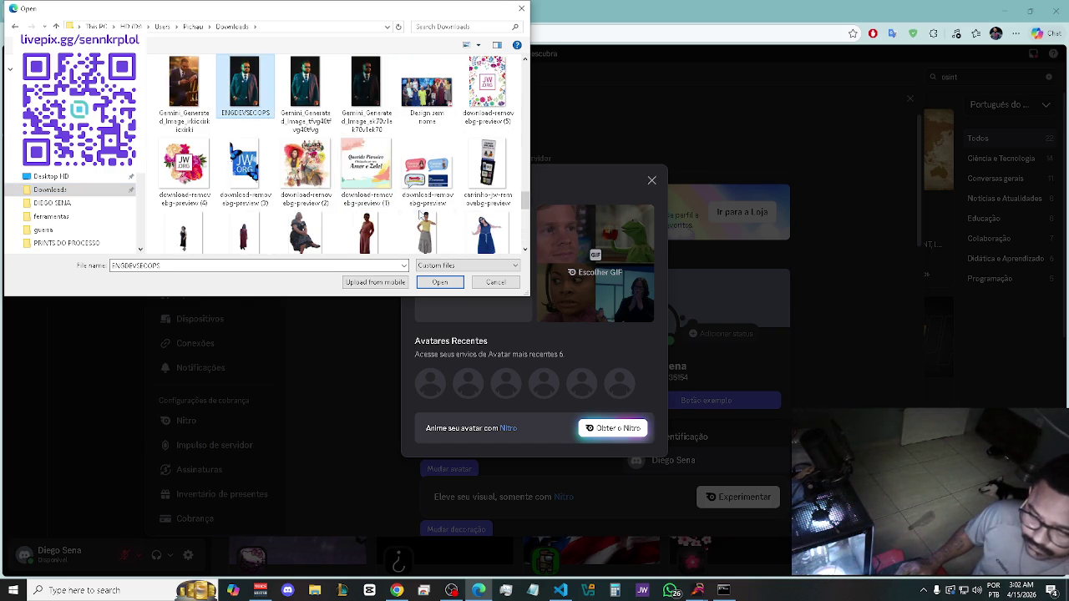
Reposition the ENGDEVSECOPS photo inside the crop circle and apply it as the avatar
{"action": "left_click", "coordinate": [441, 282]}
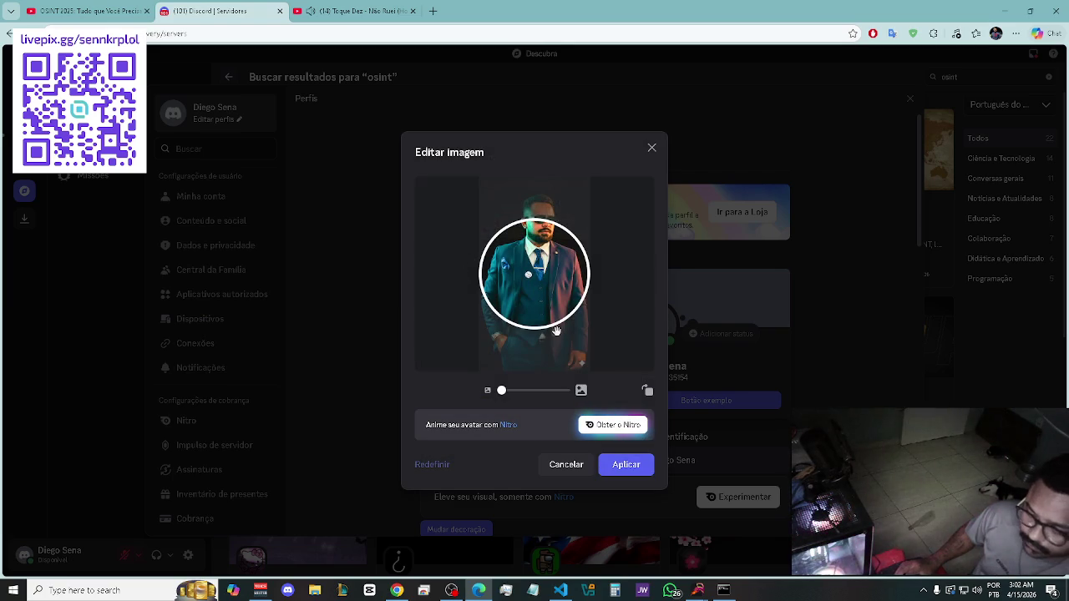
{"action": "left_click_drag", "start_coordinate": [524, 284], "coordinate": [520, 302]}
{"action": "left_click_drag", "start_coordinate": [519, 311], "coordinate": [519, 314]}
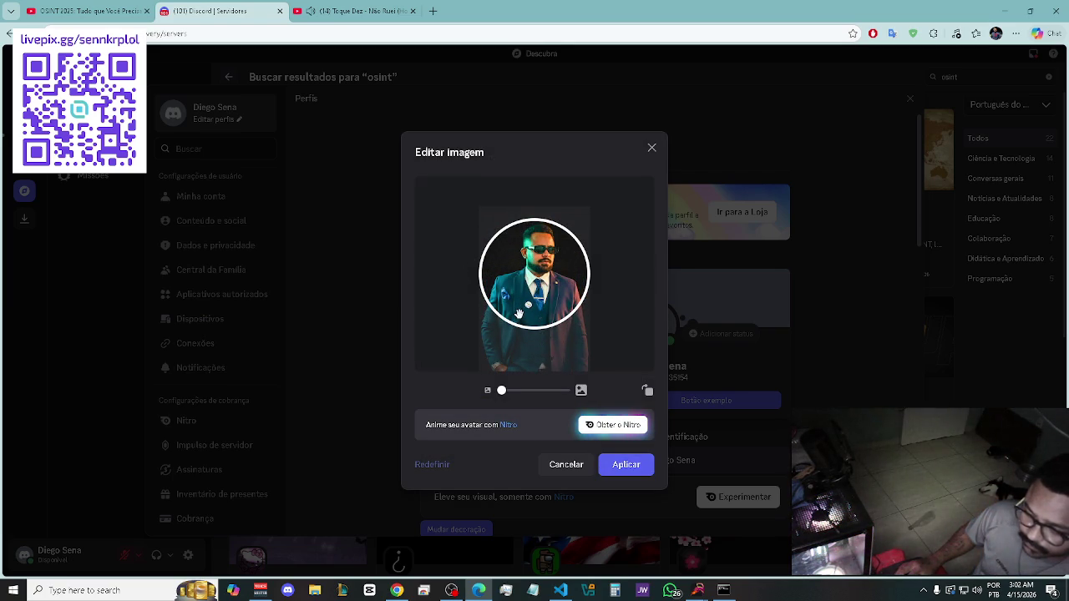
{"action": "left_click", "coordinate": [635, 470]}
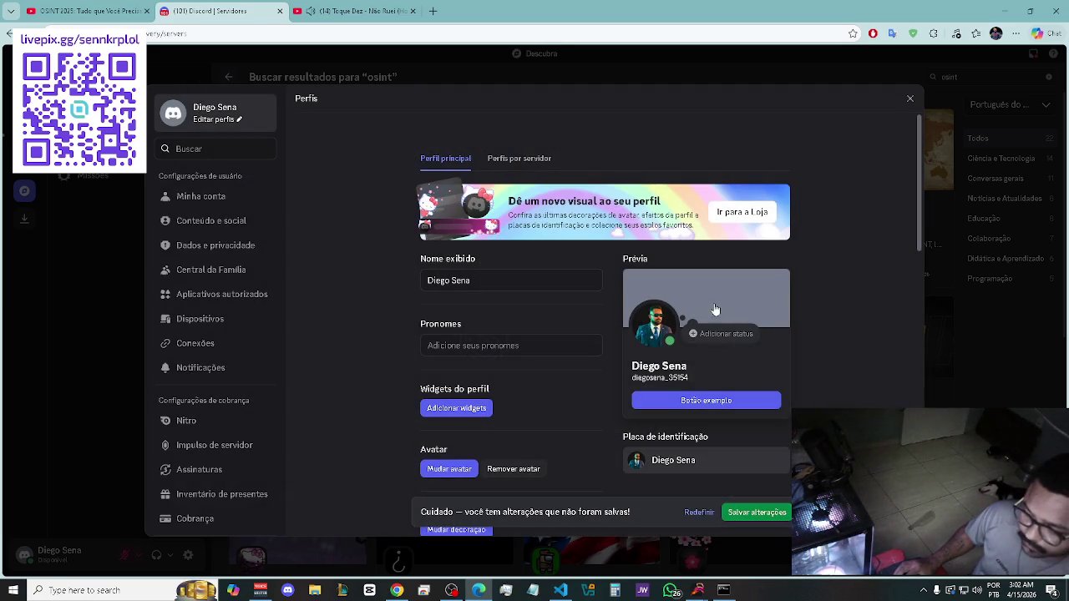
{"action": "left_click", "coordinate": [714, 304]}
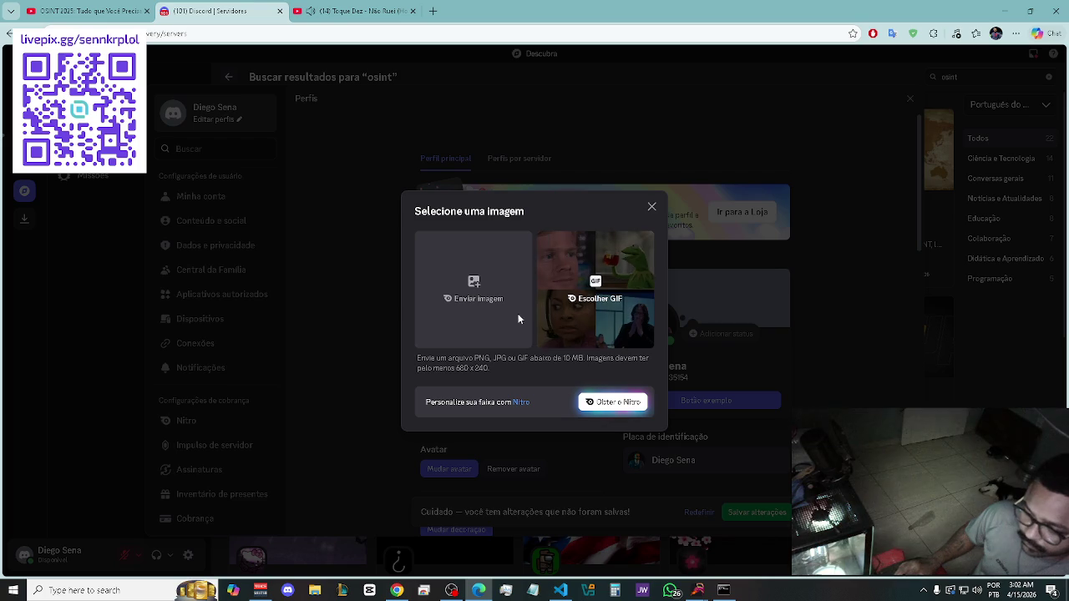
{"action": "left_click", "coordinate": [472, 299]}
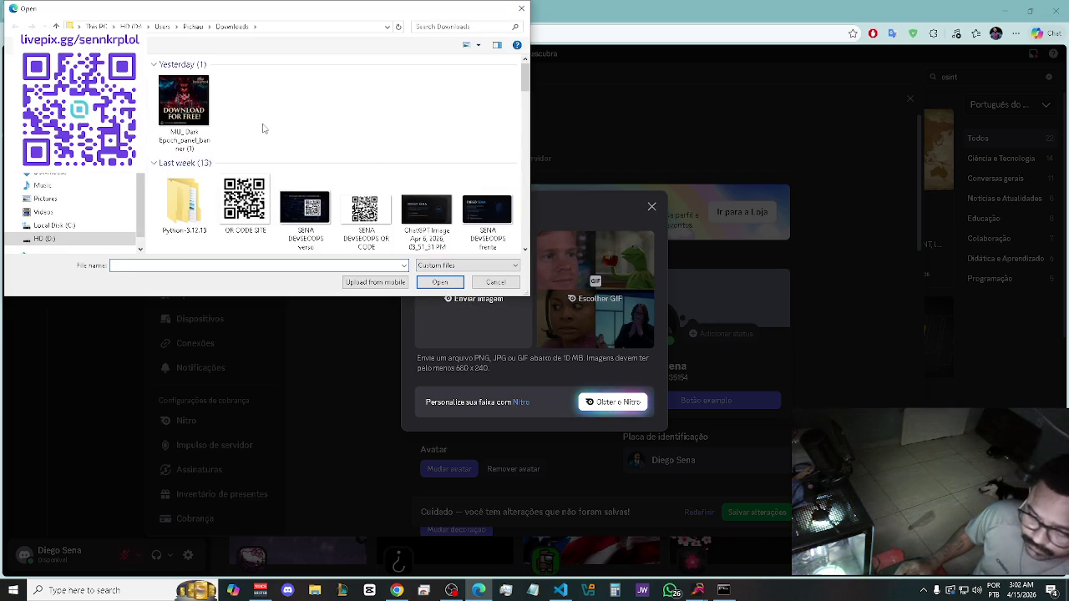
{"action": "scroll", "coordinate": [280, 126], "scroll_direction": "down", "scroll_amount": 2}
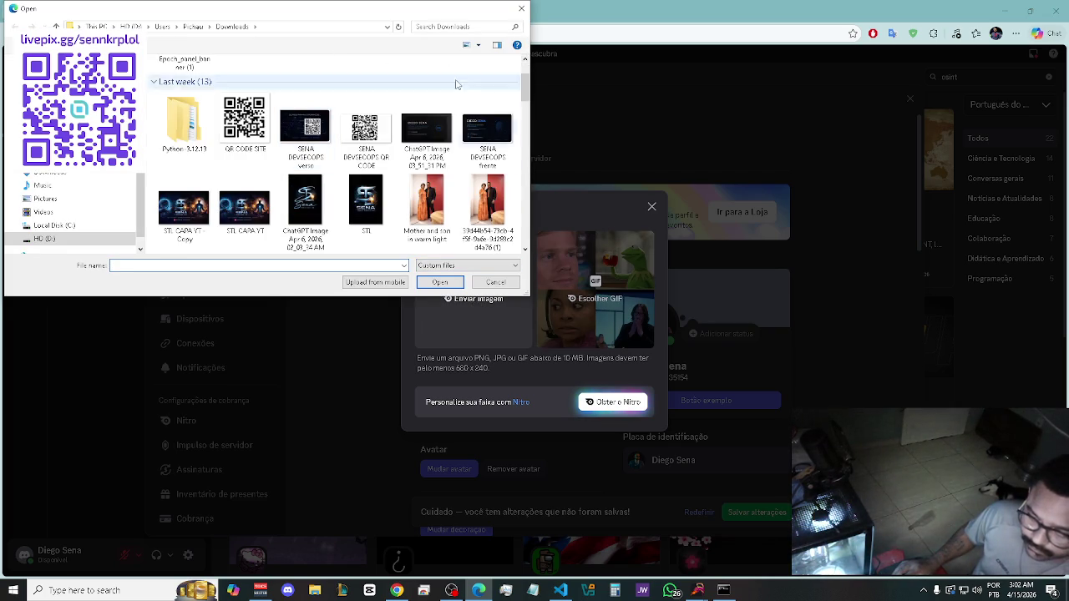
{"action": "left_click", "coordinate": [480, 135]}
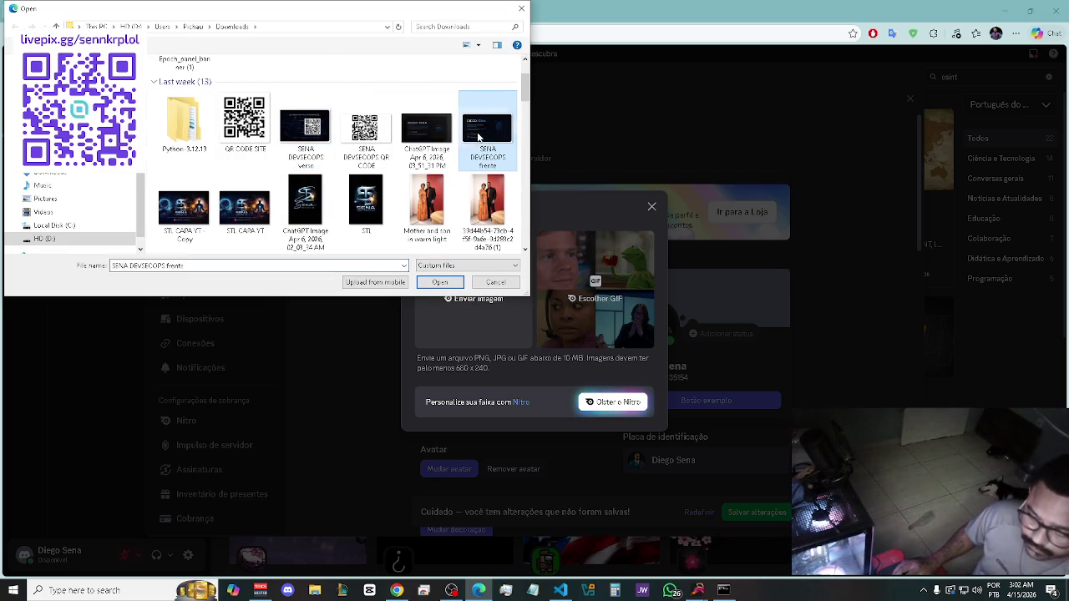
{"action": "left_click", "coordinate": [443, 284]}
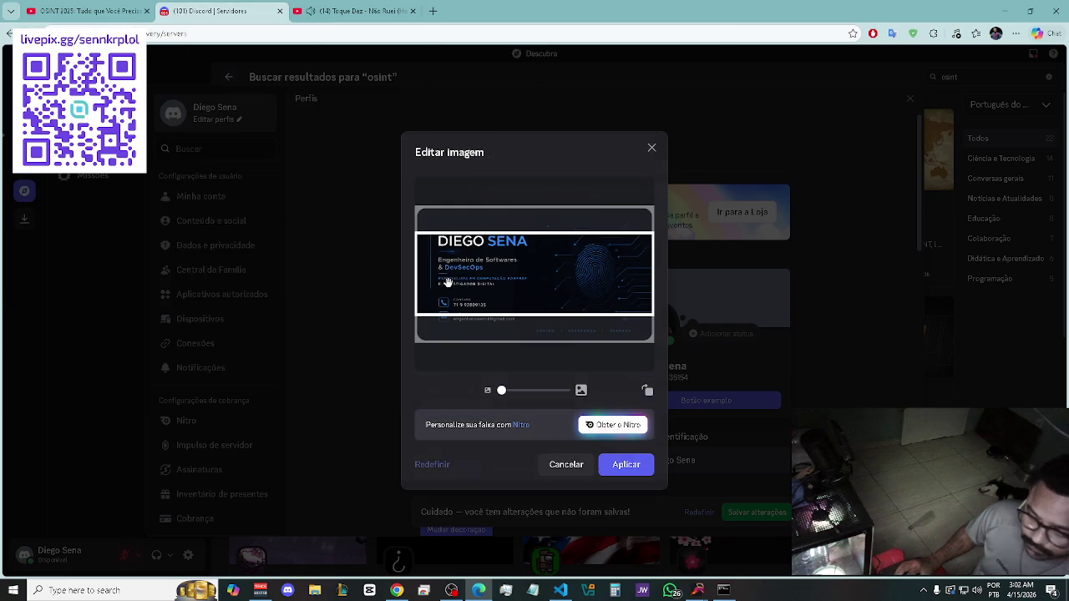
{"action": "left_click_drag", "start_coordinate": [525, 281], "coordinate": [524, 284]}
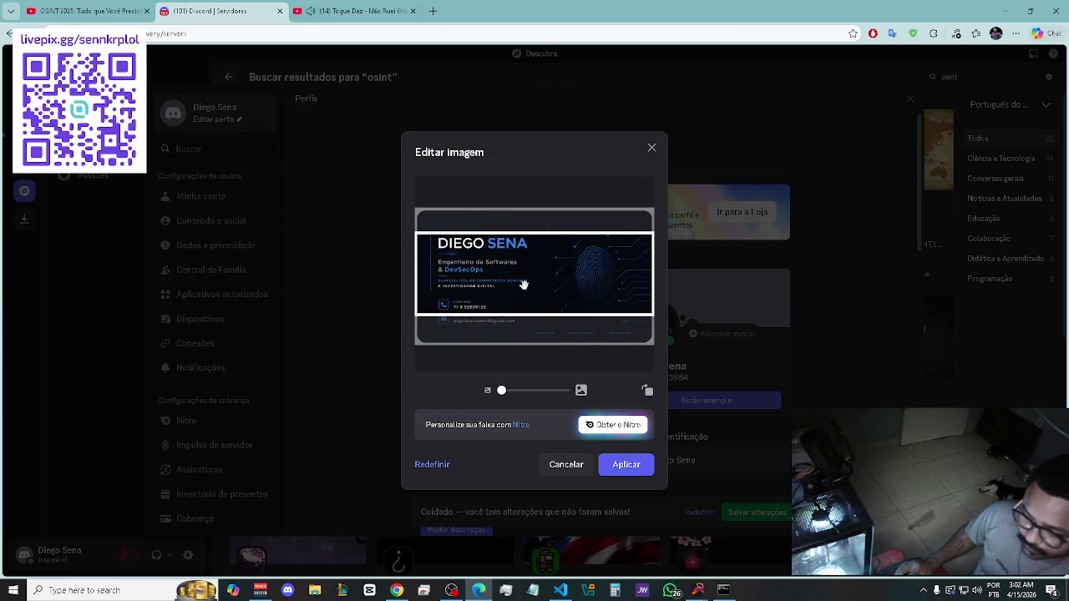
{"action": "left_click", "coordinate": [632, 465]}
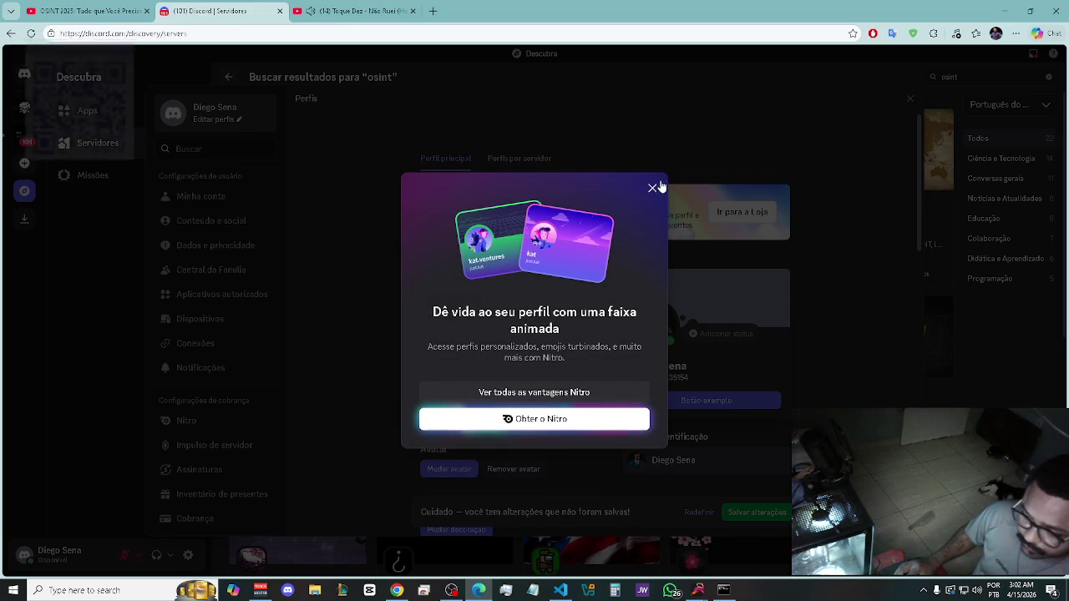
{"action": "left_click", "coordinate": [653, 188]}
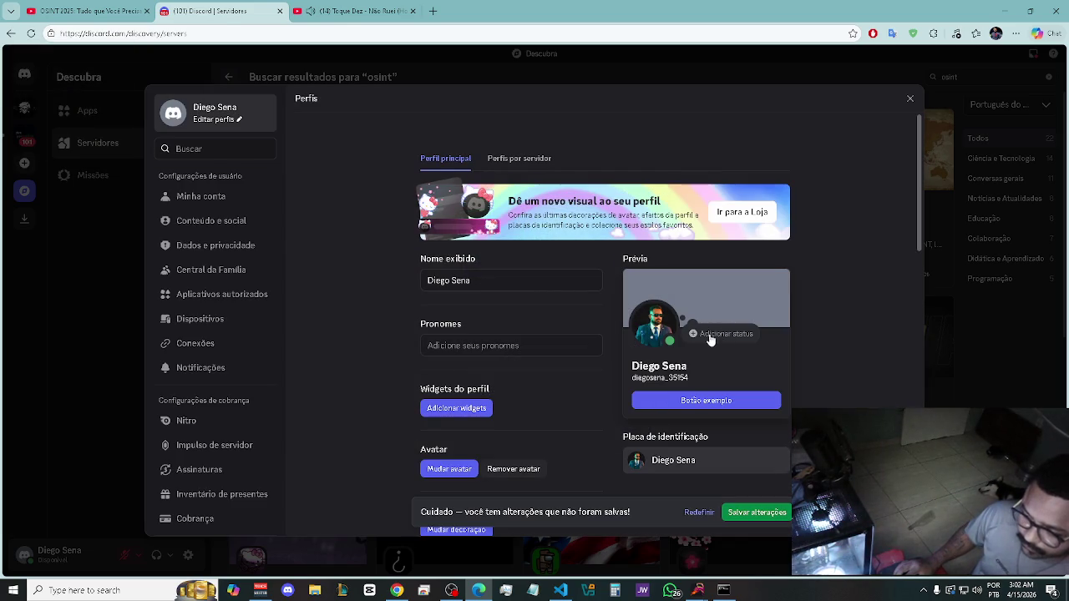
{"action": "left_click", "coordinate": [723, 298]}
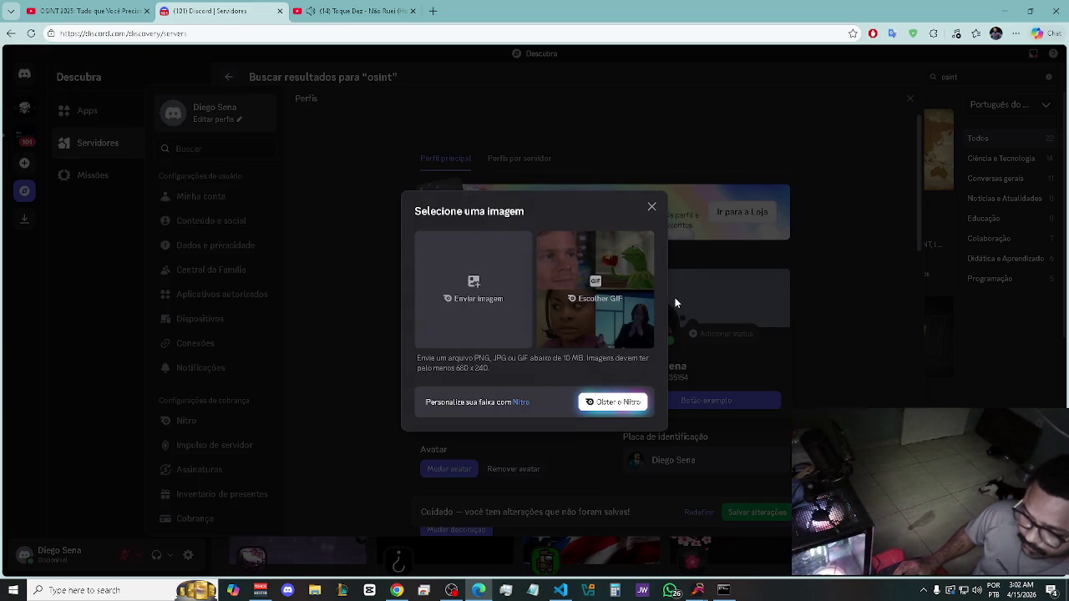
{"action": "left_click", "coordinate": [507, 306]}
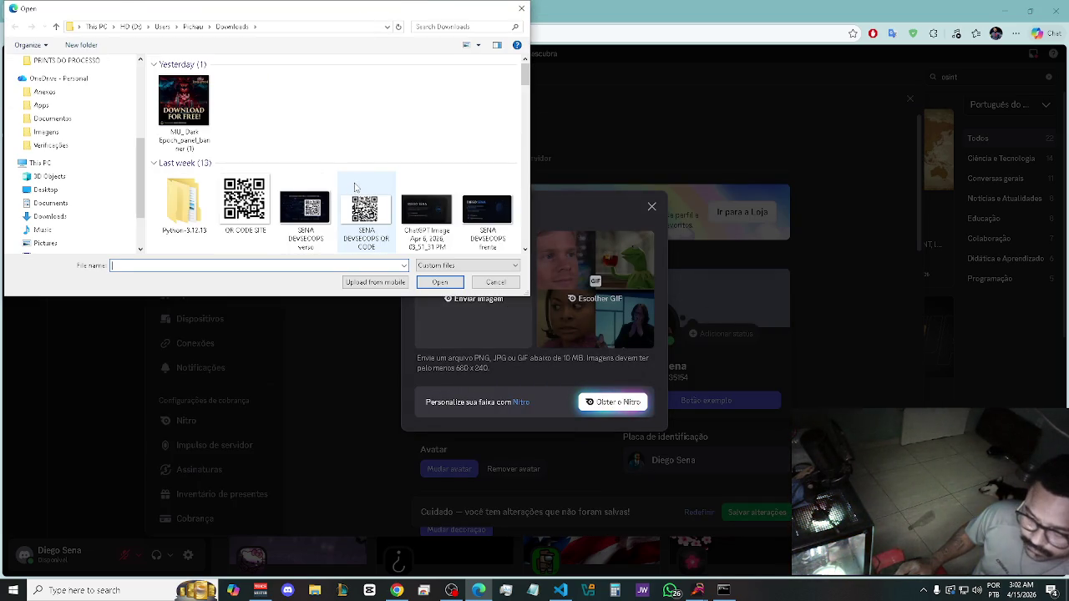
{"action": "left_click", "coordinate": [489, 209]}
{"action": "left_click", "coordinate": [443, 284]}
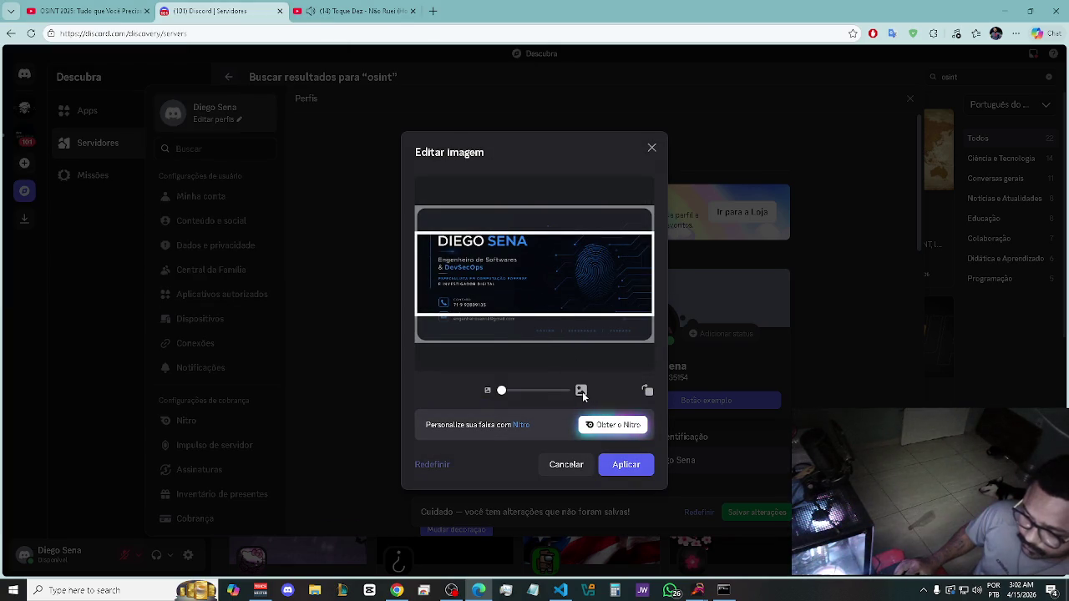
{"action": "left_click", "coordinate": [622, 468]}
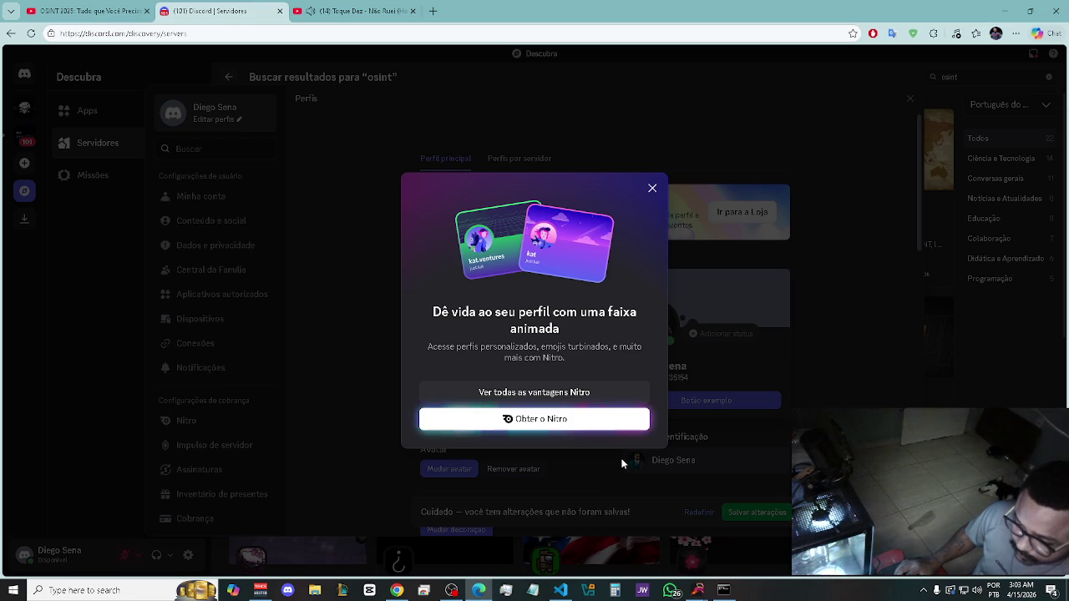
{"action": "left_click", "coordinate": [652, 189]}
{"action": "scroll", "coordinate": [778, 387], "scroll_direction": "down", "scroll_amount": 2}
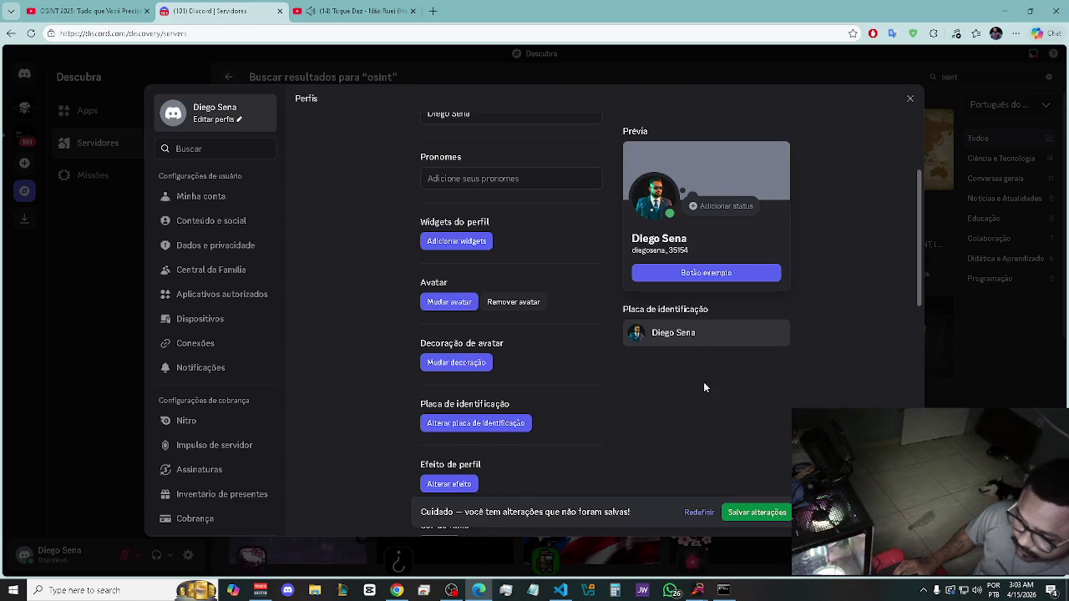
Replace the Display Name with the new DevSecOps title and save the profile
{"action": "scroll", "coordinate": [753, 379], "scroll_direction": "up", "scroll_amount": 1}
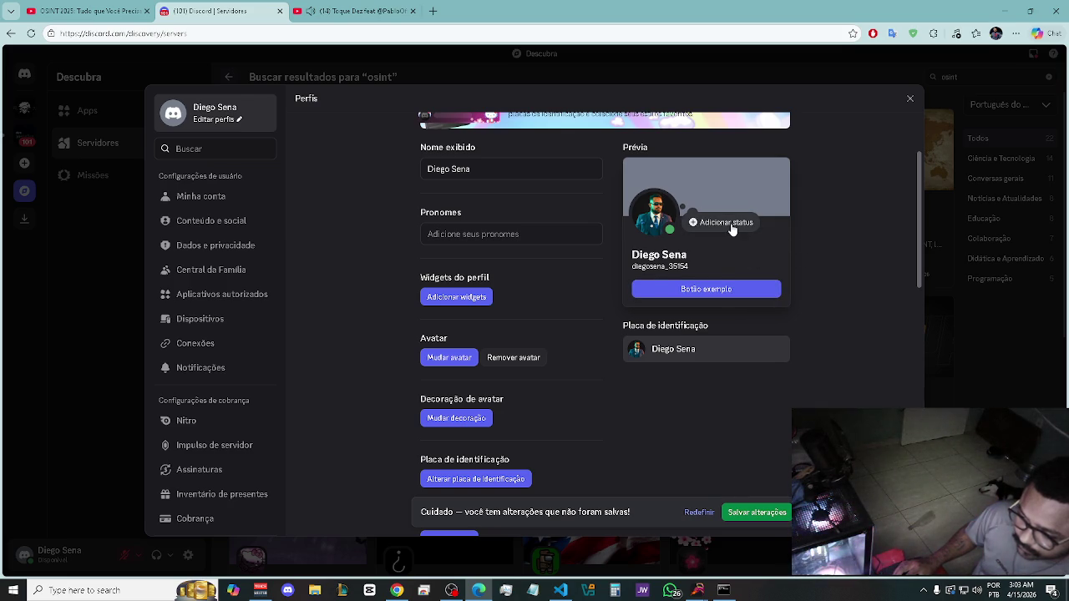
{"action": "scroll", "coordinate": [542, 309], "scroll_direction": "up", "scroll_amount": 1}
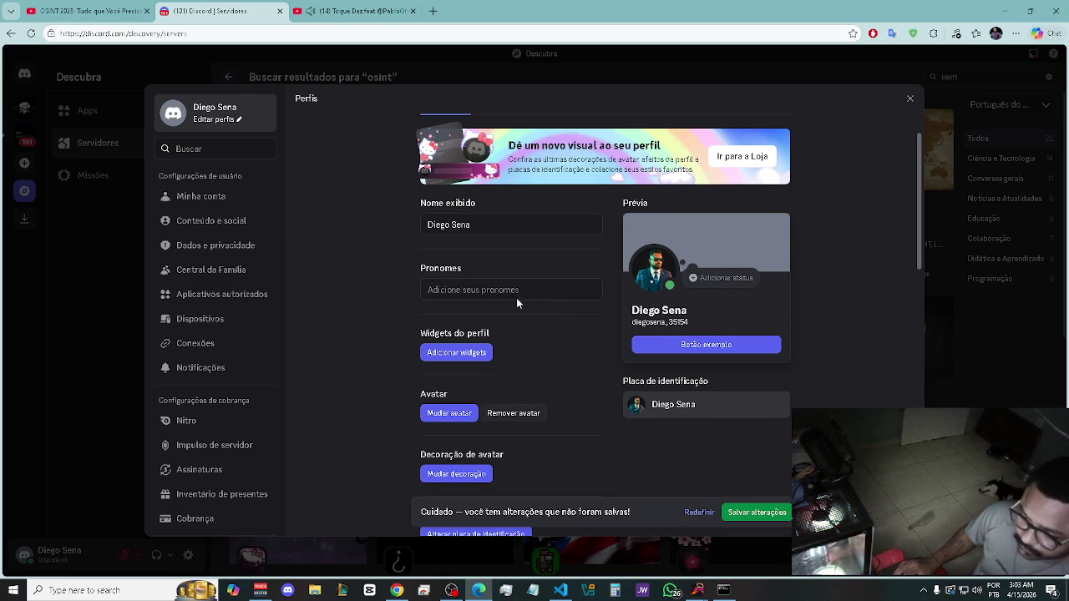
{"action": "triple_click", "coordinate": [489, 225]}
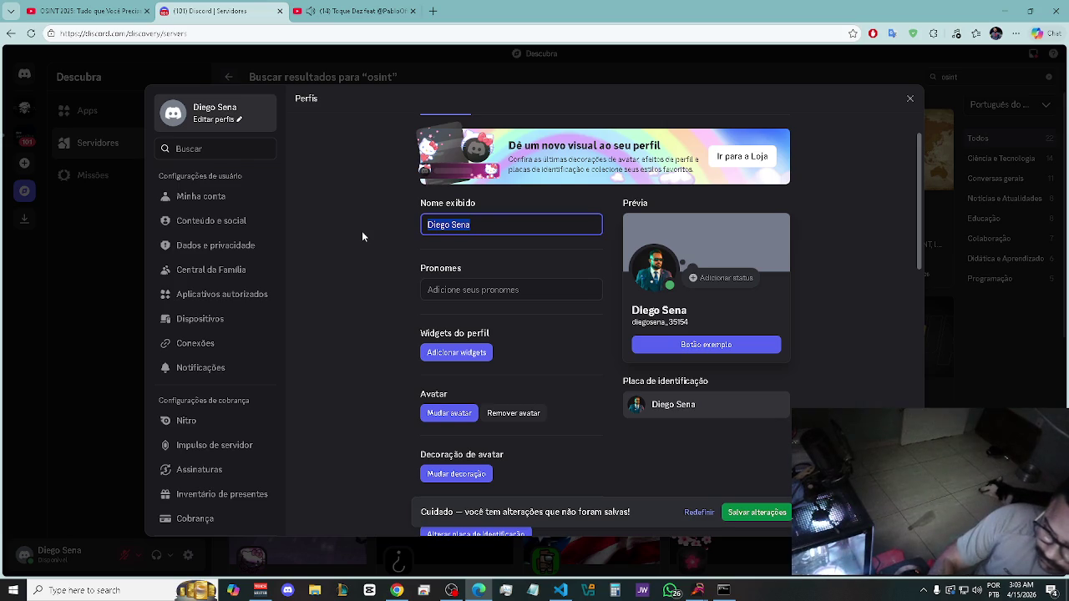
{"action": "type", "text": "Engenheiro S"}
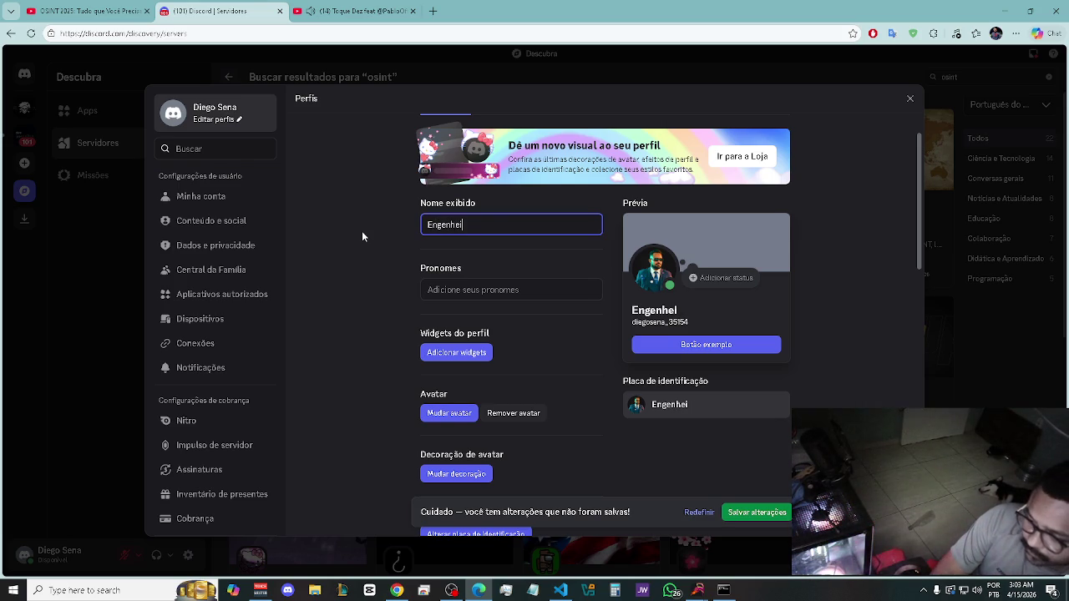
{"action": "type", "text": "ena"}
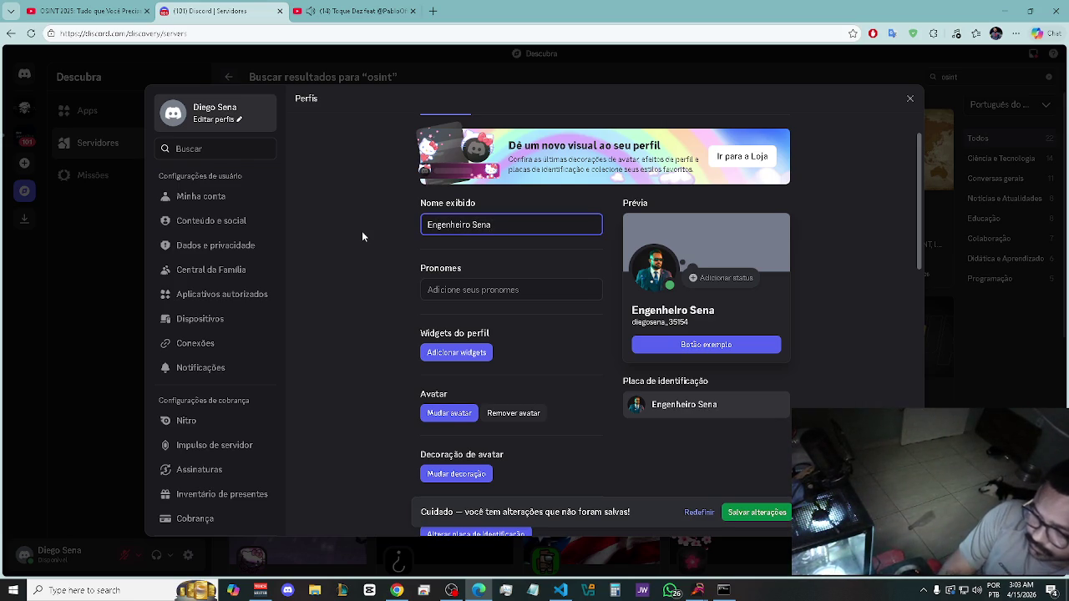
{"action": "type", "text": " Dev"}
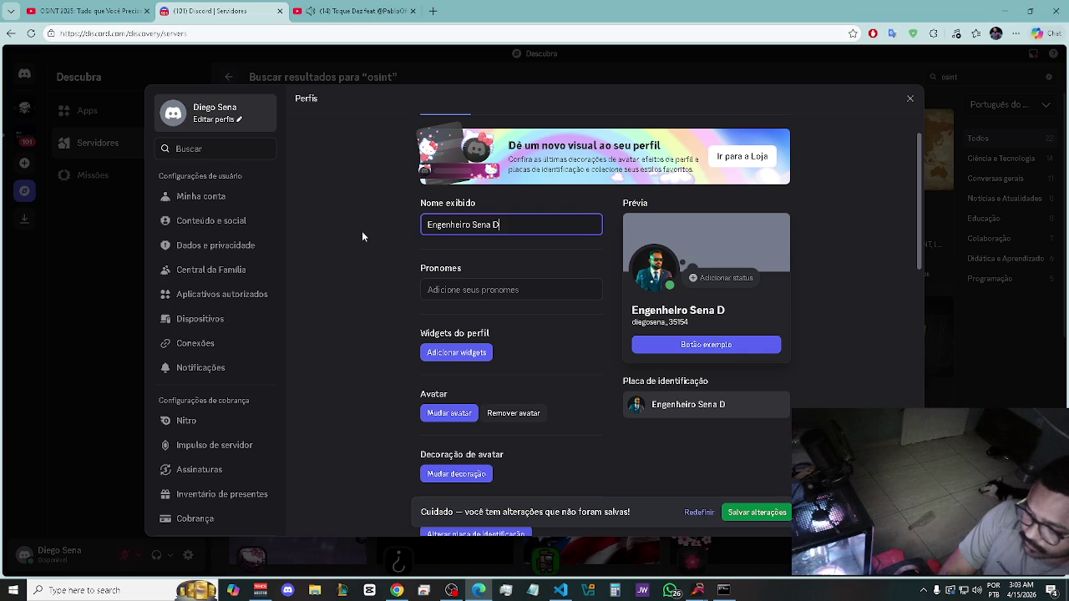
{"action": "type", "text": "ee"}
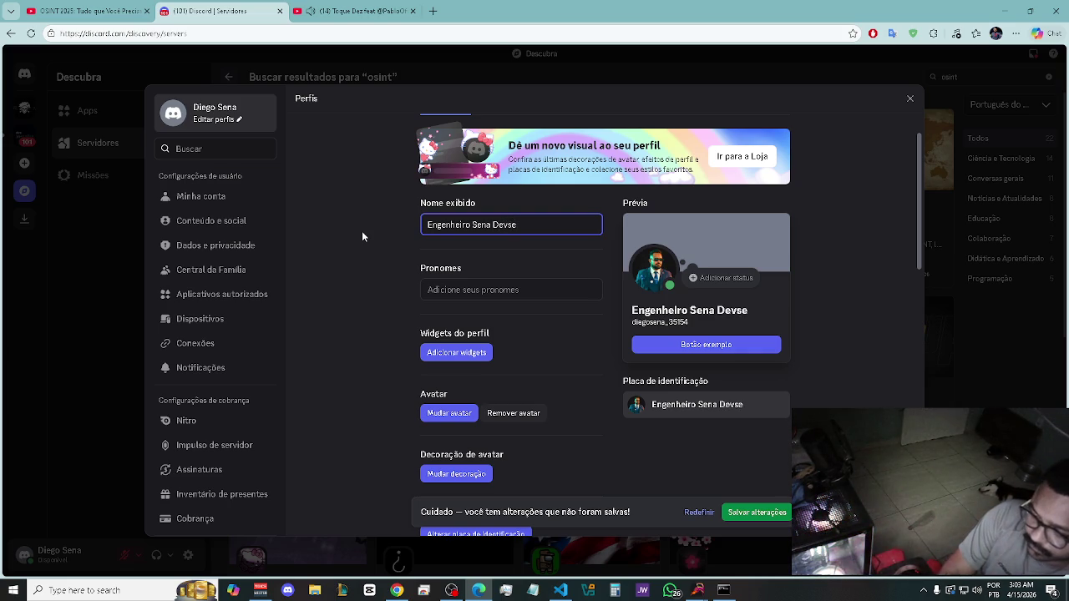
{"action": "key", "text": "BackSpace"}
{"action": "key", "text": "BackSpace"}
{"action": "type", "text": "SecO"}
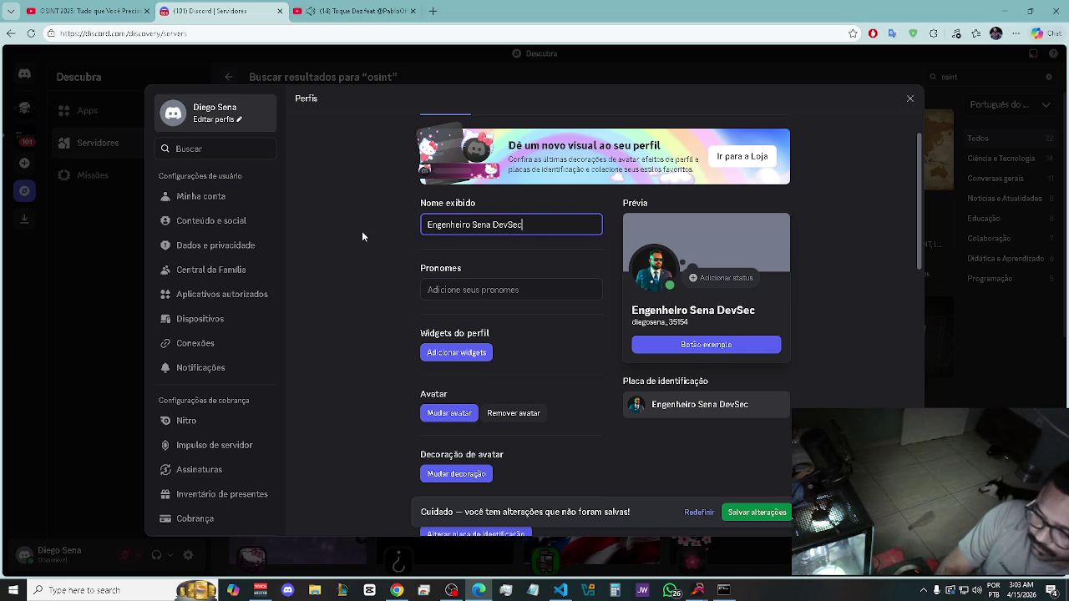
{"action": "type", "text": "ps"}
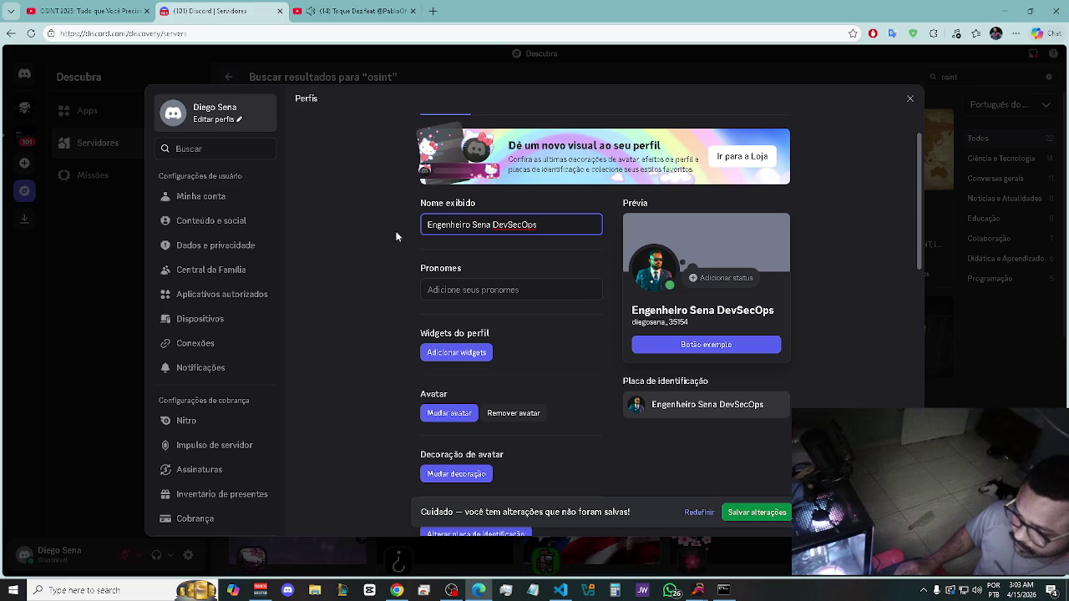
{"action": "type", "text": " and I"}
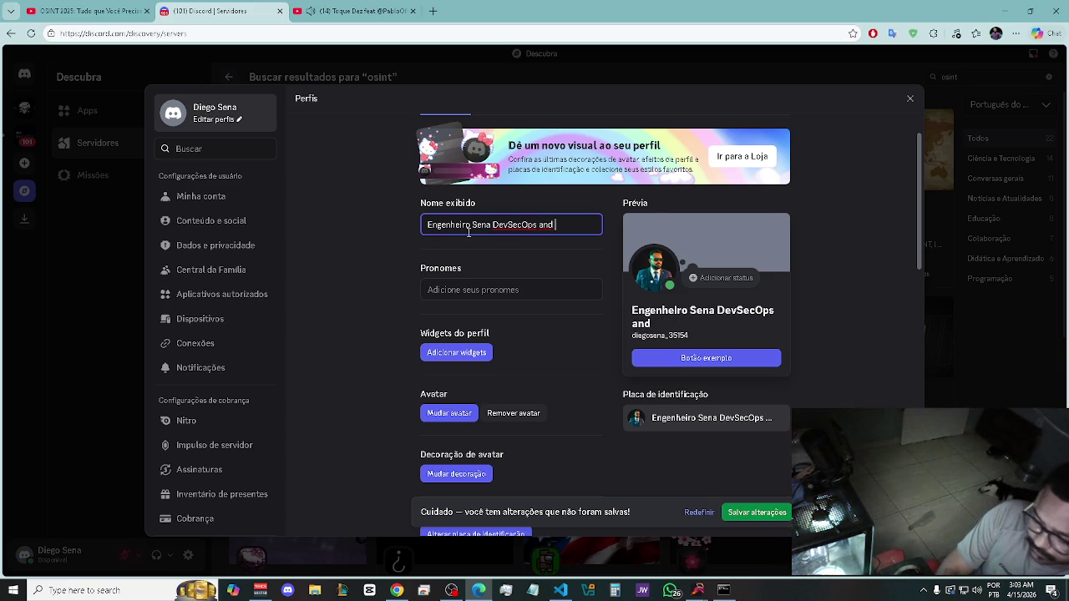
{"action": "type", "text": "n"}
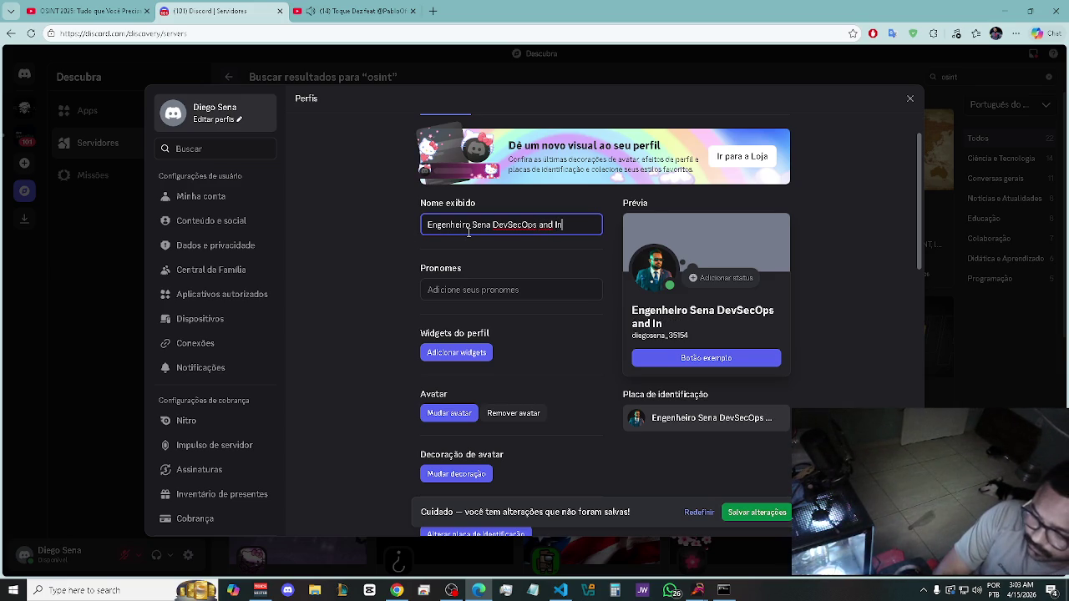
{"action": "key", "text": "BackSpace"}
{"action": "key", "text": "BackSpace"}
{"action": "key", "text": "BackSpace"}
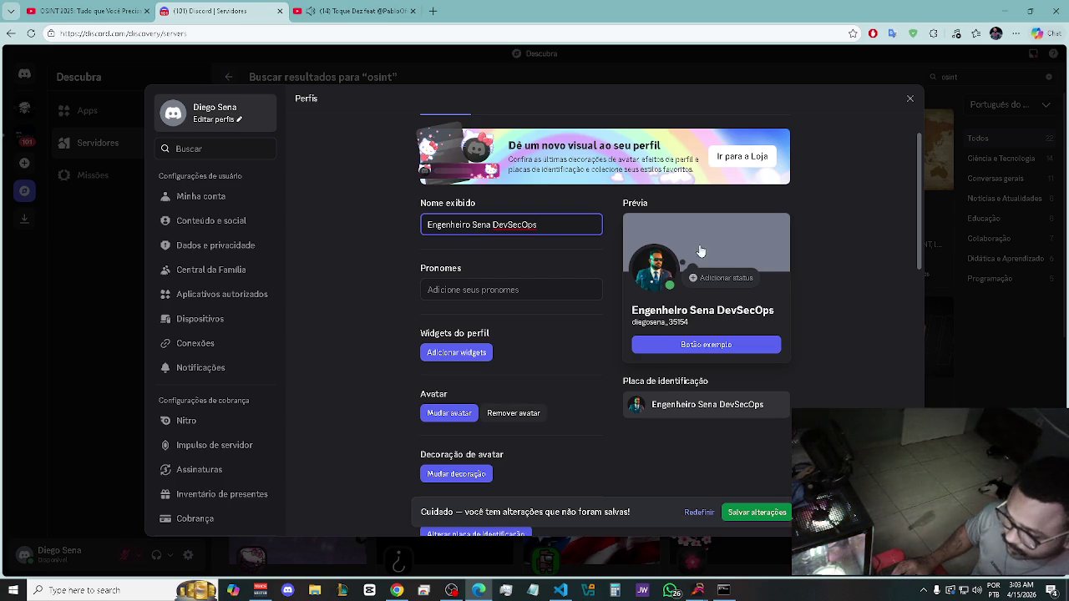
{"action": "mouse_move", "coordinate": [715, 248]}
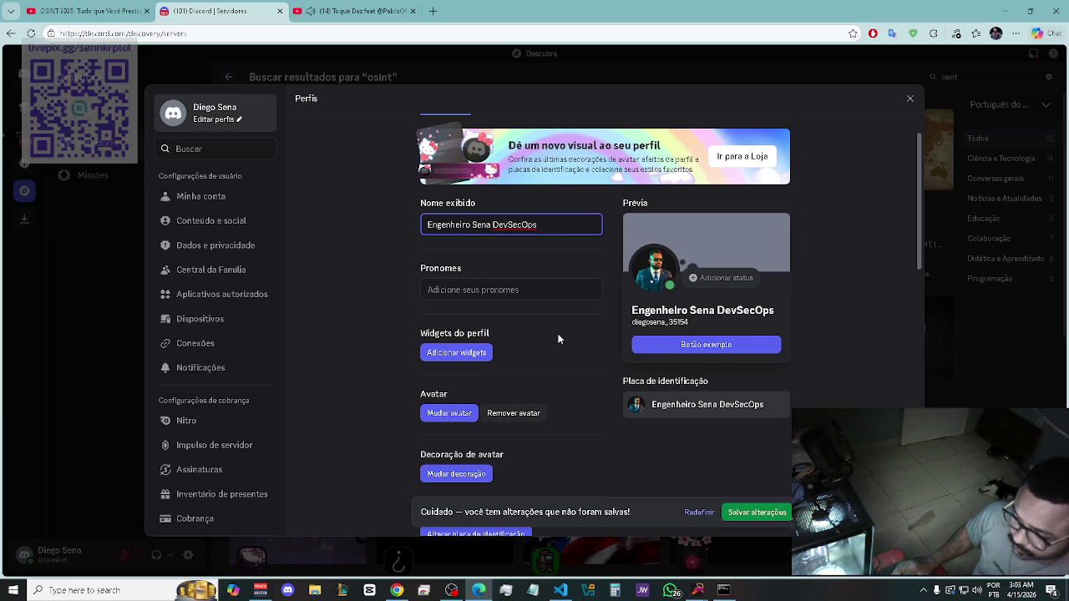
{"action": "left_click", "coordinate": [756, 512]}
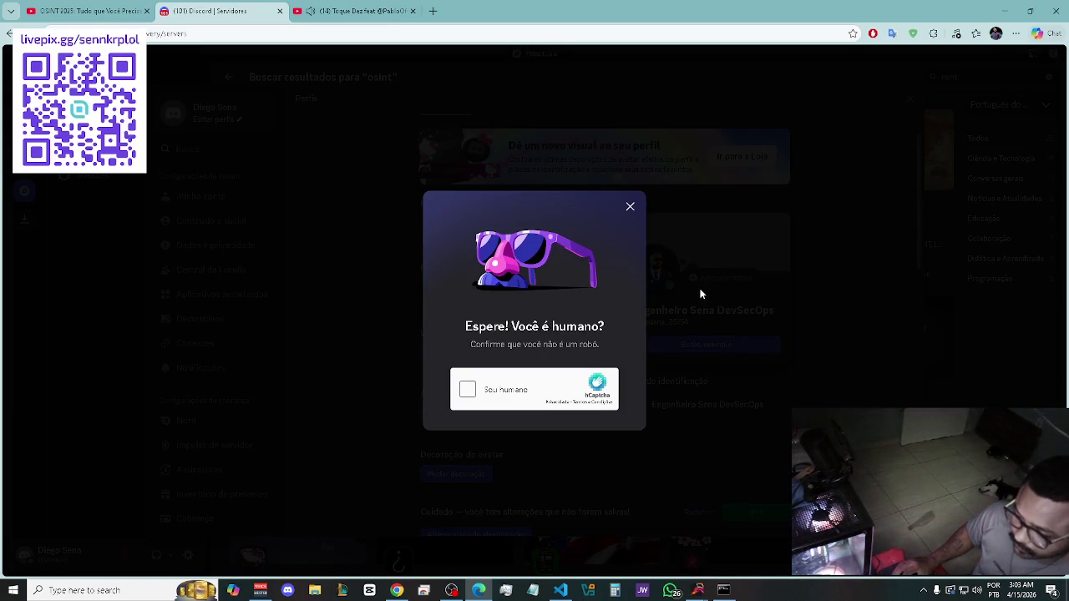
Pass the hCaptcha 'I am human' check, try changing the banner, then dismiss the Nitro upsell
{"action": "left_click", "coordinate": [469, 390]}
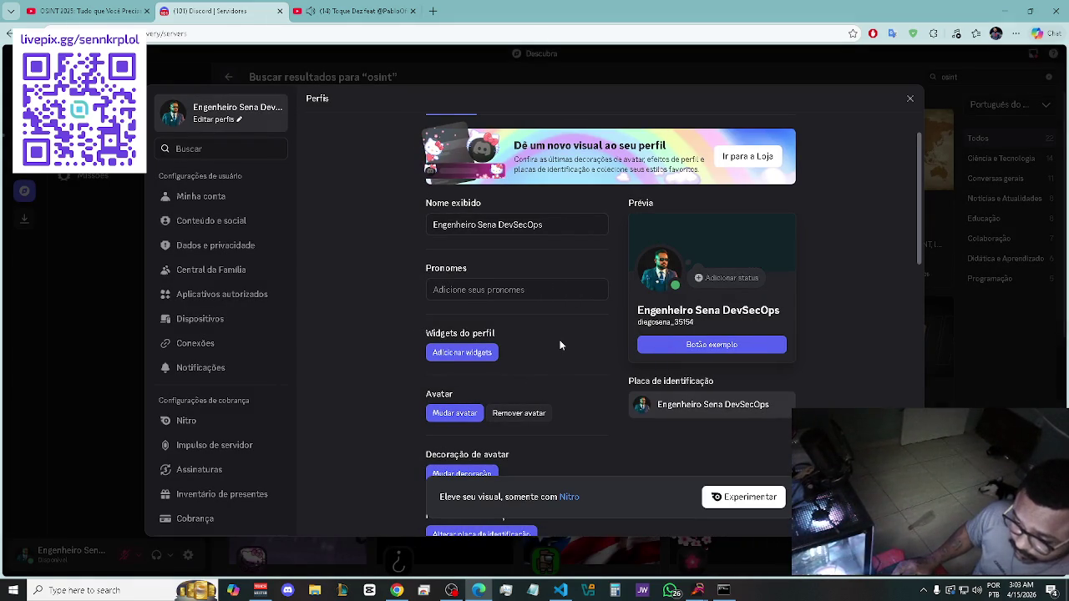
{"action": "left_click", "coordinate": [478, 358]}
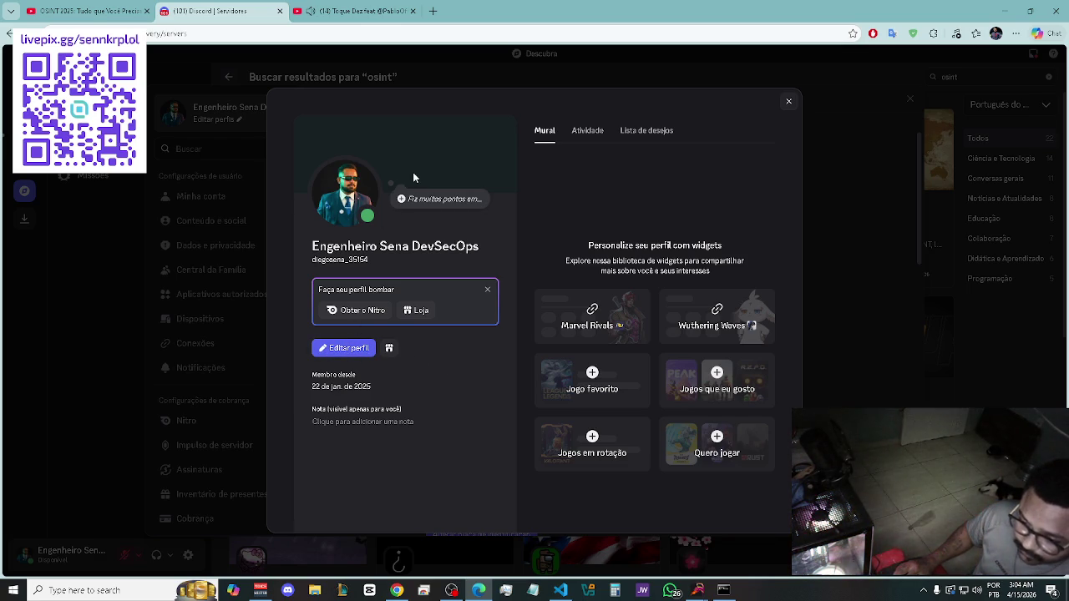
{"action": "left_click", "coordinate": [354, 350]}
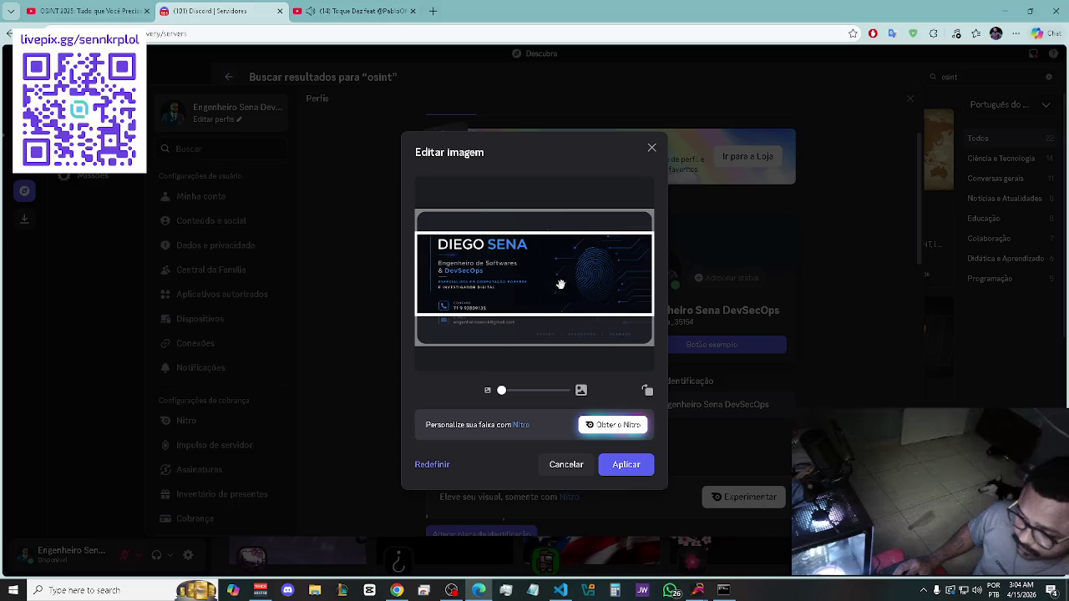
{"action": "left_click", "coordinate": [628, 466]}
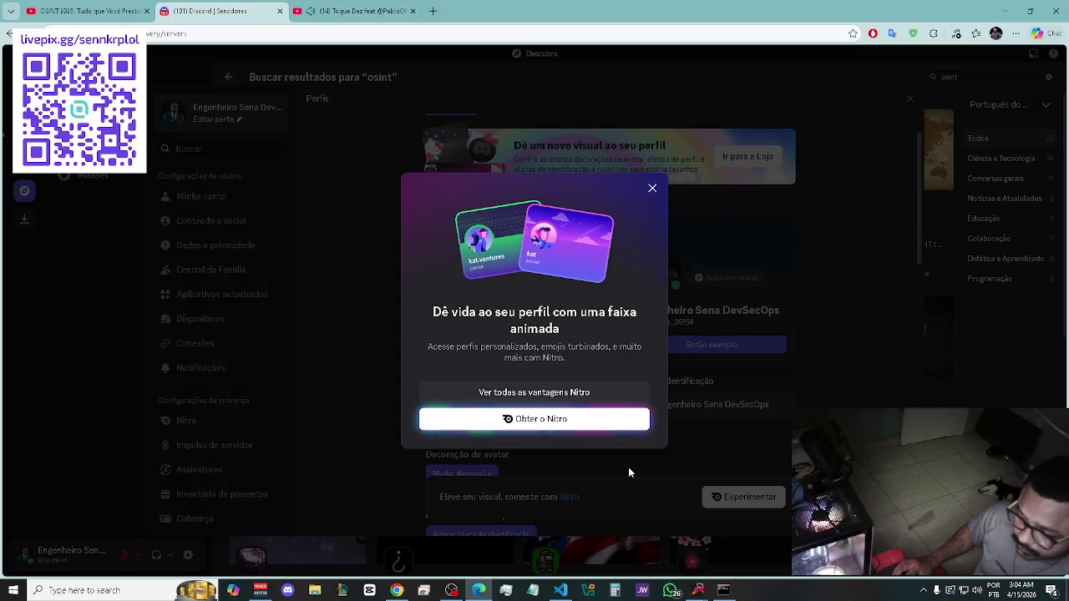
{"action": "left_click", "coordinate": [652, 188]}
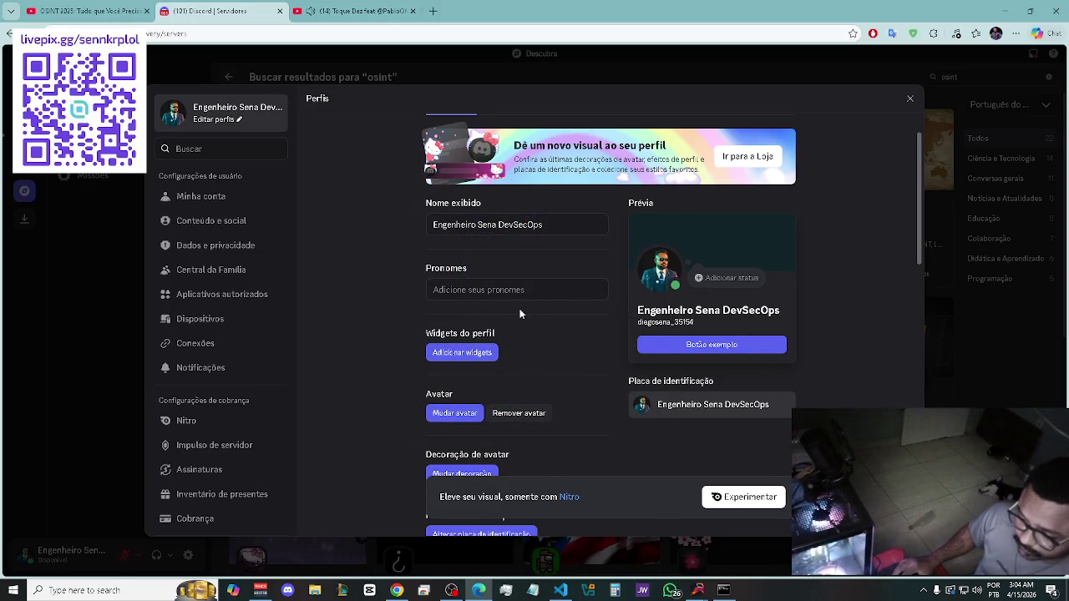
Scroll the Profiles page down to the empty Bio field, closing a stray new tab
{"action": "scroll", "coordinate": [540, 308], "scroll_direction": "down", "scroll_amount": 1}
{"action": "scroll", "coordinate": [539, 308], "scroll_direction": "down", "scroll_amount": 1}
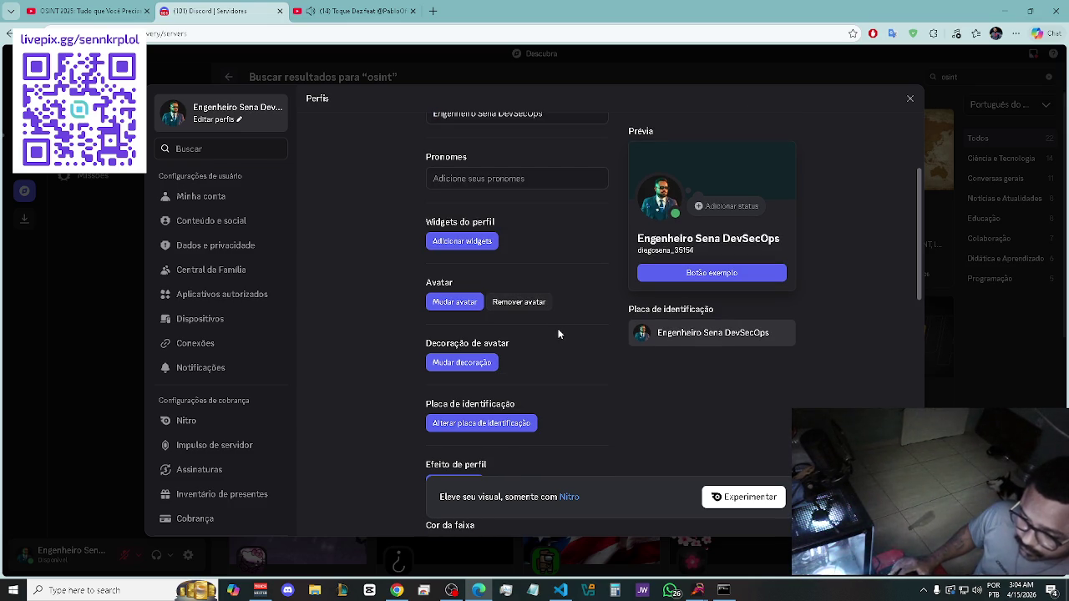
{"action": "scroll", "coordinate": [558, 334], "scroll_direction": "down", "scroll_amount": 5}
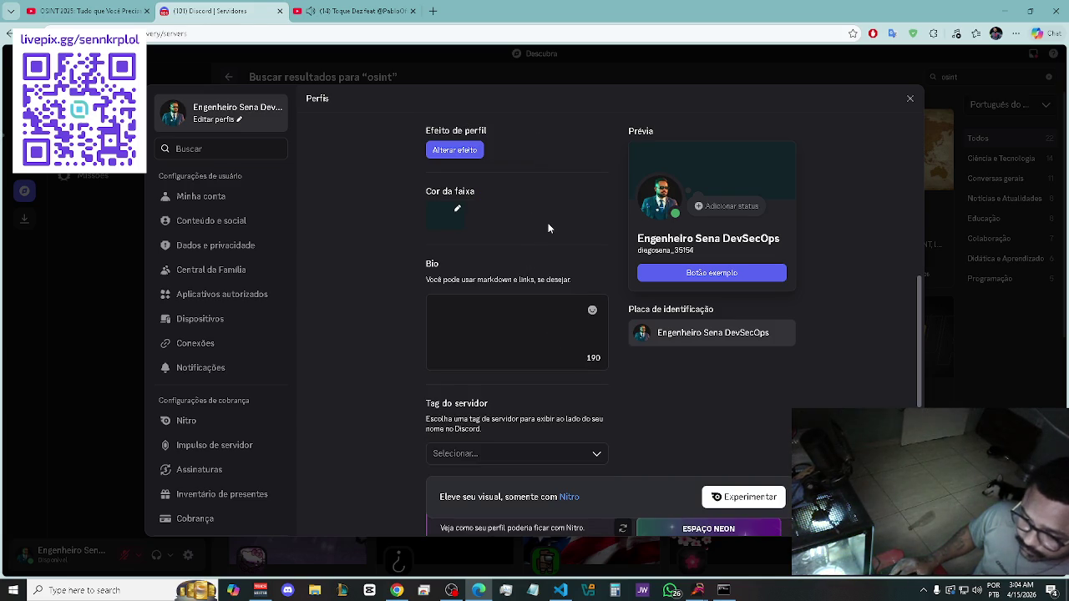
{"action": "left_click", "coordinate": [434, 12]}
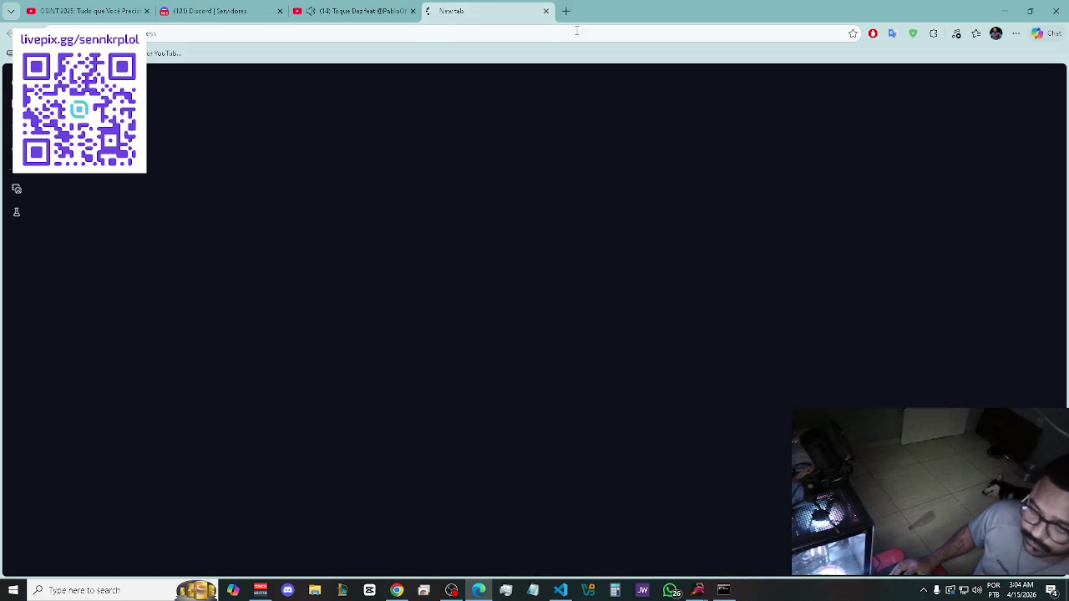
{"action": "left_click", "coordinate": [543, 15]}
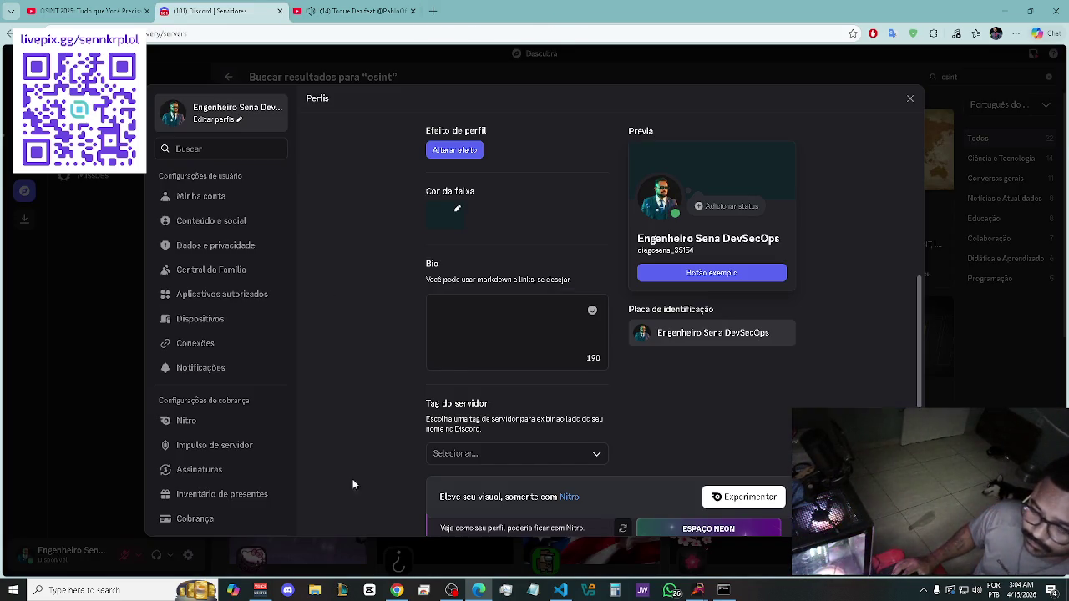
Open the 'links profissionais' linktree page in a new Chrome tab and copy its bio text
{"action": "left_click", "coordinate": [397, 590]}
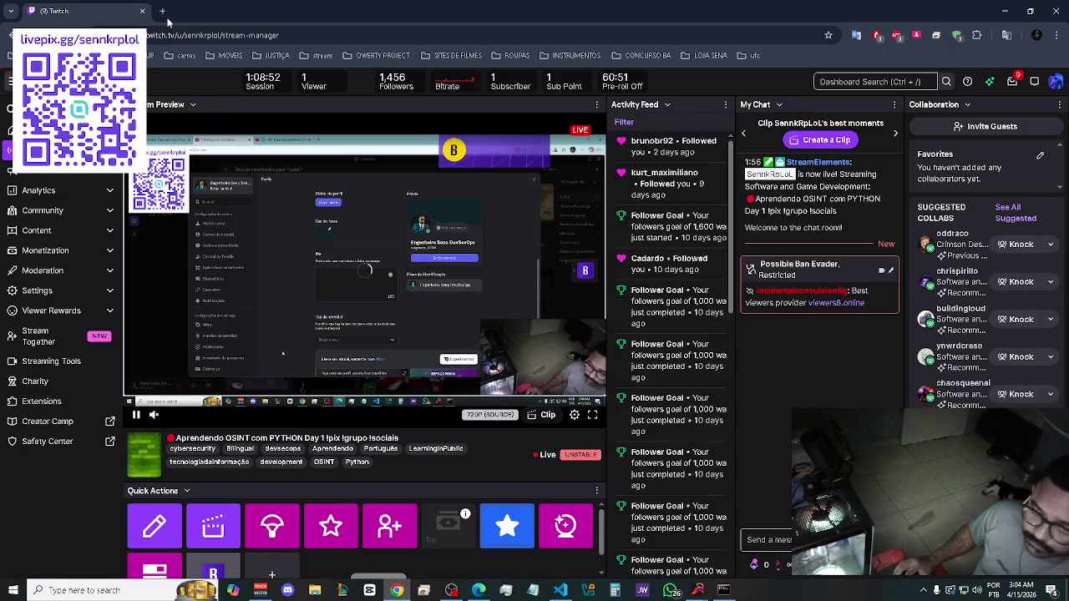
{"action": "left_click", "coordinate": [163, 12]}
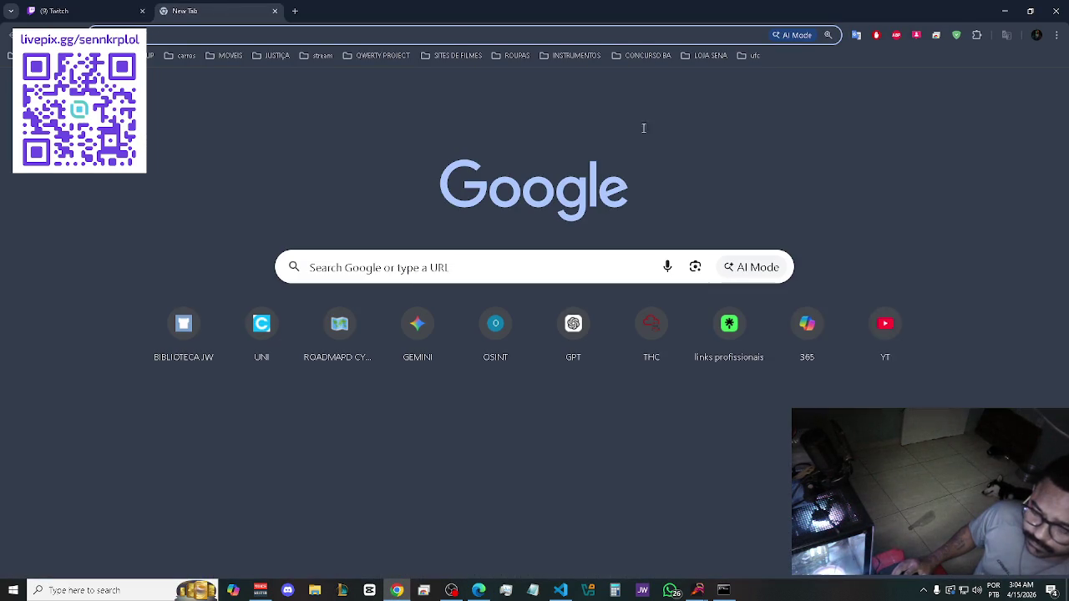
{"action": "left_click", "coordinate": [713, 338]}
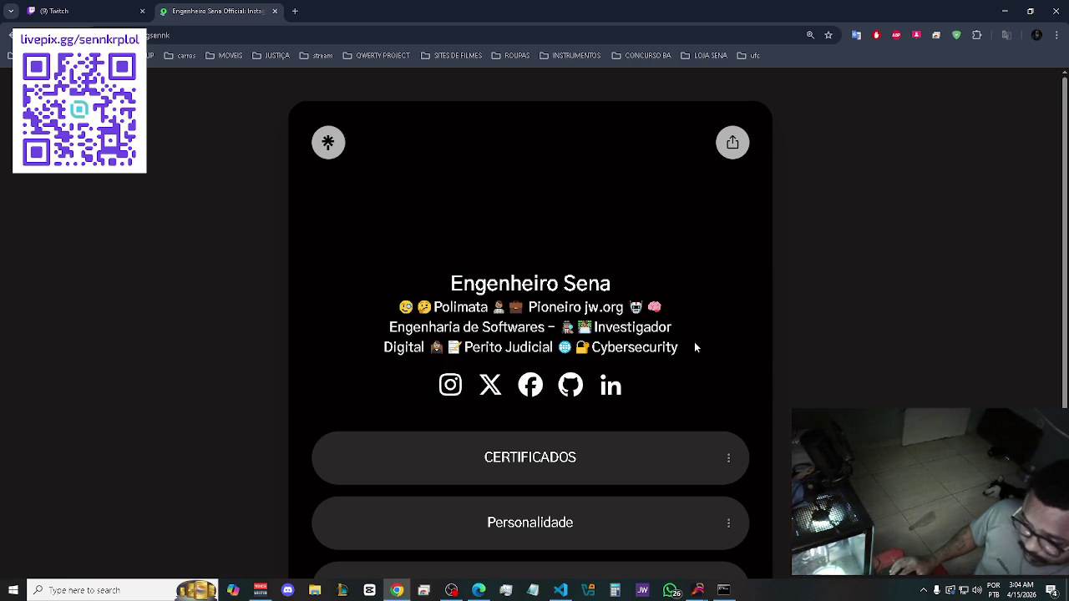
{"action": "mouse_move", "coordinate": [694, 343]}
{"action": "left_mouse_down"}
{"action": "mouse_move", "coordinate": [547, 347]}
{"action": "mouse_move", "coordinate": [391, 328]}
{"action": "mouse_move", "coordinate": [389, 309]}
{"action": "left_mouse_up"}
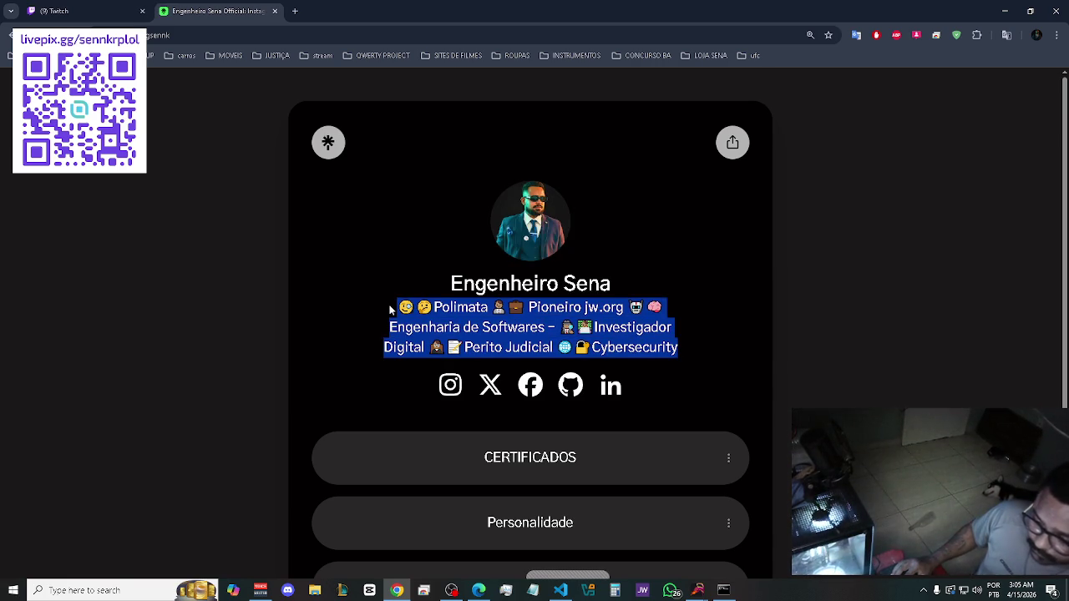
{"action": "key", "text": "alt+Tab"}
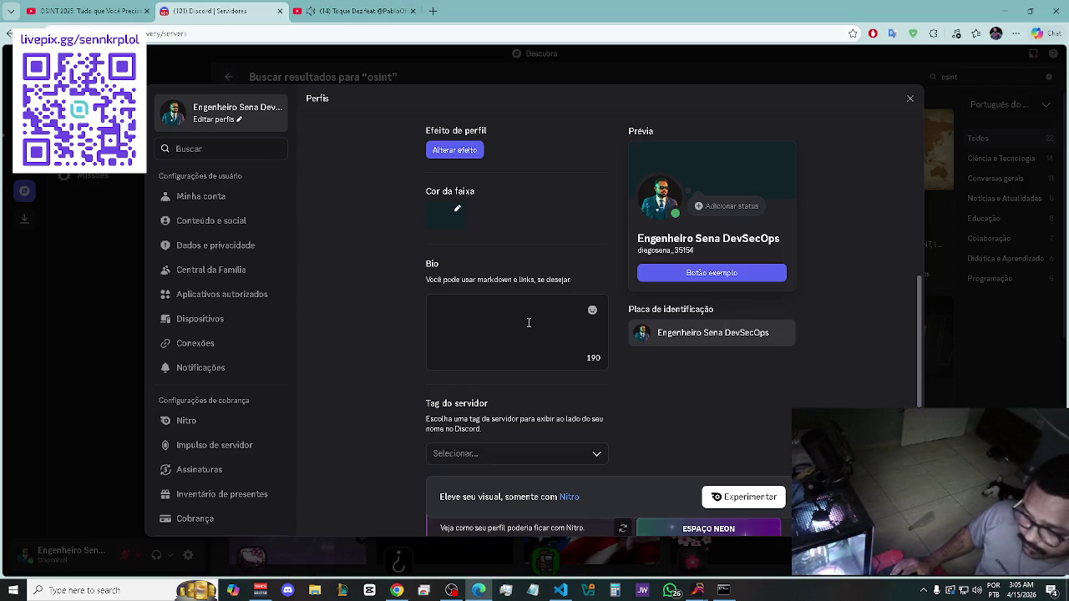
Paste the bio, split it into lines from Polimata to Cybersecurity, and save the profile
{"action": "left_click", "coordinate": [469, 325]}
{"action": "key", "text": "ctrl+v"}
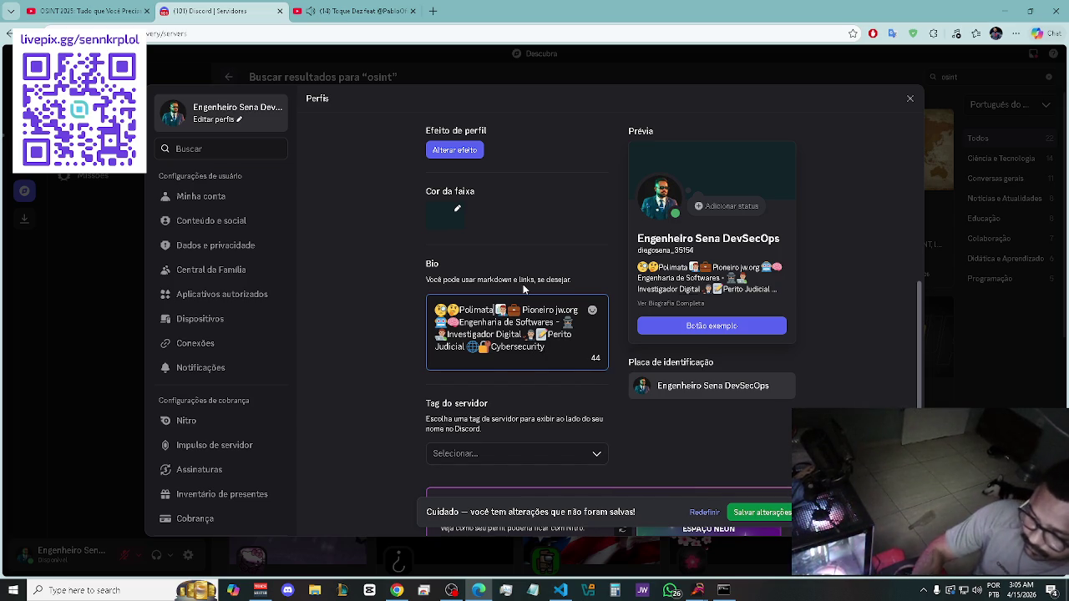
{"action": "key", "text": "Return"}
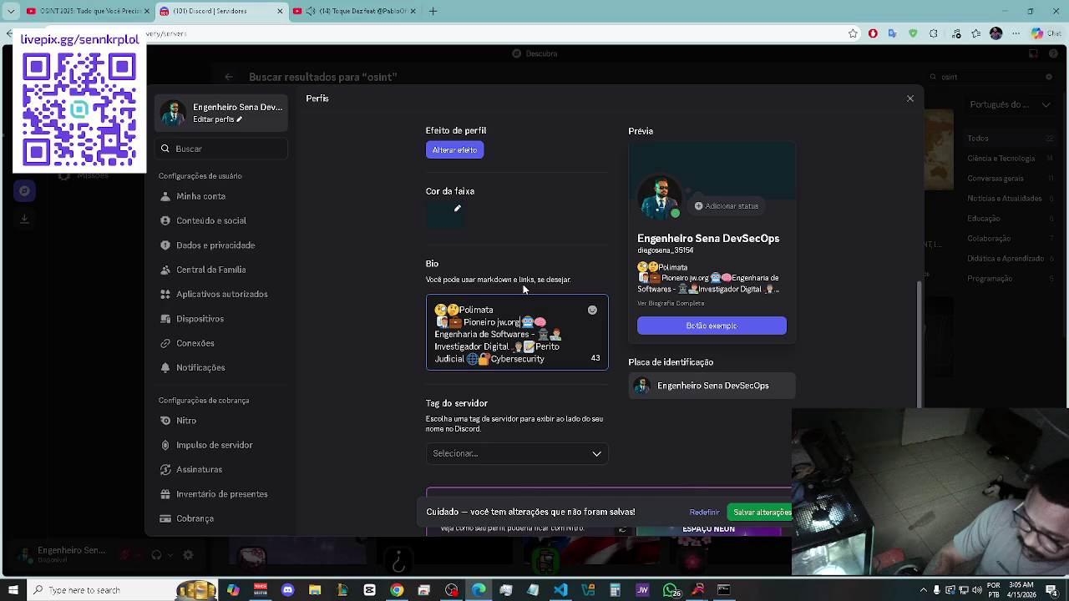
{"action": "key", "text": "Return"}
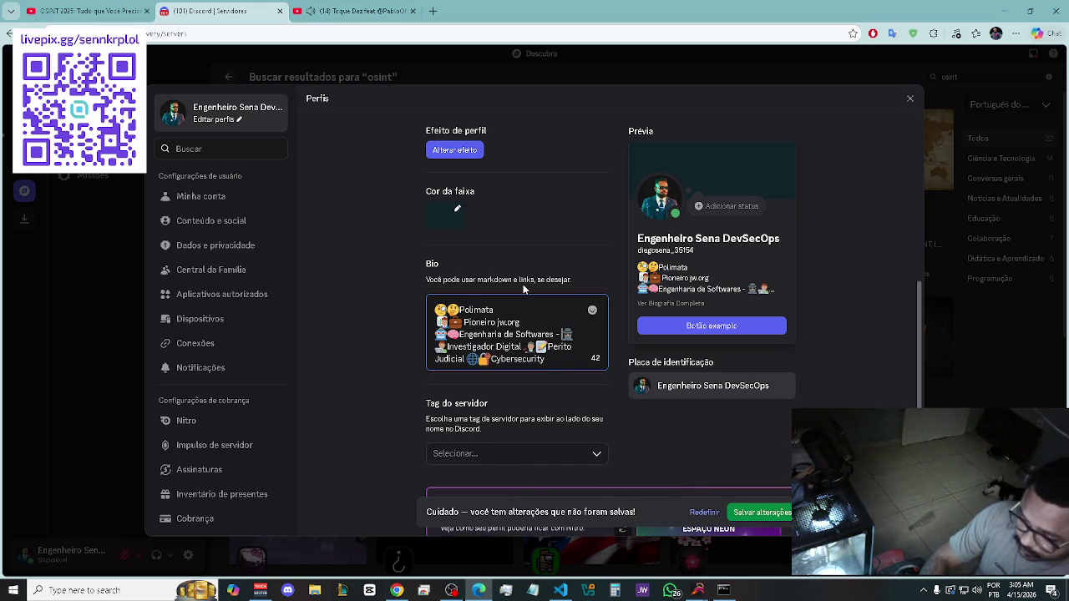
{"action": "key", "text": "Return"}
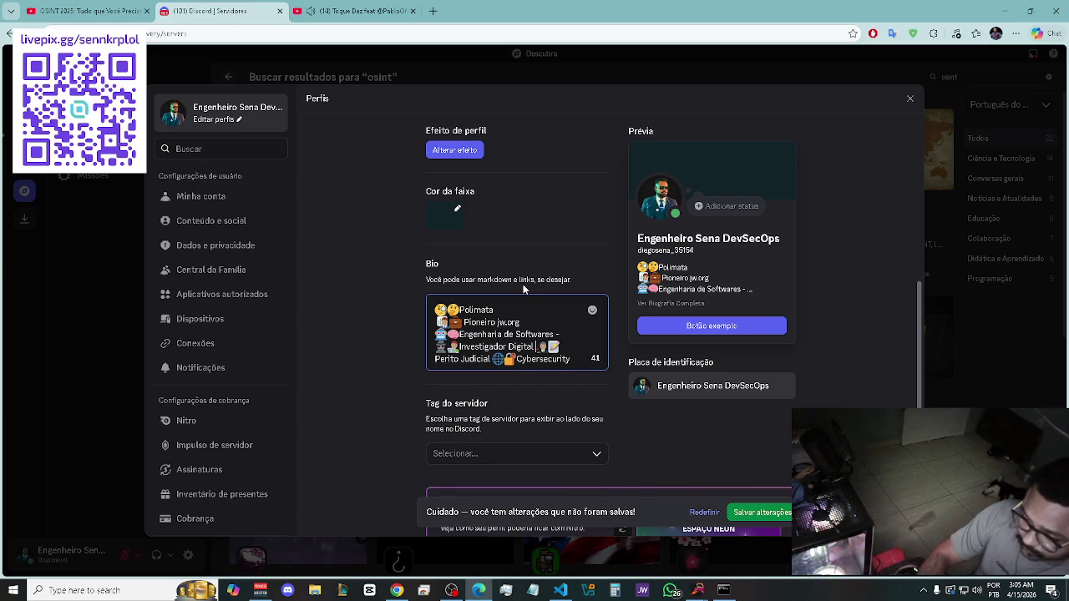
{"action": "key", "text": "Return"}
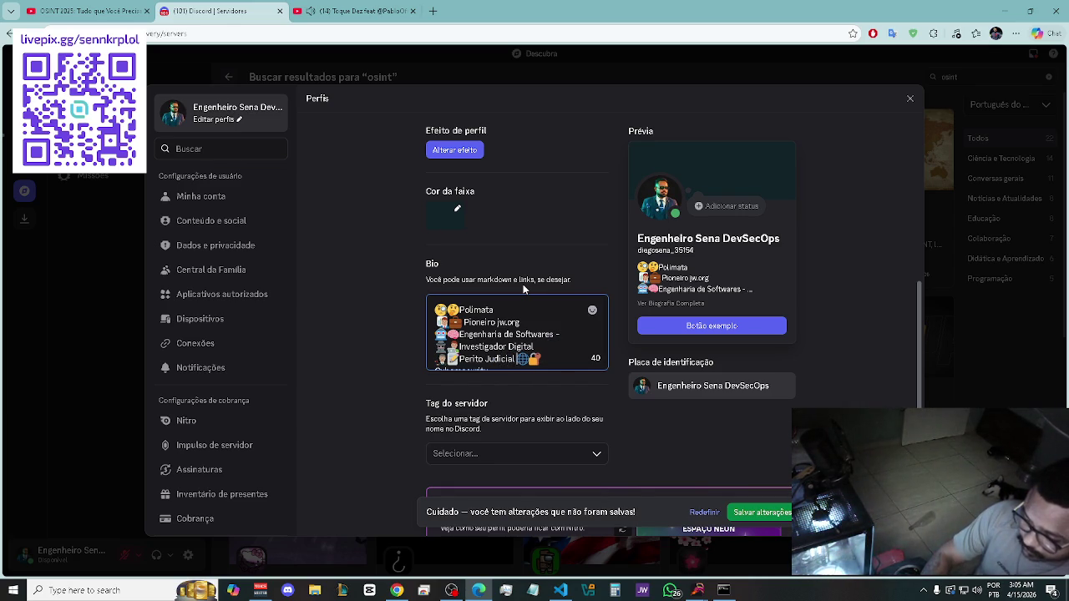
{"action": "key", "text": "Return"}
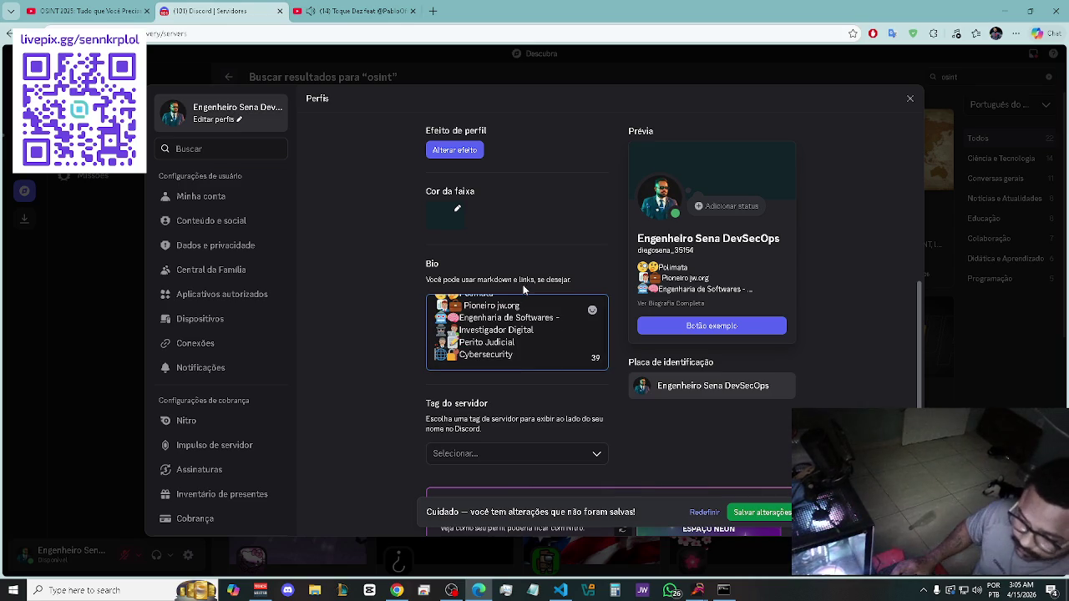
{"action": "left_click", "coordinate": [758, 513]}
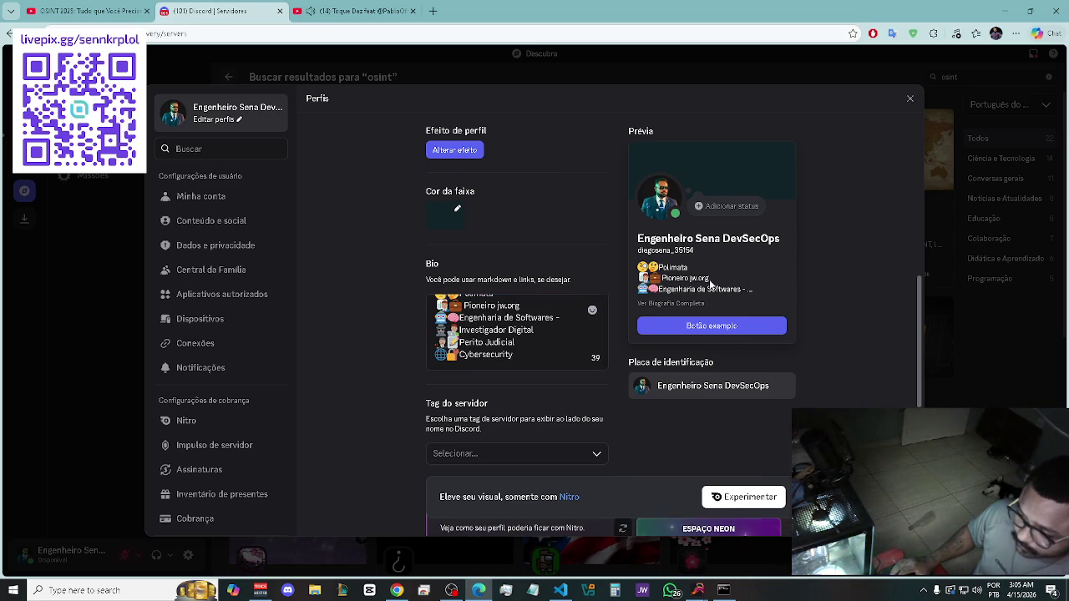
Scroll through the Discord profile, then switch to the Chrome window showing the Linktree profile
{"action": "scroll", "coordinate": [544, 314], "scroll_direction": "down", "scroll_amount": 2}
{"action": "scroll", "coordinate": [544, 314], "scroll_direction": "up", "scroll_amount": 2}
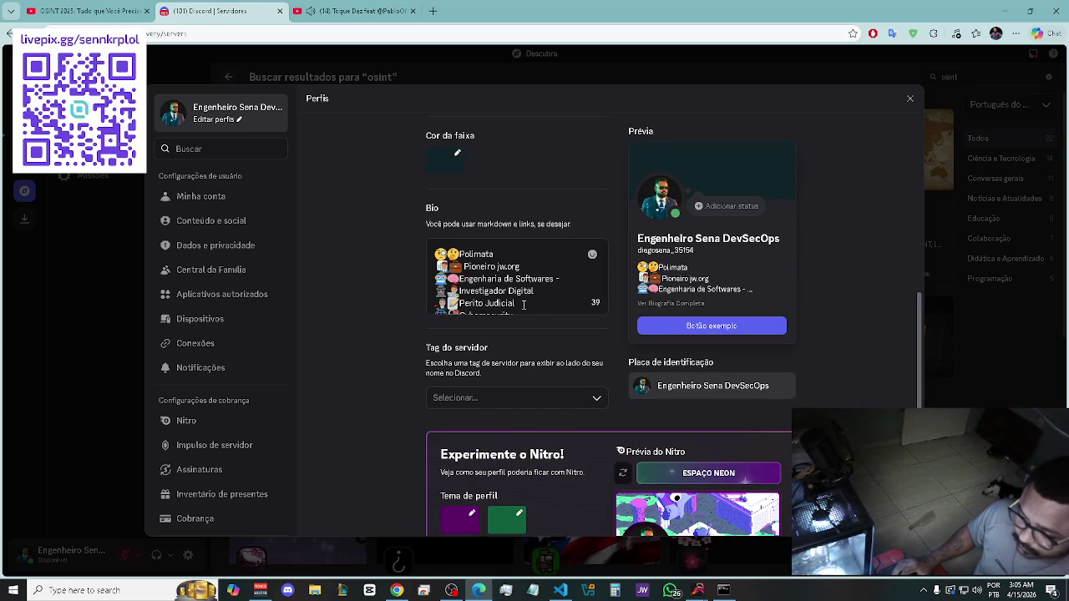
{"action": "scroll", "coordinate": [510, 304], "scroll_direction": "up", "scroll_amount": 2}
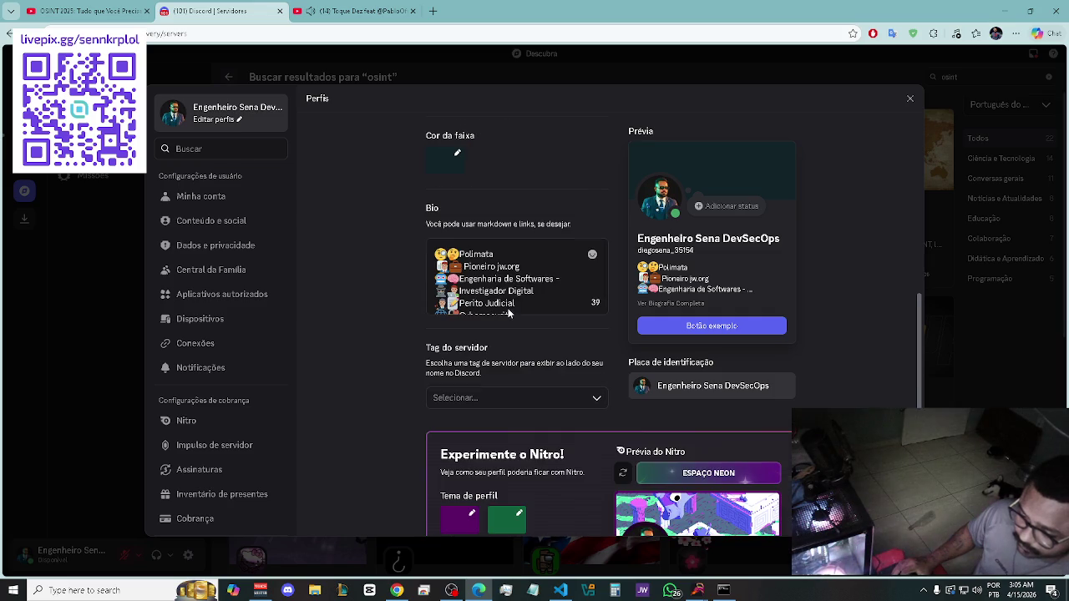
{"action": "scroll", "coordinate": [510, 304], "scroll_direction": "down", "scroll_amount": 2}
{"action": "scroll", "coordinate": [520, 300], "scroll_direction": "down", "scroll_amount": 1}
{"action": "scroll", "coordinate": [419, 335], "scroll_direction": "down", "scroll_amount": 3}
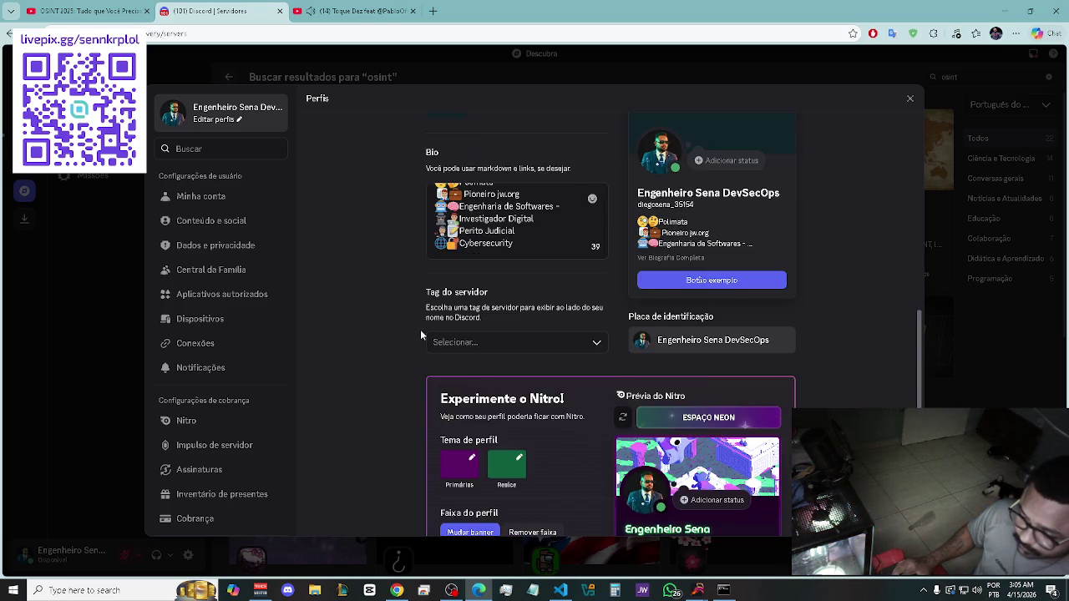
{"action": "scroll", "coordinate": [360, 332], "scroll_direction": "down", "scroll_amount": 3}
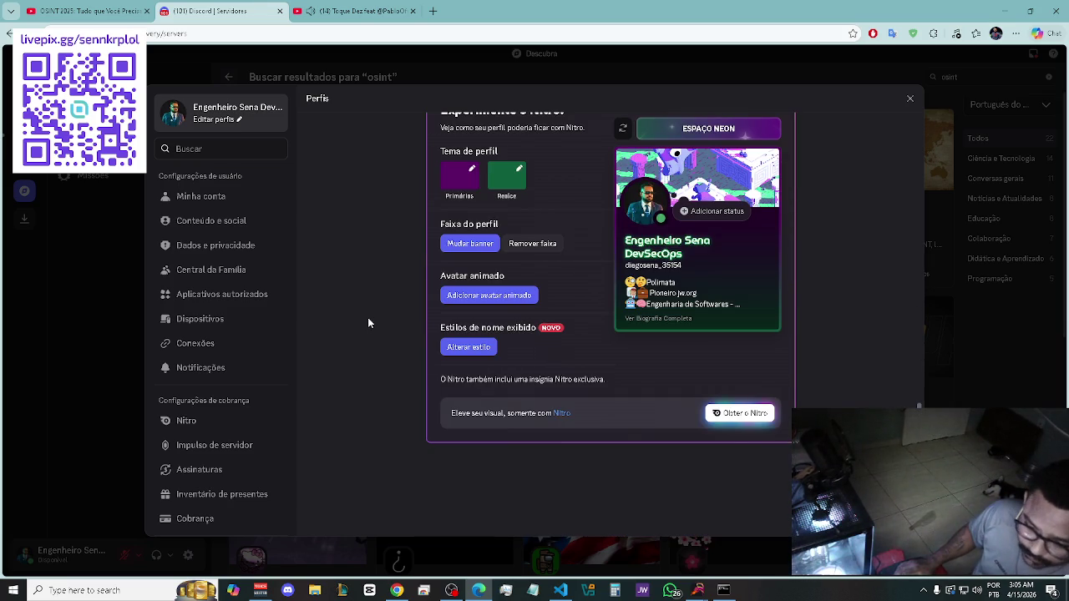
{"action": "scroll", "coordinate": [368, 314], "scroll_direction": "up", "scroll_amount": 7}
{"action": "scroll", "coordinate": [382, 315], "scroll_direction": "up", "scroll_amount": 1}
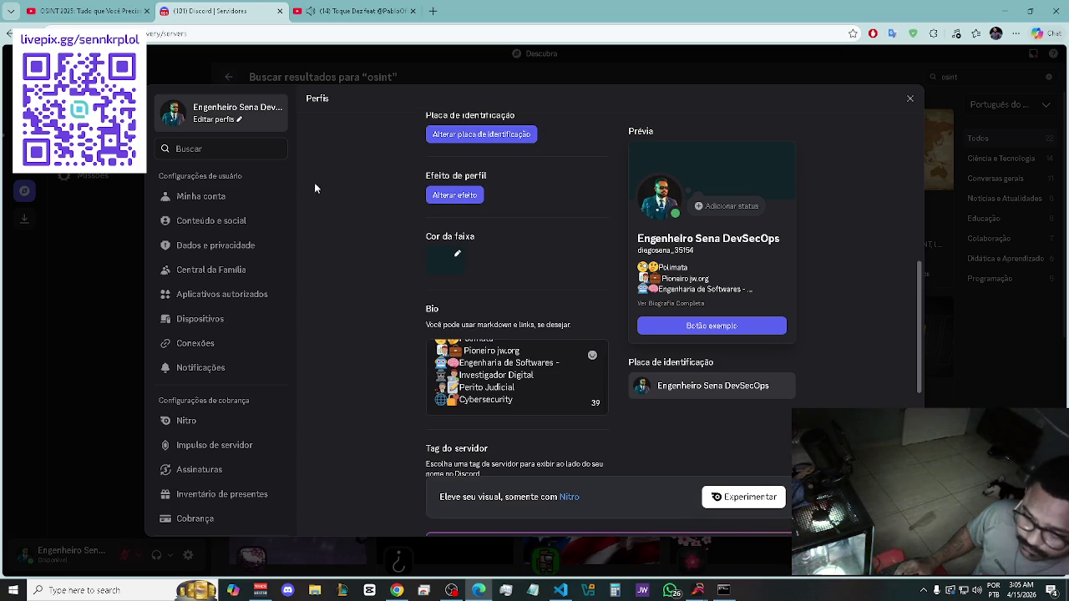
{"action": "key", "text": "alt+Tab"}
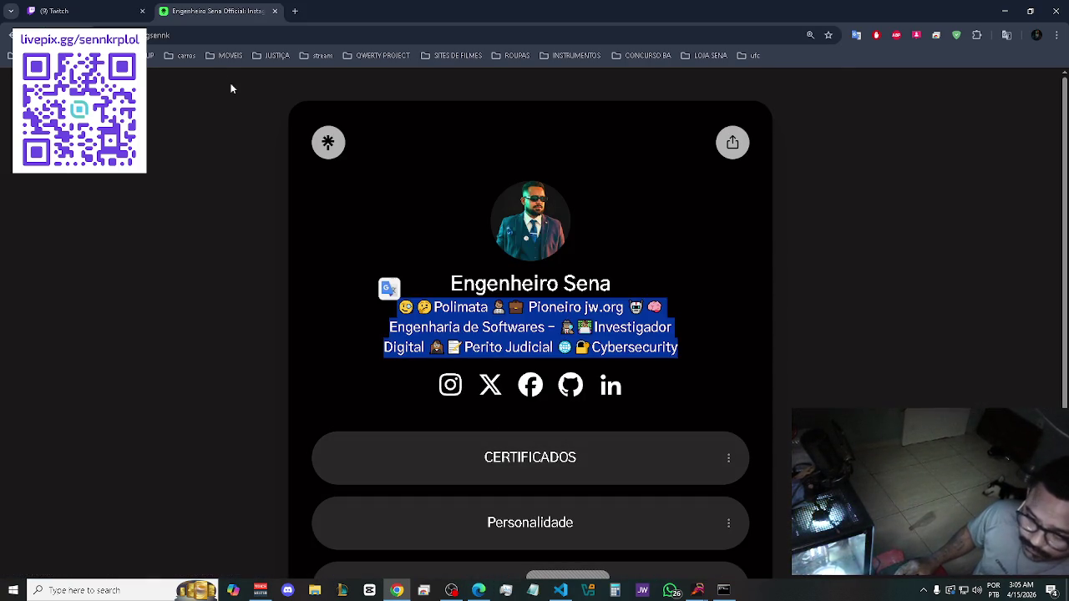
Copy the Linktree URL, add it to the Discord bio on a new 'LINK' line, and save
{"action": "left_click", "coordinate": [196, 38]}
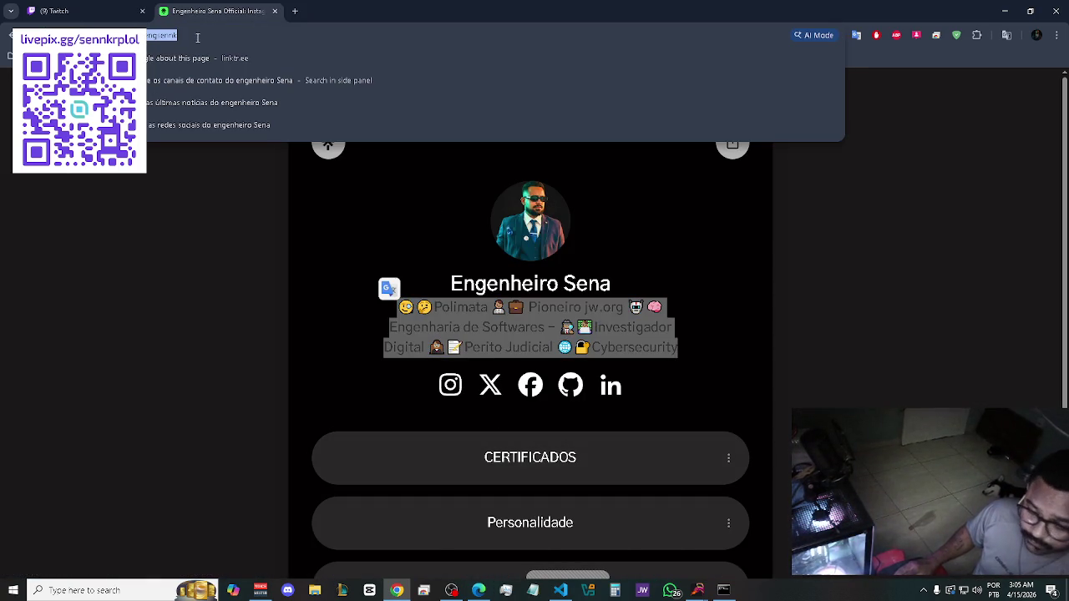
{"action": "key", "text": "alt+Tab"}
{"action": "left_click", "coordinate": [533, 401]}
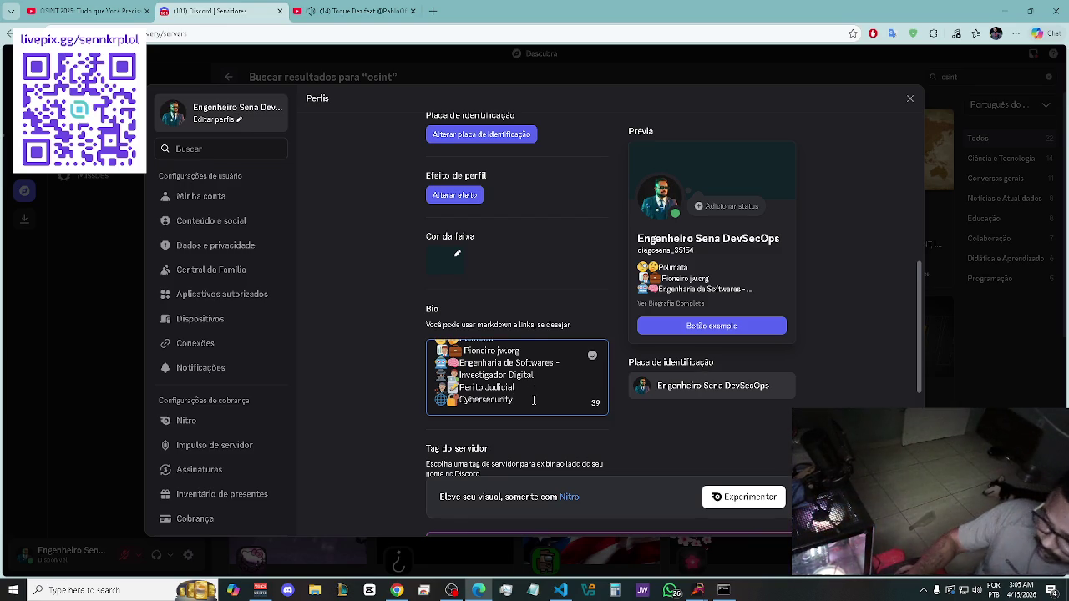
{"action": "key", "text": "Return"}
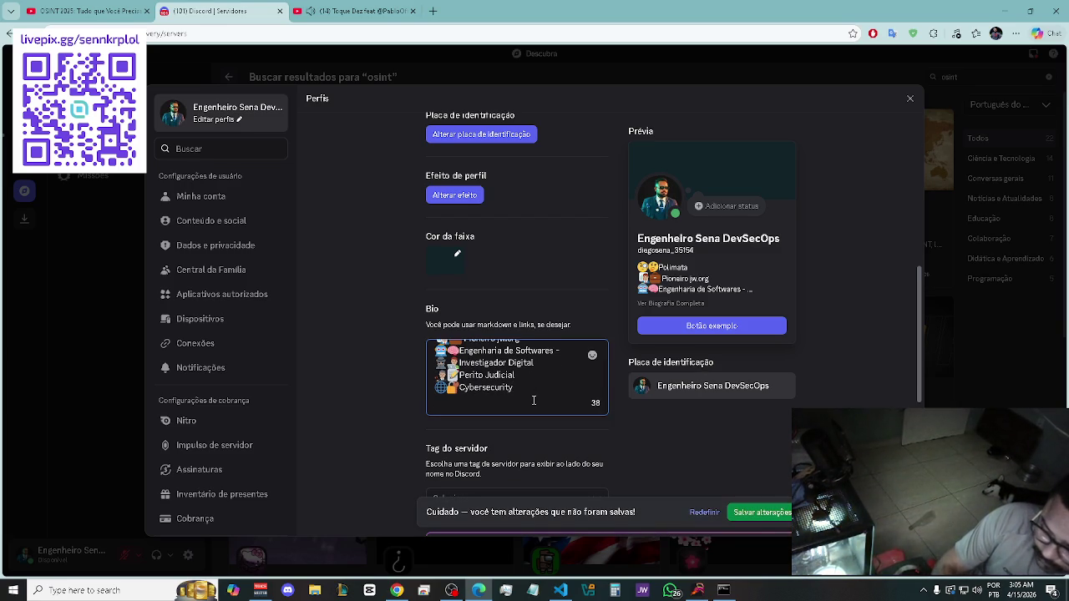
{"action": "type", "text": "LINK"}
{"action": "type", "text": "https://linktr.ee/engsennk"}
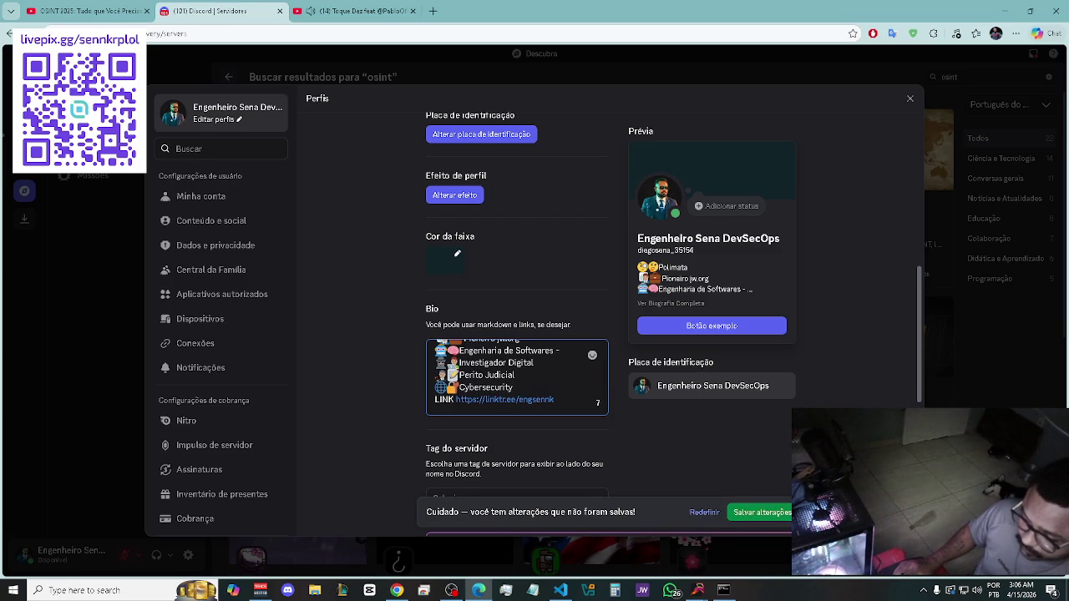
{"action": "left_click", "coordinate": [757, 512]}
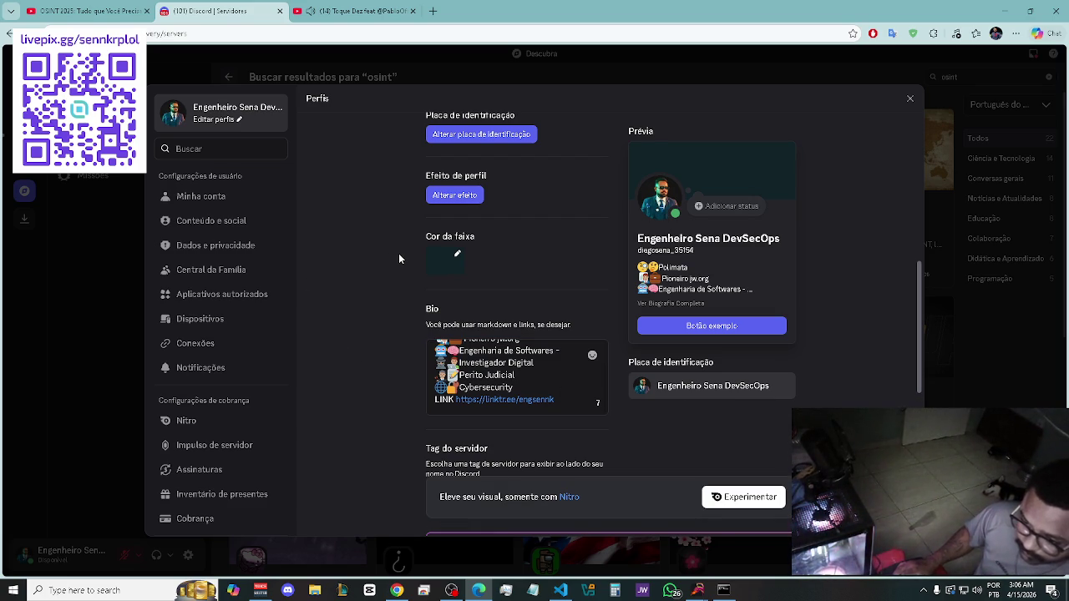
{"action": "scroll", "coordinate": [399, 259], "scroll_direction": "up", "scroll_amount": 3}
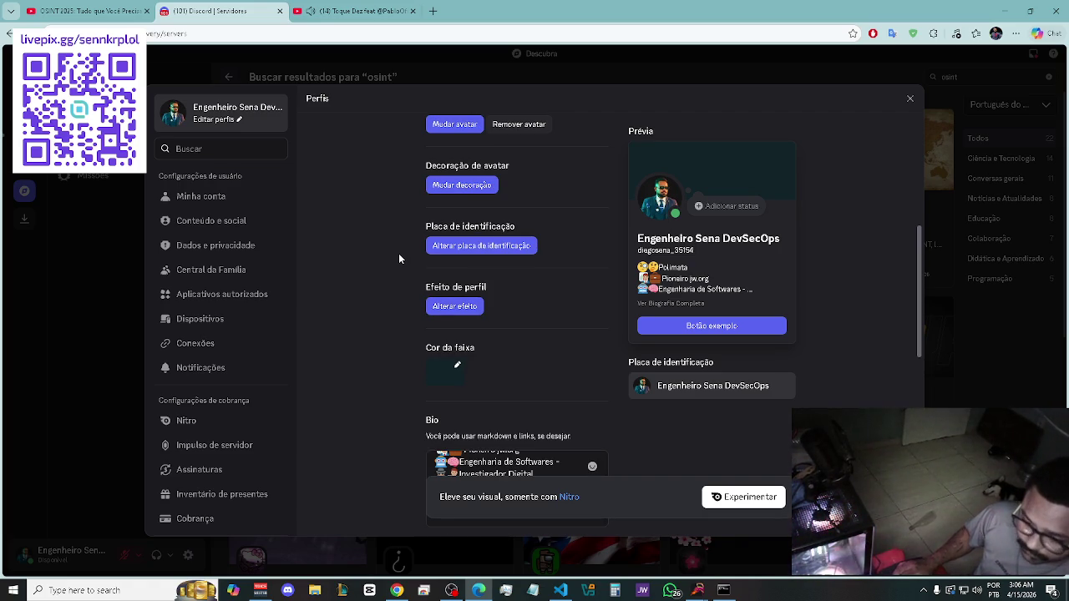
{"action": "scroll", "coordinate": [399, 258], "scroll_direction": "down", "scroll_amount": 1}
{"action": "scroll", "coordinate": [399, 259], "scroll_direction": "down", "scroll_amount": 5}
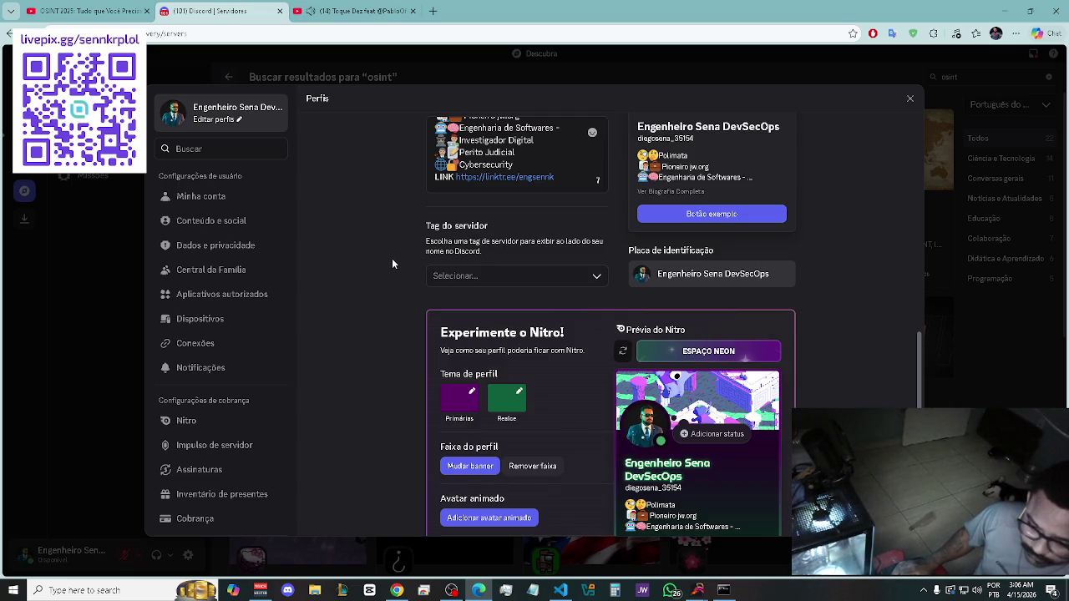
{"action": "scroll", "coordinate": [392, 264], "scroll_direction": "up", "scroll_amount": 10}
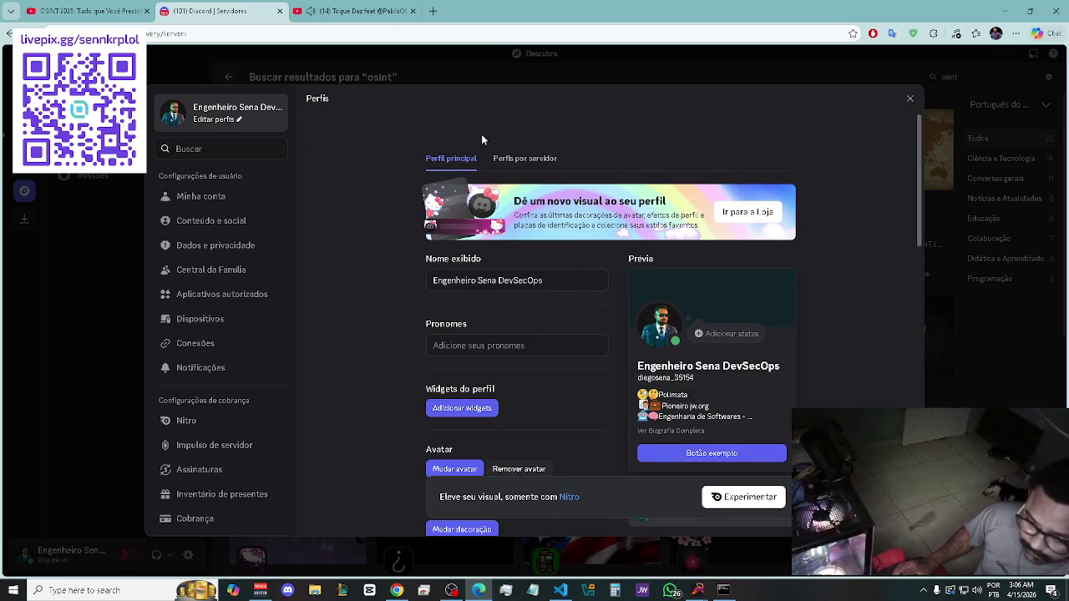
{"action": "left_click", "coordinate": [912, 101]}
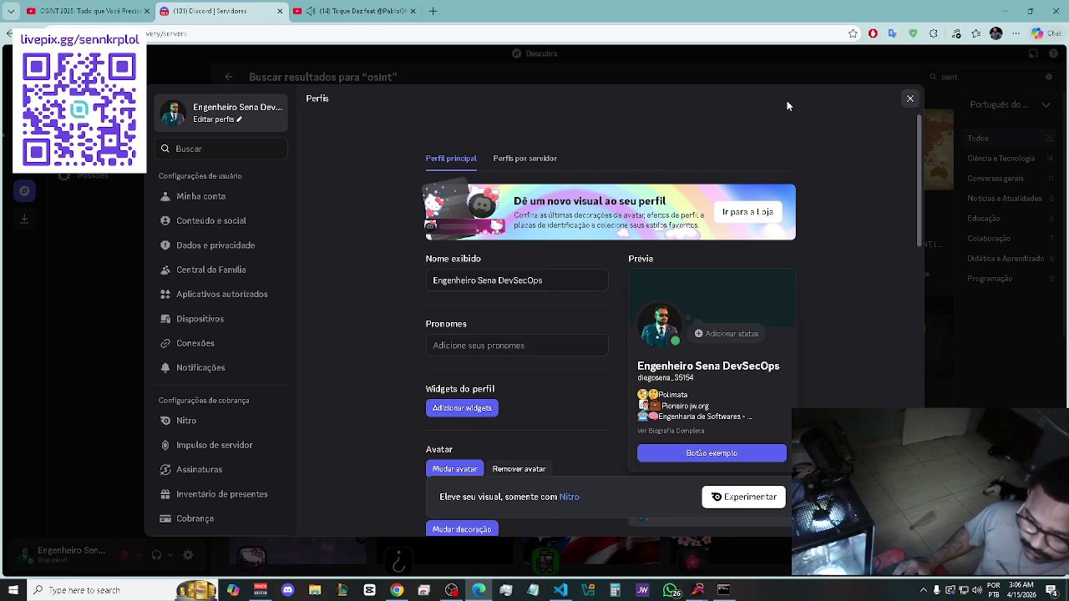
{"action": "left_click", "coordinate": [280, 12]}
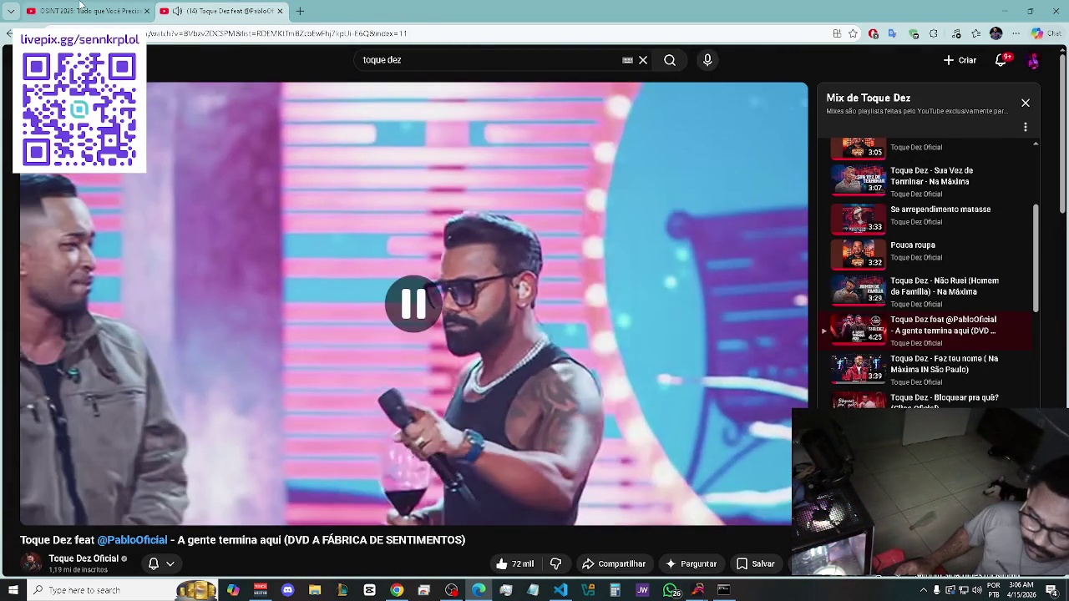
Pause the Toque Dez video and resume 'OSINT 2025: Tudo que Você Precisa Saber' in the first tab
{"action": "left_click", "coordinate": [84, 11]}
{"action": "scroll", "coordinate": [423, 333], "scroll_direction": "up", "scroll_amount": 3}
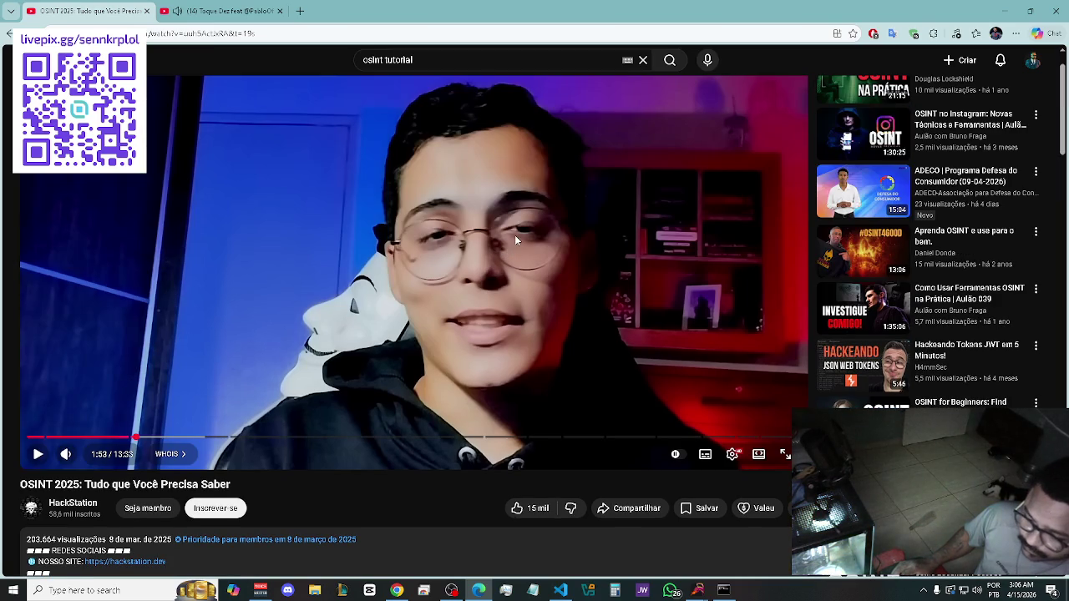
{"action": "left_click", "coordinate": [515, 235]}
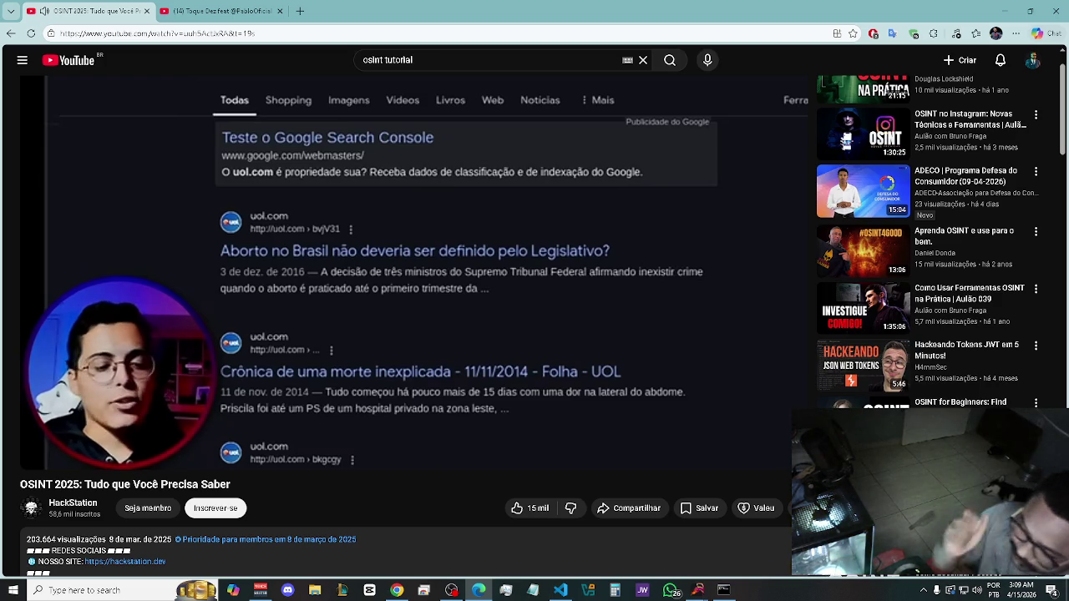
Save the OSINT tutorial to INVESTIGAÇÃO DIGITAL, pause it on the PDF search example, return to Chrome
{"action": "left_click", "coordinate": [697, 509]}
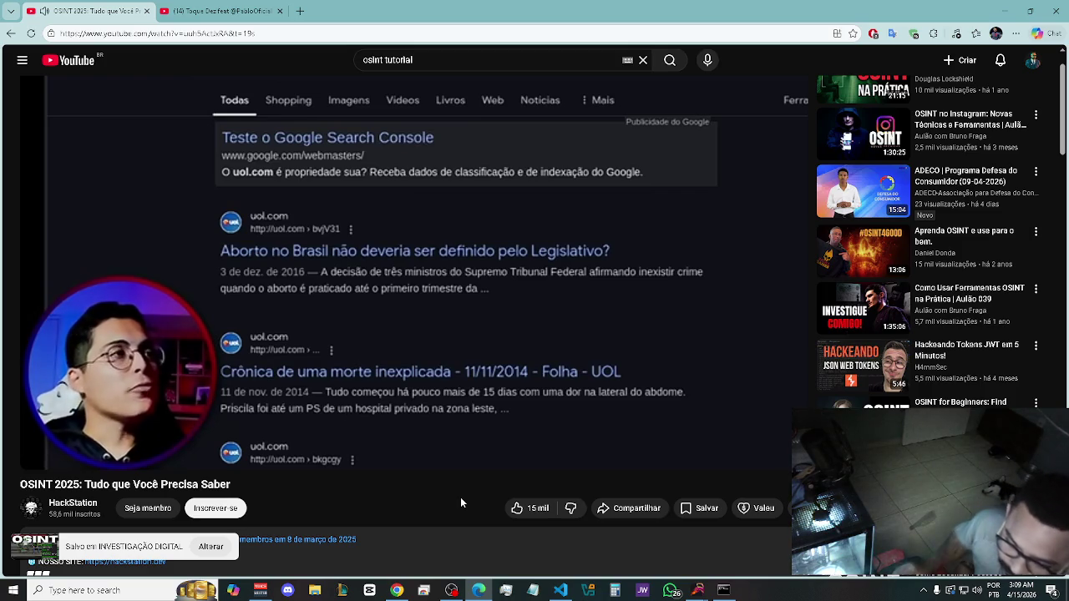
{"action": "scroll", "coordinate": [460, 497], "scroll_direction": "up", "scroll_amount": 2}
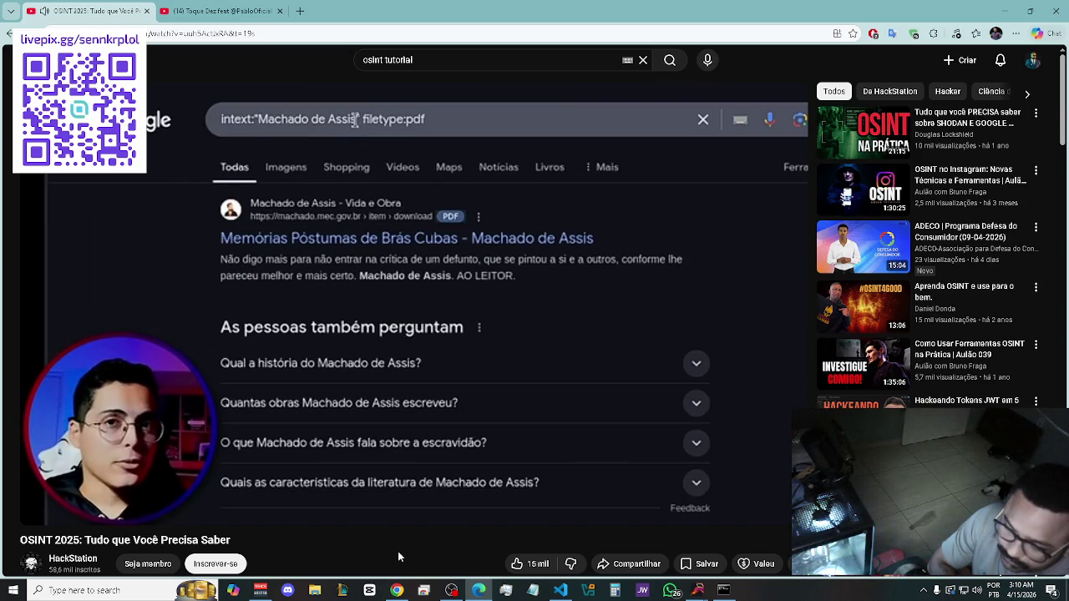
{"action": "key", "text": "space"}
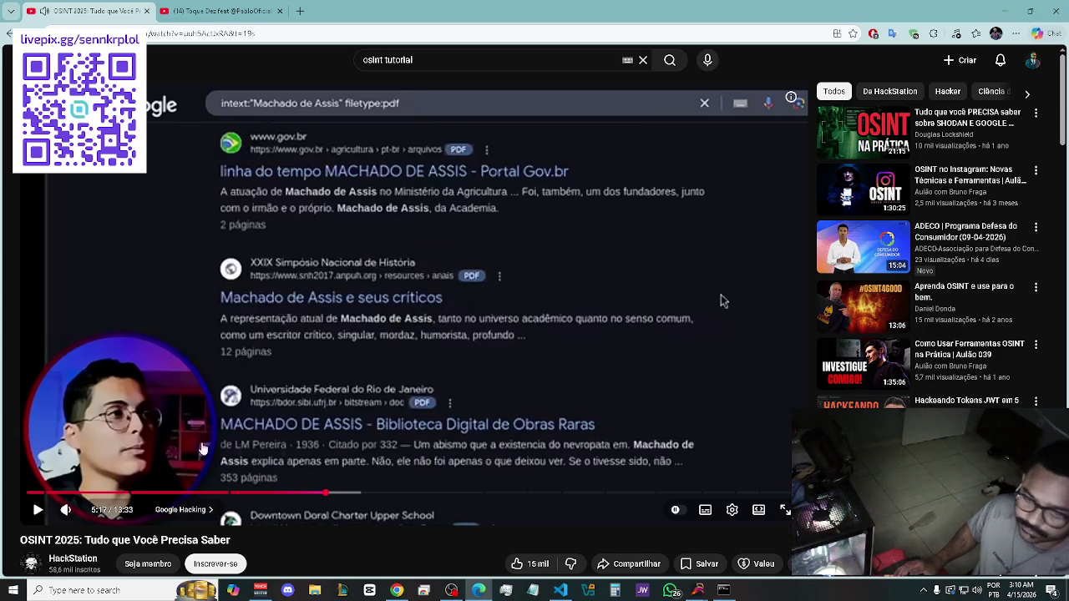
{"action": "left_click", "coordinate": [404, 590]}
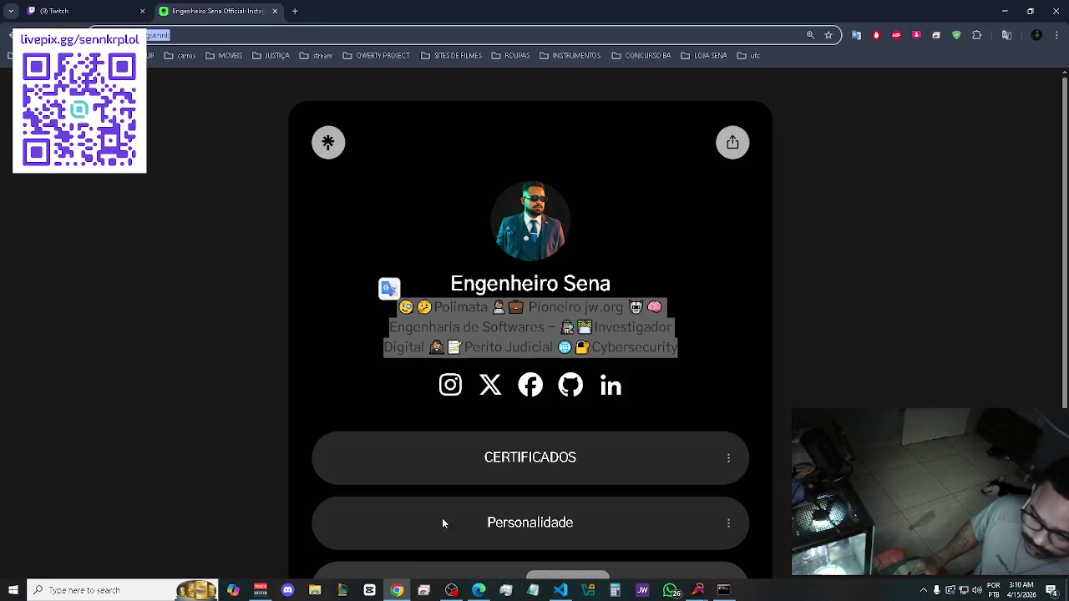
In a new Google tab, begin the query intext"machado de assis", checking the tutorial's example
{"action": "left_click", "coordinate": [292, 11]}
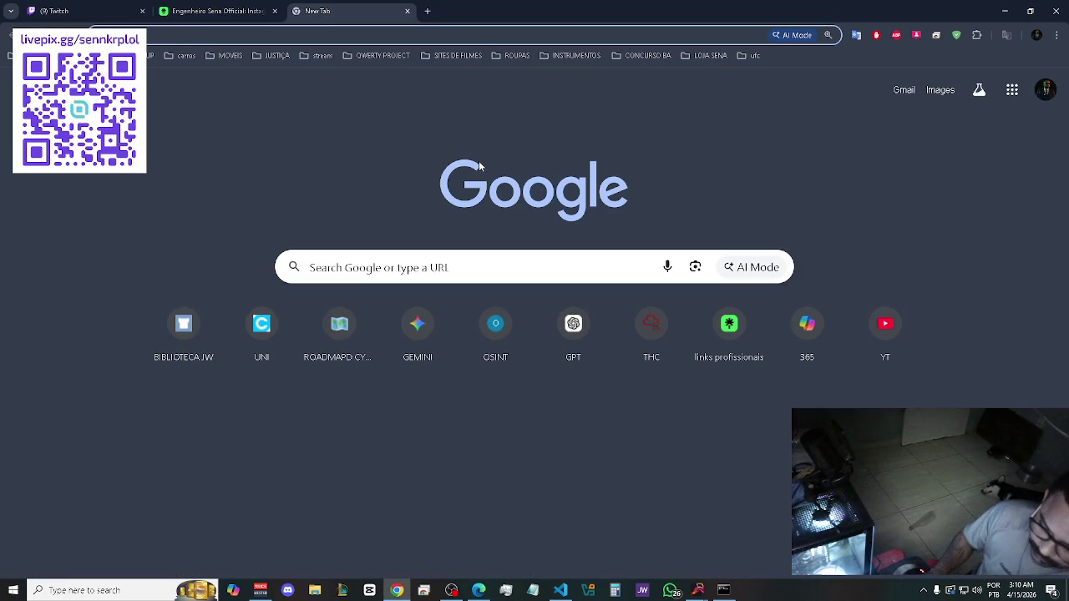
{"action": "left_click", "coordinate": [409, 269]}
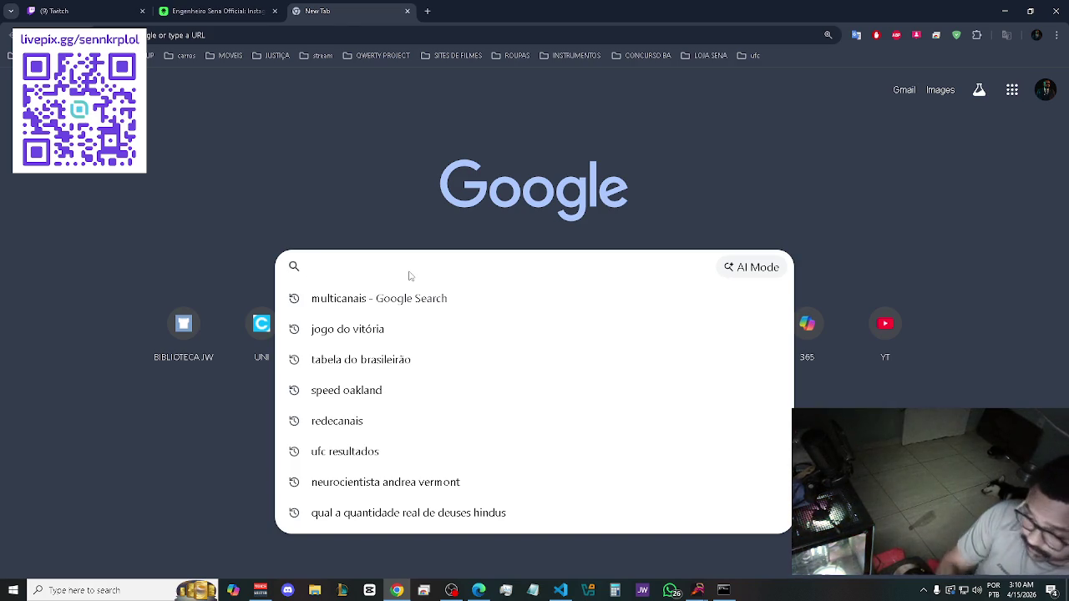
{"action": "key", "text": "alt+Tab"}
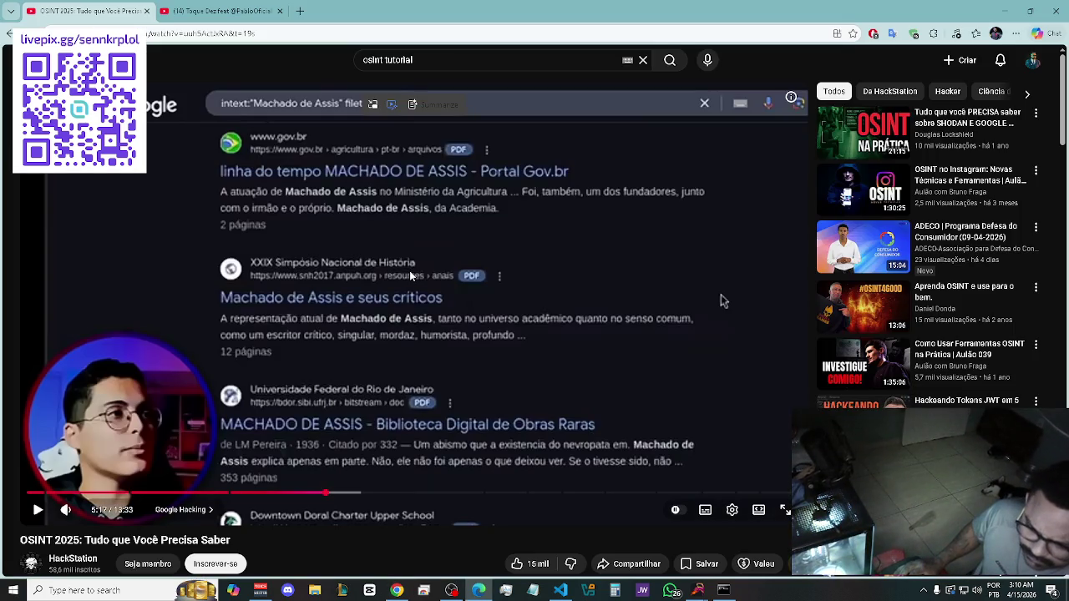
{"action": "key", "text": "alt+Tab"}
{"action": "type", "text": "inte"}
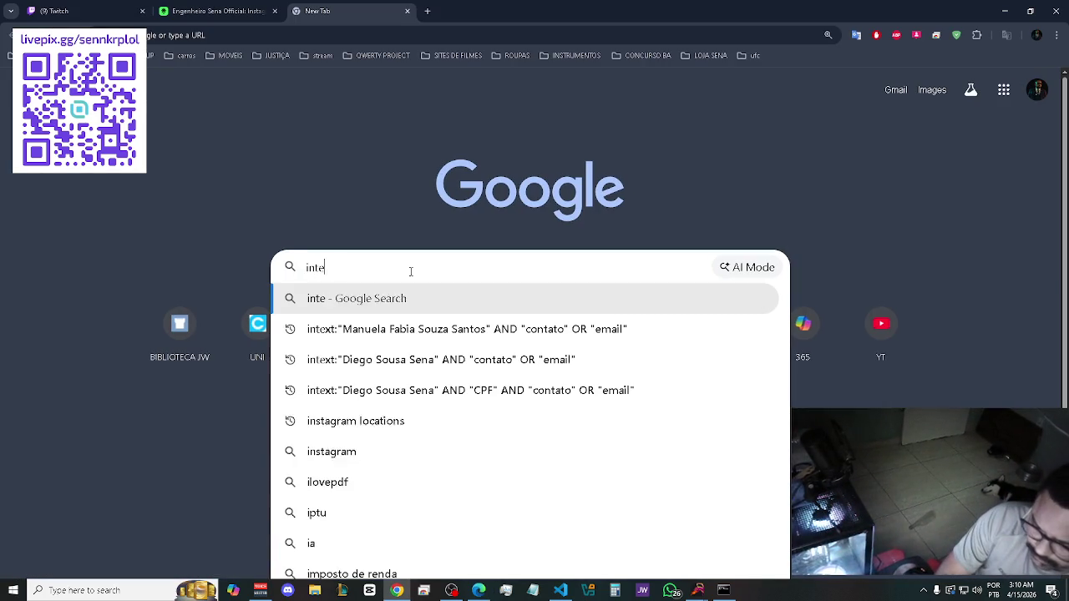
{"action": "type", "text": "xt"}
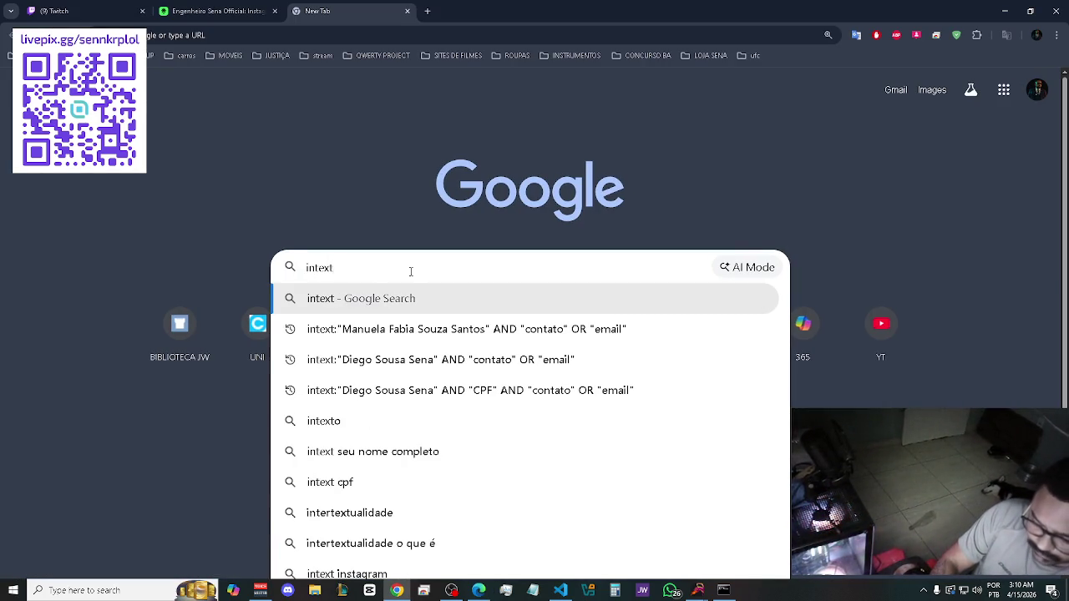
{"action": "type", "text": "\""}
{"action": "key", "text": "BackSpace"}
{"action": "type", "text": "'machad"}
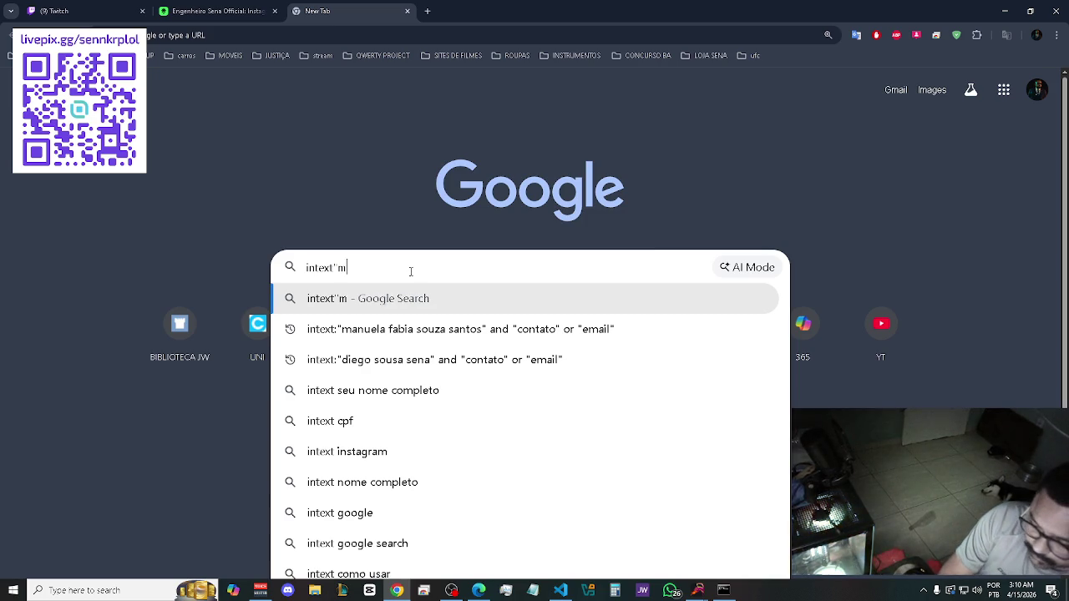
{"action": "key", "text": "BackSpace"}
{"action": "type", "text": "do de assis"}
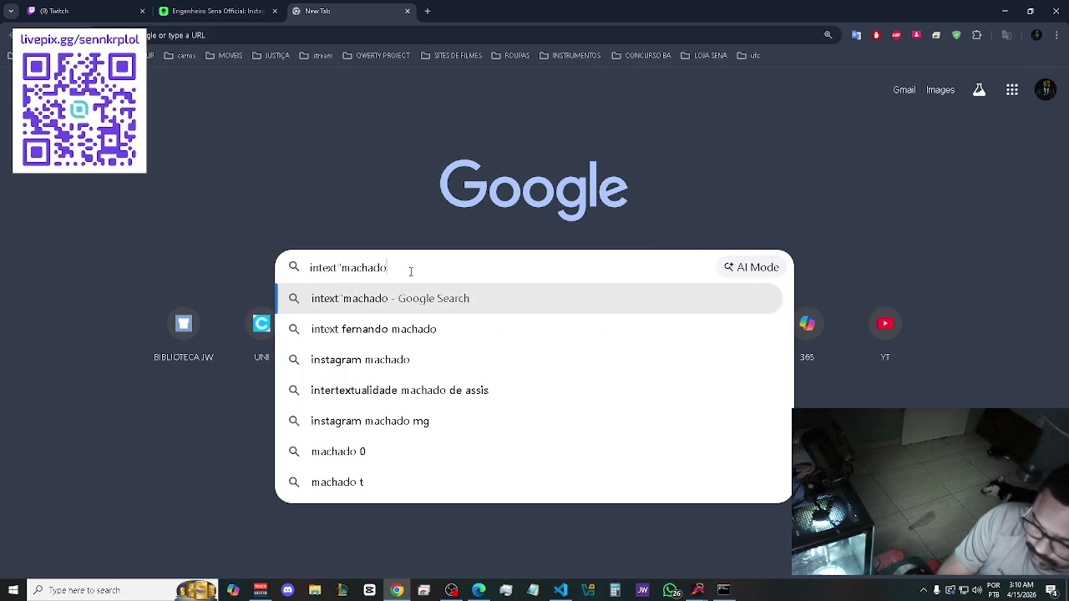
{"action": "type", "text": "'"}
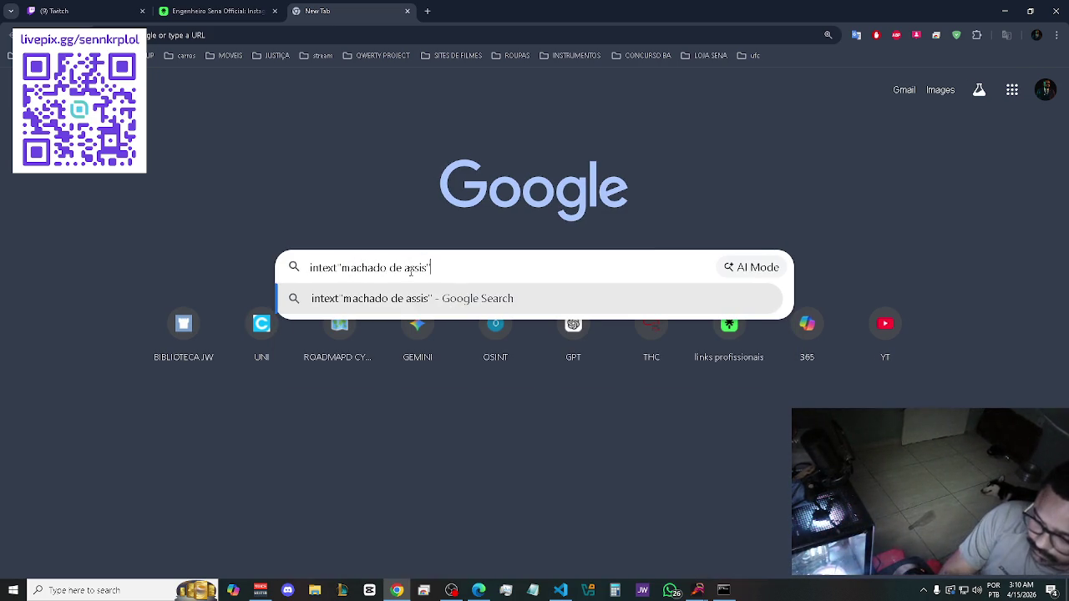
Complete the query with filetype:pdf and run the PDF search
{"action": "key", "text": "alt+Tab"}
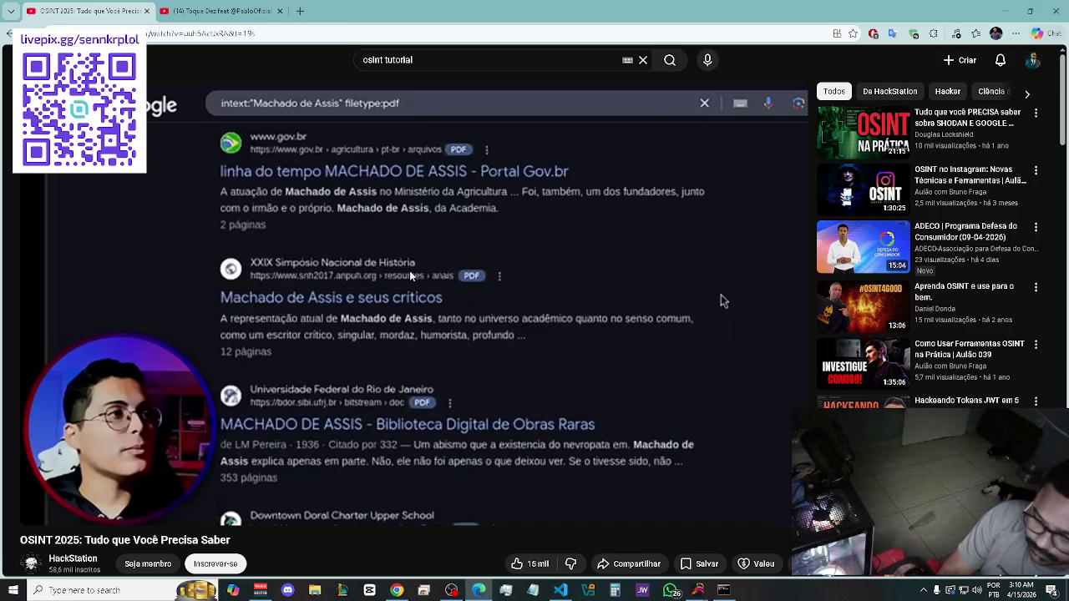
{"action": "key", "text": "alt+Tab"}
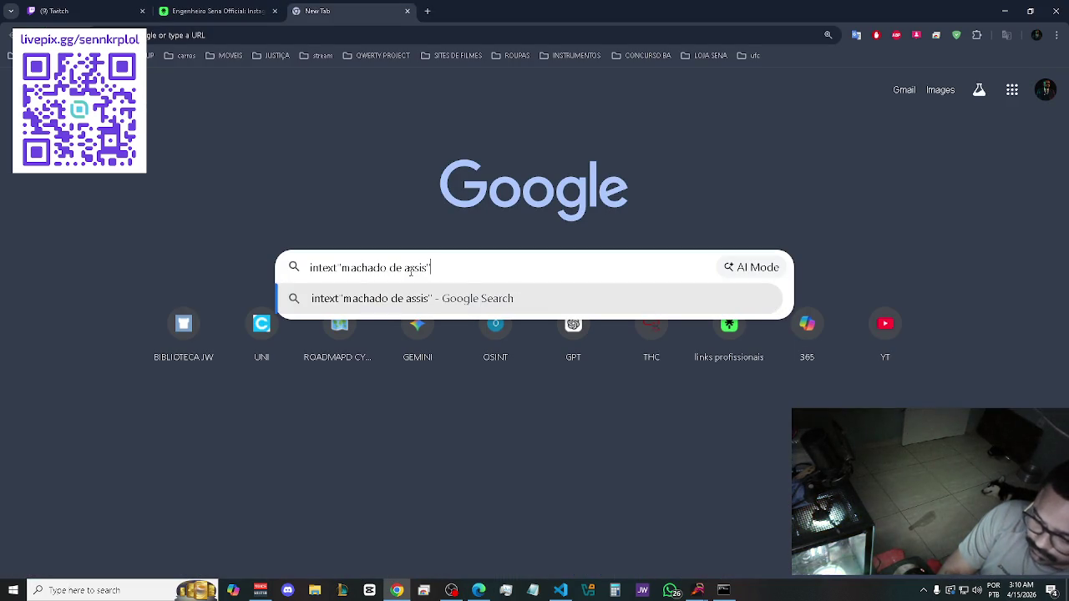
{"action": "type", "text": "file"}
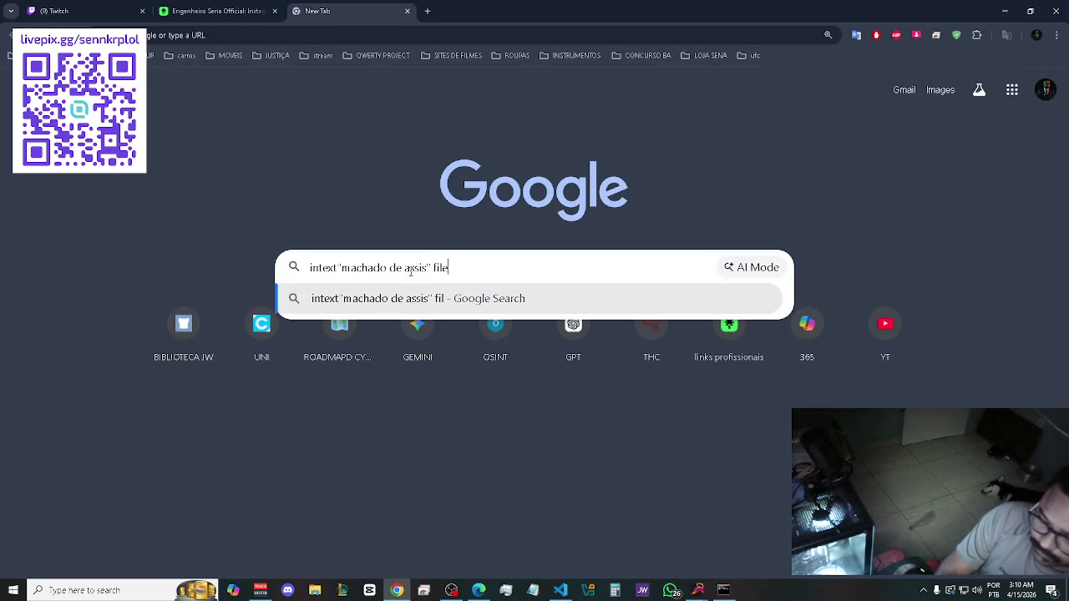
{"action": "key", "text": "alt+Tab"}
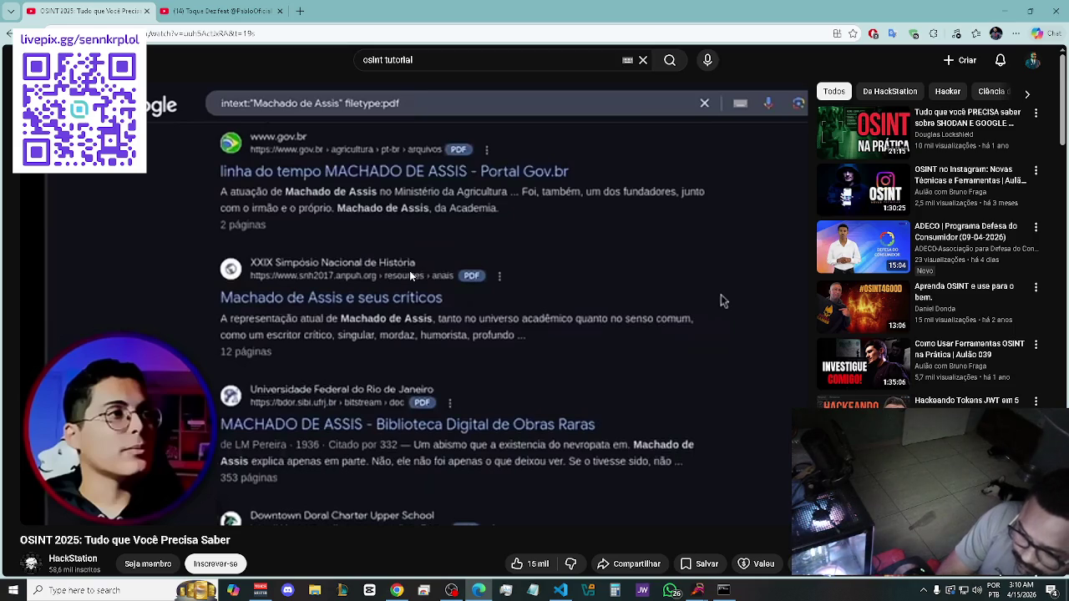
{"action": "key", "text": "alt+Tab"}
{"action": "type", "text": "ty"}
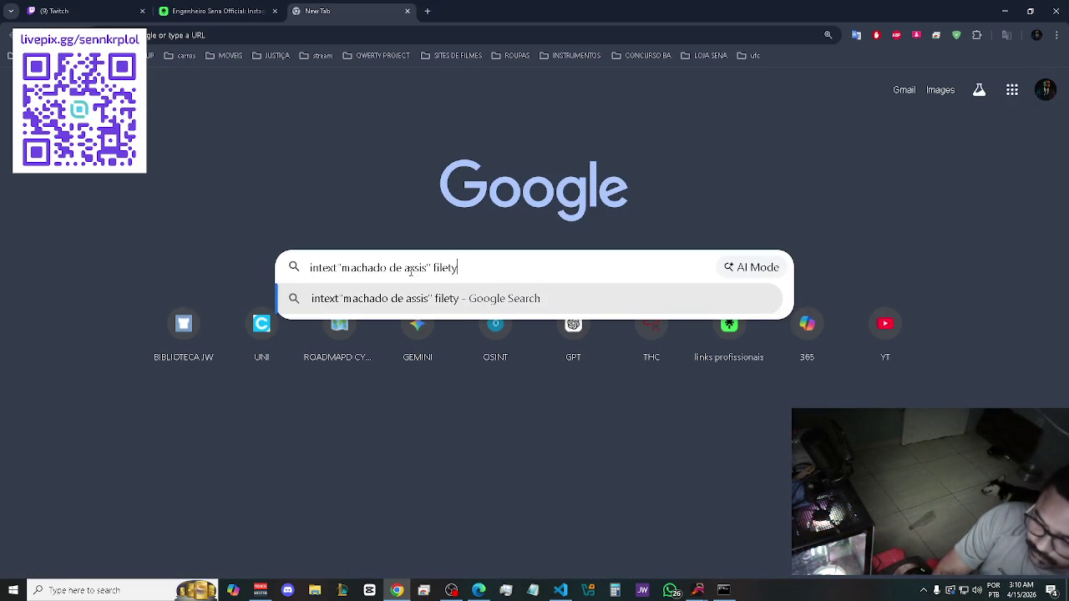
{"action": "type", "text": "pe"}
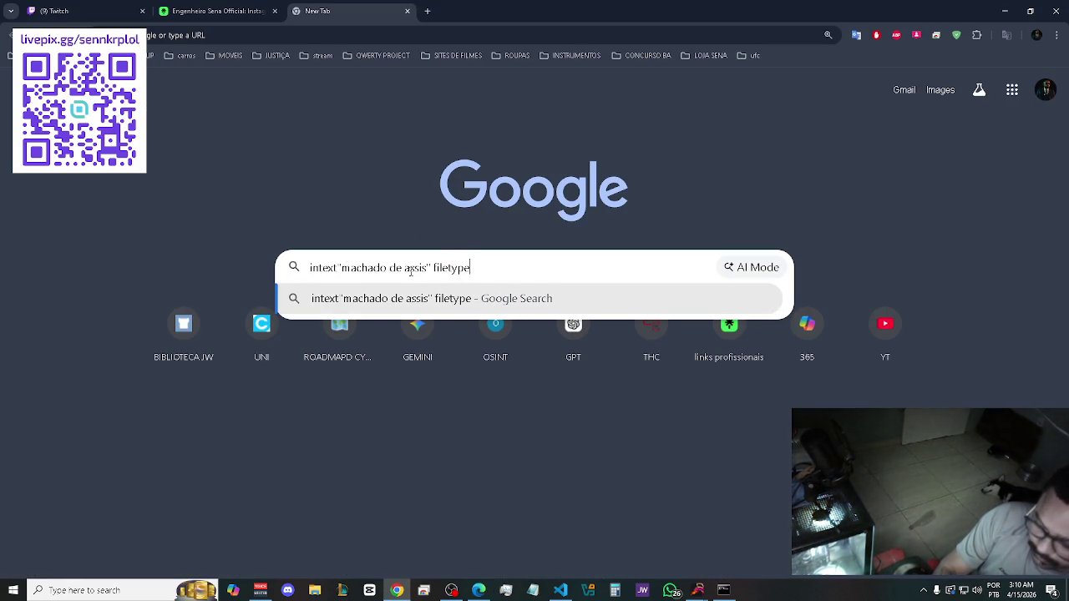
{"action": "key", "text": "alt+Tab"}
{"action": "key", "text": "alt+Tab"}
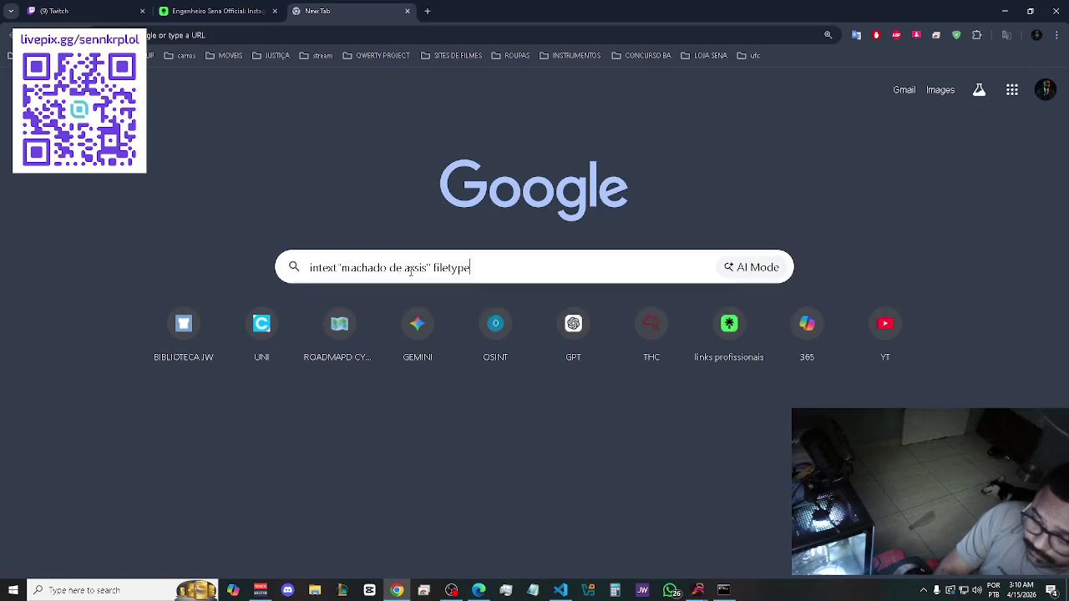
{"action": "type", "text": ":"}
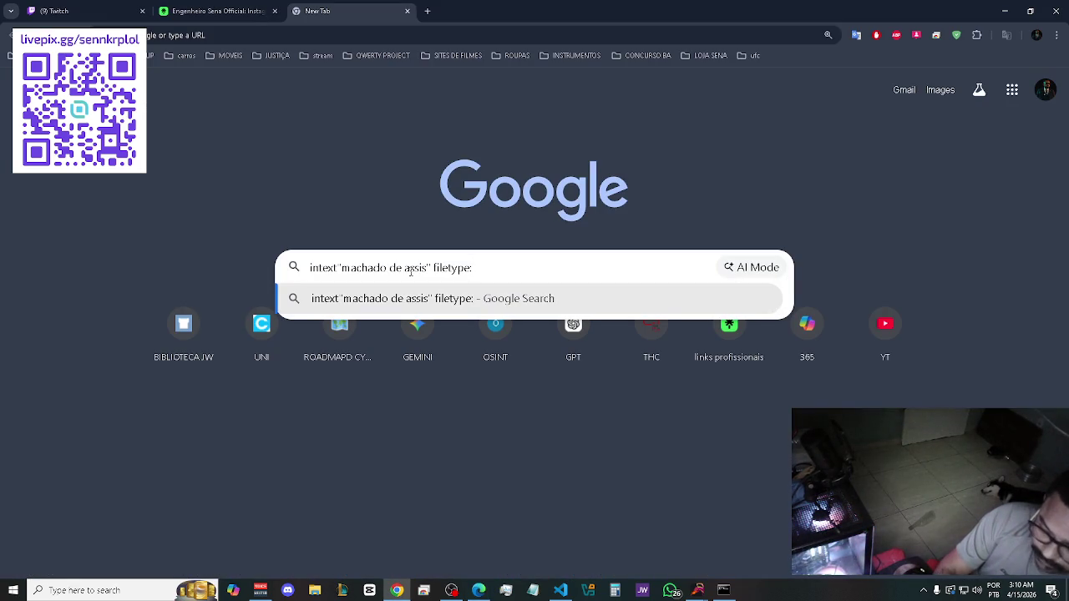
{"action": "type", "text": "pdf"}
{"action": "key", "text": "Return"}
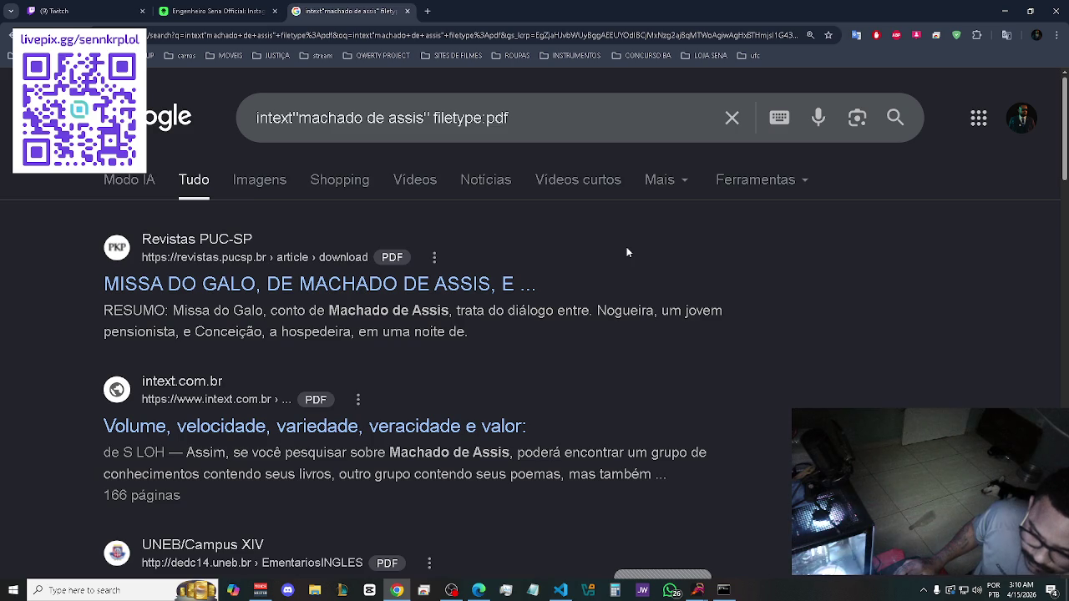
Scroll through the Machado de Assis PDF results, then switch back to the YouTube tutorial
{"action": "scroll", "coordinate": [627, 251], "scroll_direction": "down", "scroll_amount": 5}
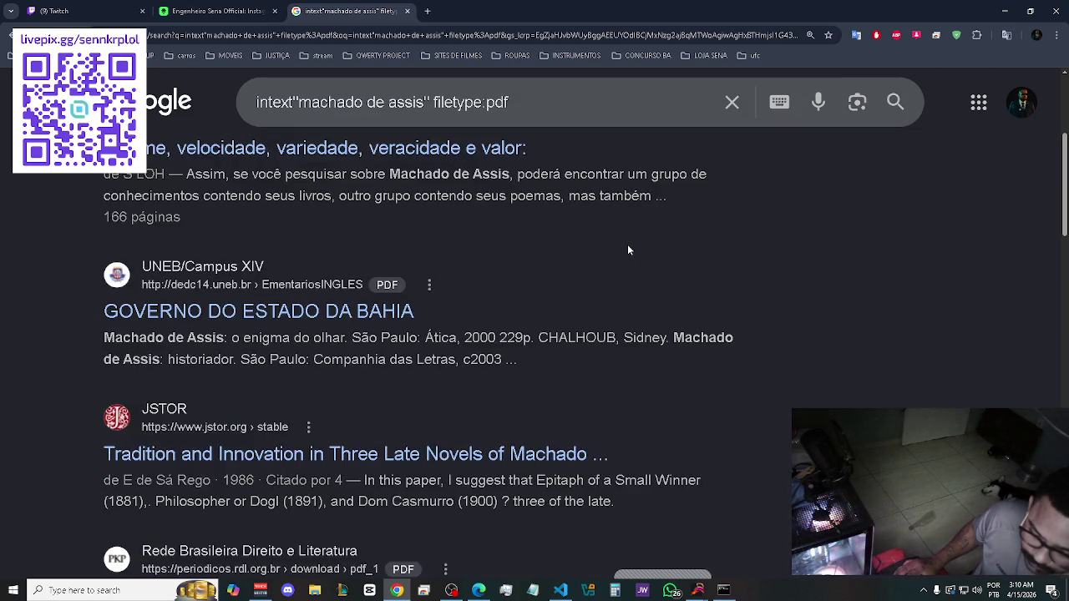
{"action": "scroll", "coordinate": [629, 250], "scroll_direction": "down", "scroll_amount": 5}
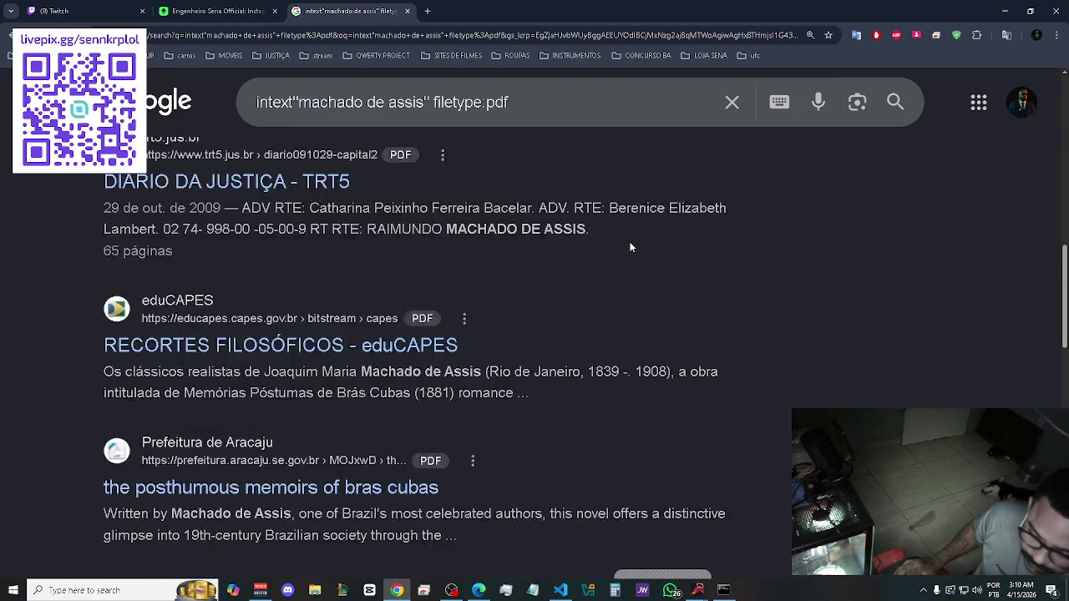
{"action": "scroll", "coordinate": [632, 244], "scroll_direction": "down", "scroll_amount": 3}
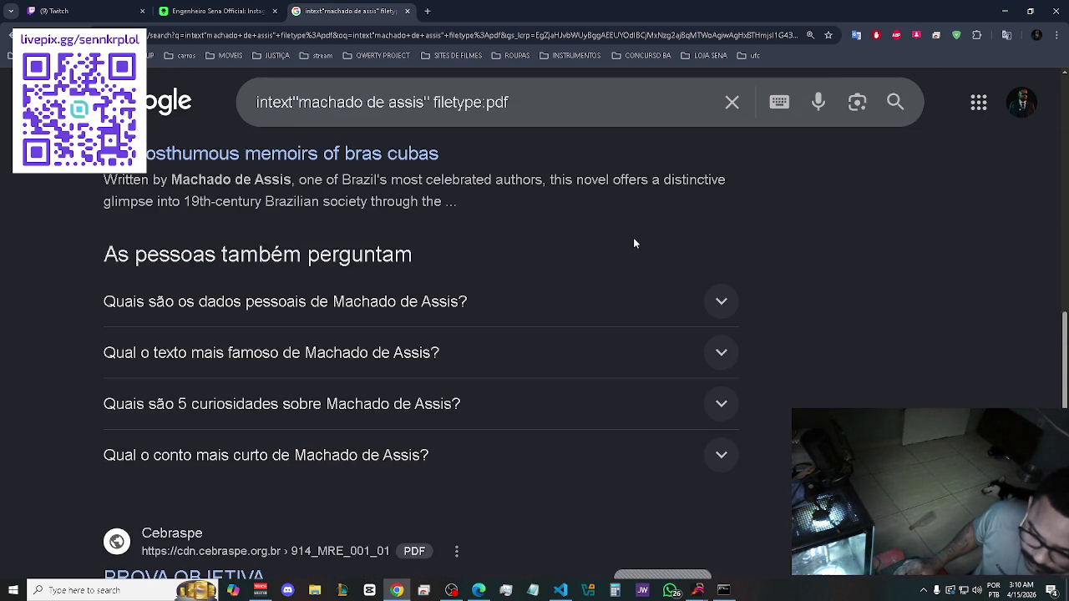
{"action": "scroll", "coordinate": [634, 243], "scroll_direction": "down", "scroll_amount": 5}
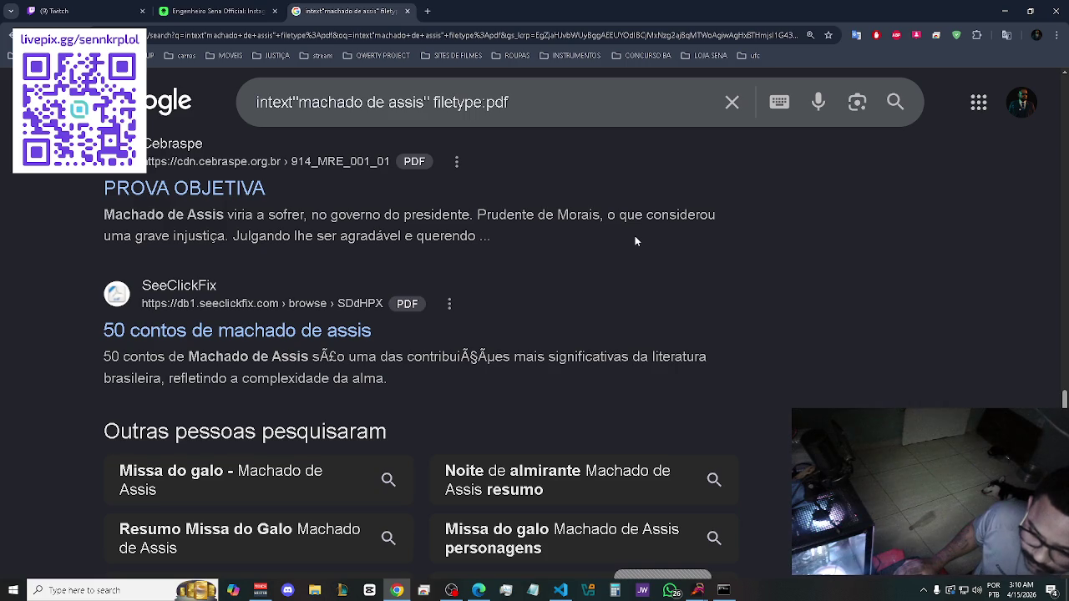
{"action": "key", "text": "alt+Tab"}
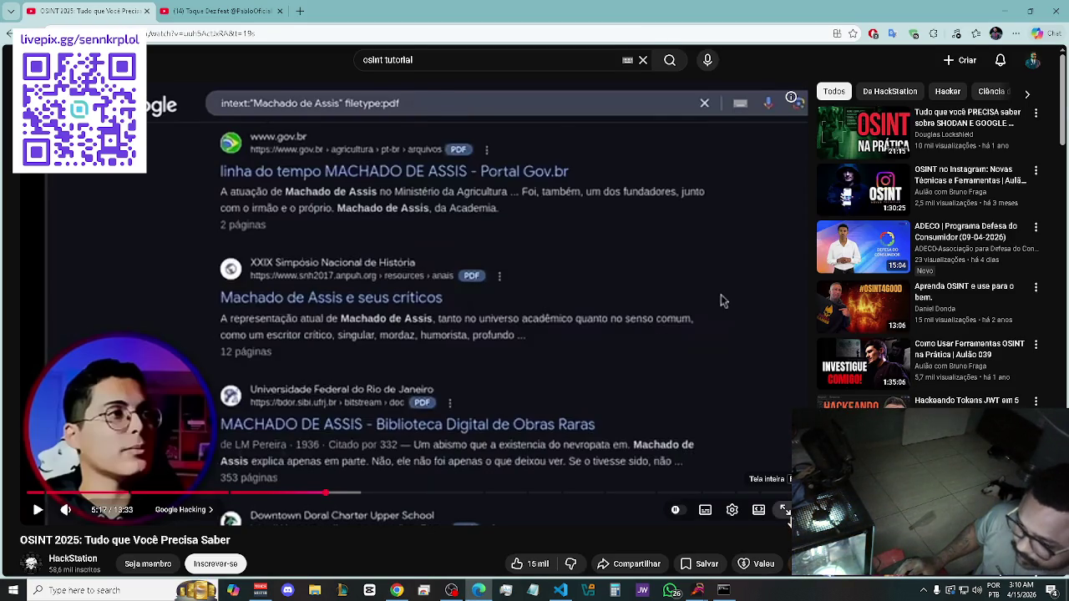
Play the OSINT tutorial fullscreen at 1080p60 quality to read its example query
{"action": "left_click", "coordinate": [784, 509]}
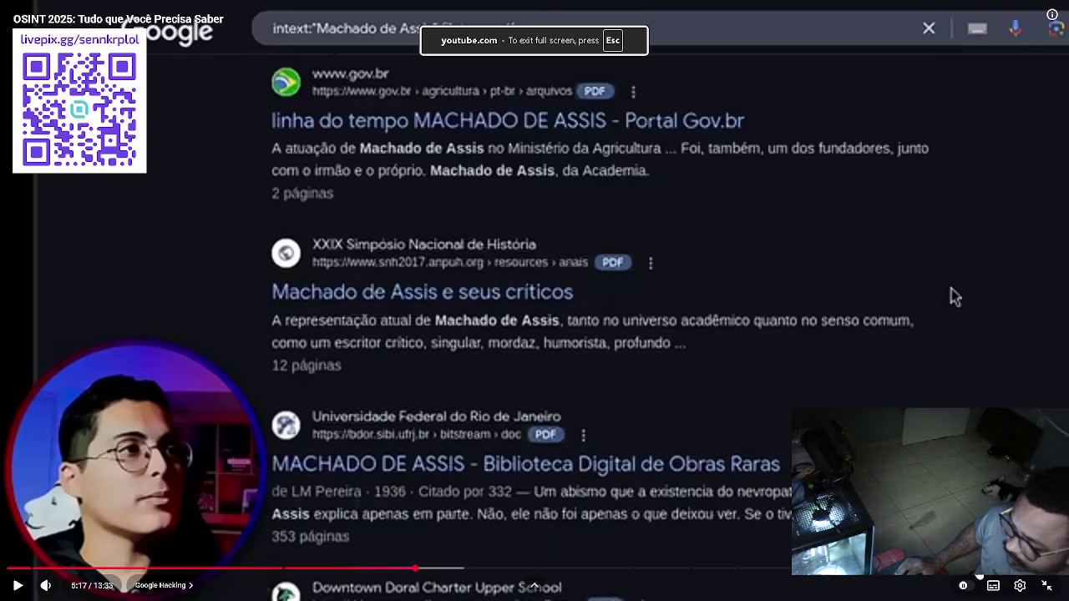
{"action": "left_click", "coordinate": [1019, 585]}
{"action": "left_click", "coordinate": [988, 404]}
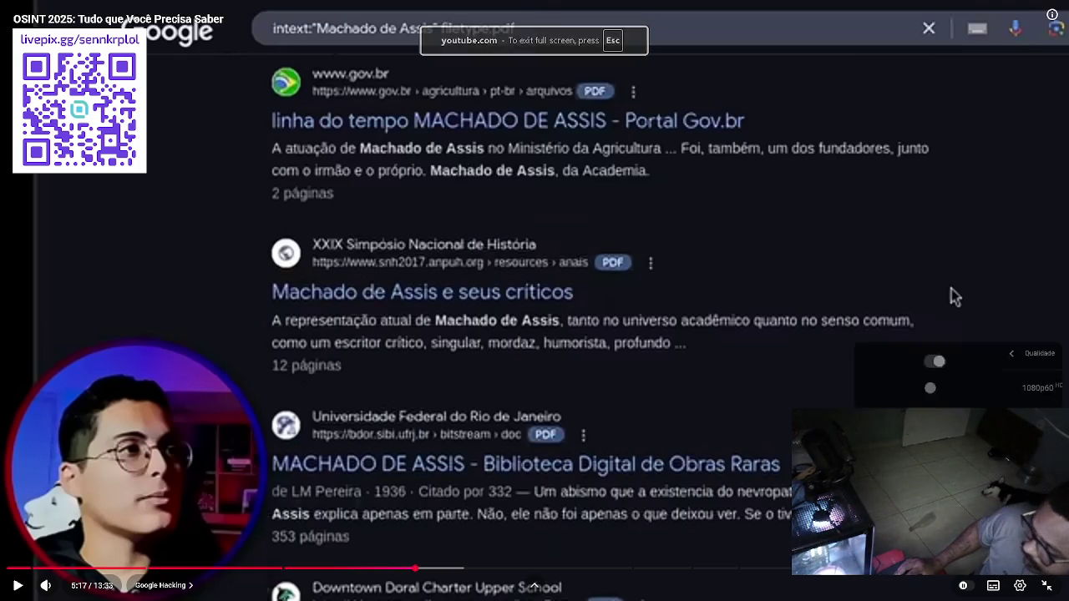
{"action": "left_click", "coordinate": [984, 400]}
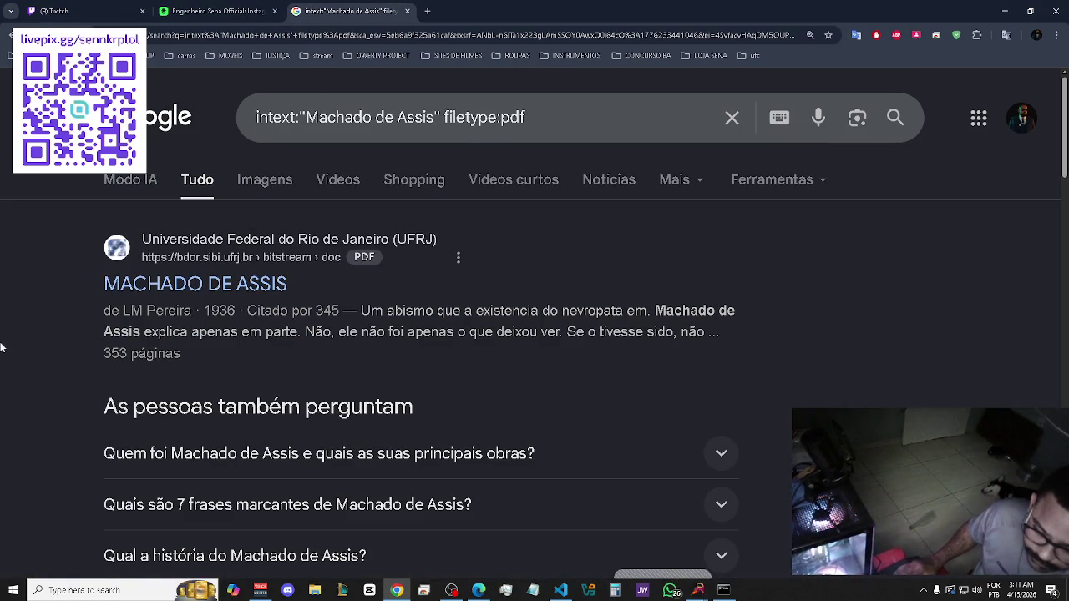
Scroll the intext:"Machado de Assis" filetype:pdf results, nudge the tutorial back and forward, and open a new tab
{"action": "scroll", "coordinate": [37, 259], "scroll_direction": "down", "scroll_amount": 5}
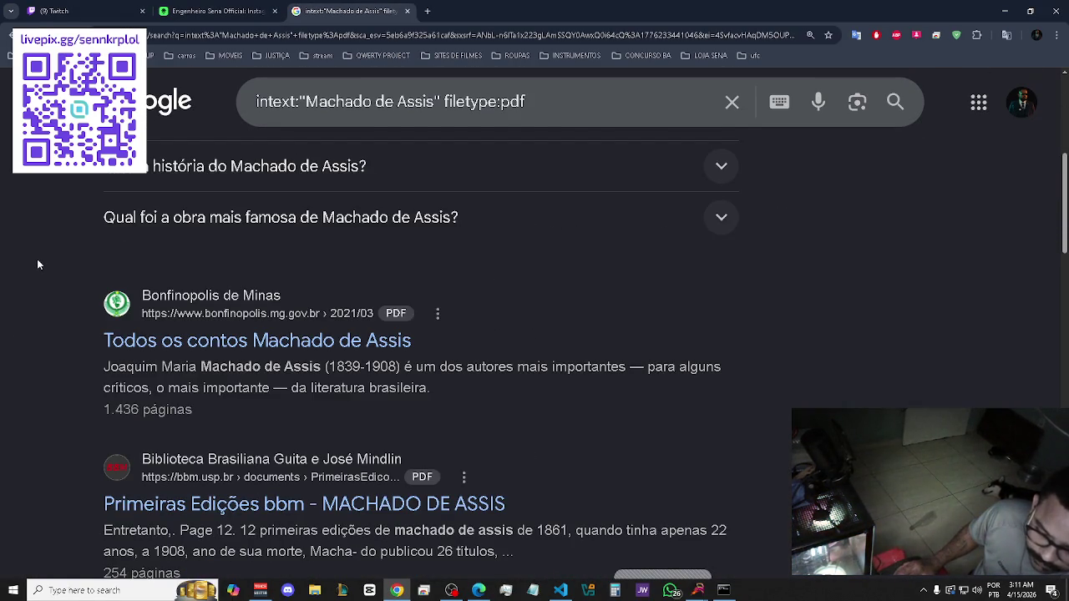
{"action": "scroll", "coordinate": [40, 259], "scroll_direction": "down", "scroll_amount": 5}
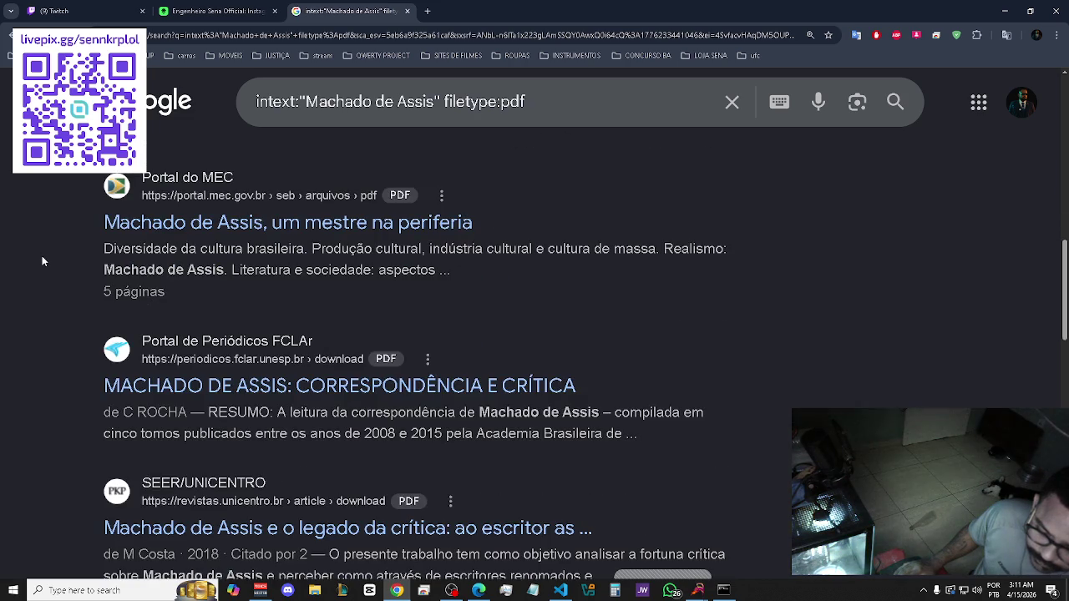
{"action": "scroll", "coordinate": [43, 260], "scroll_direction": "down", "scroll_amount": 4}
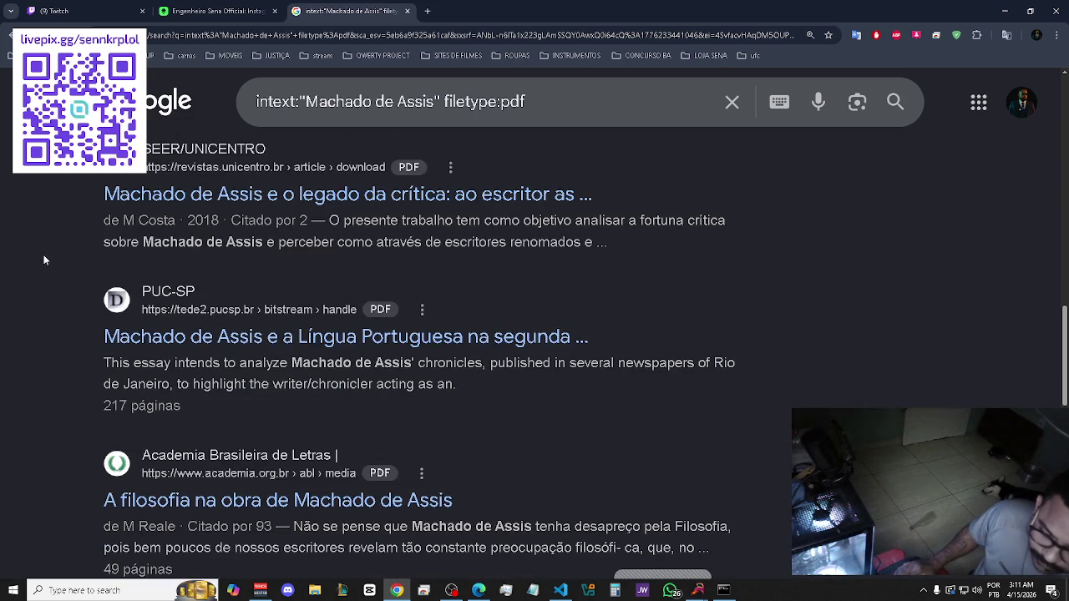
{"action": "scroll", "coordinate": [43, 258], "scroll_direction": "down", "scroll_amount": 2}
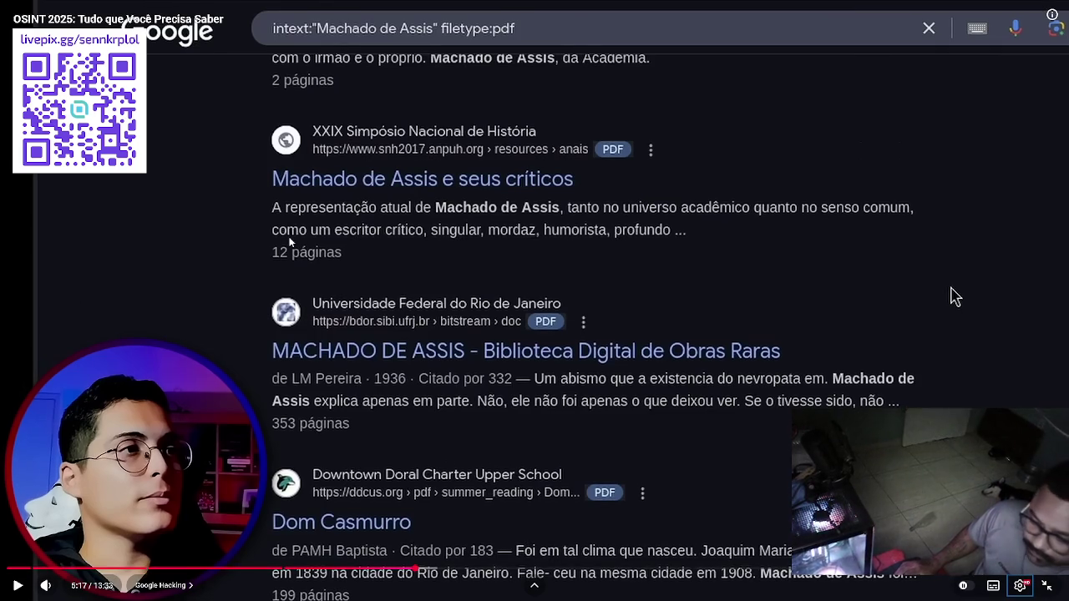
{"action": "key", "text": "Left"}
{"action": "key", "text": "Left"}
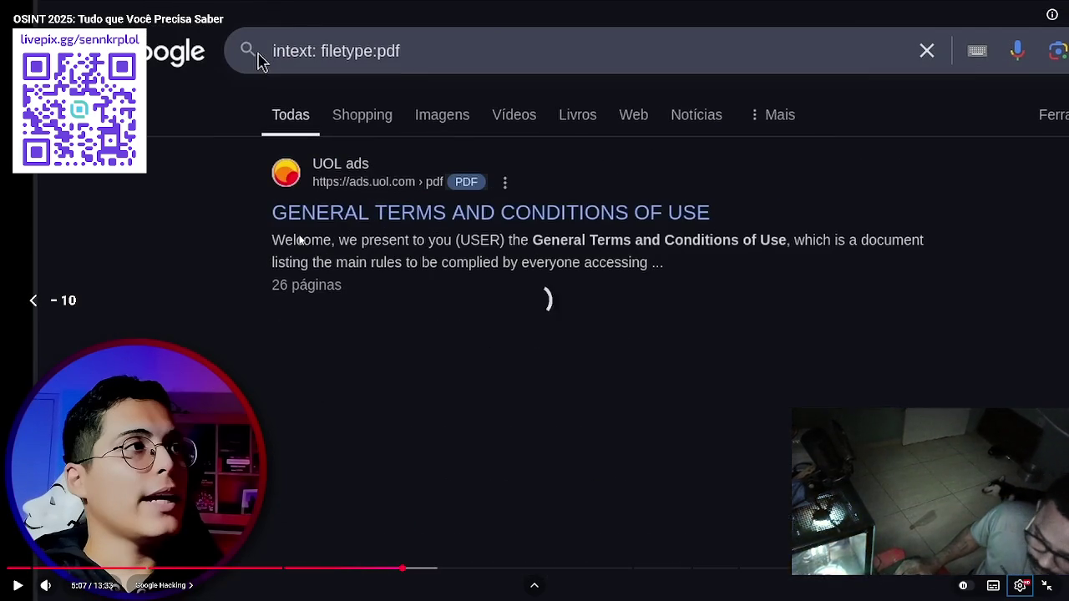
{"action": "key", "text": "Right"}
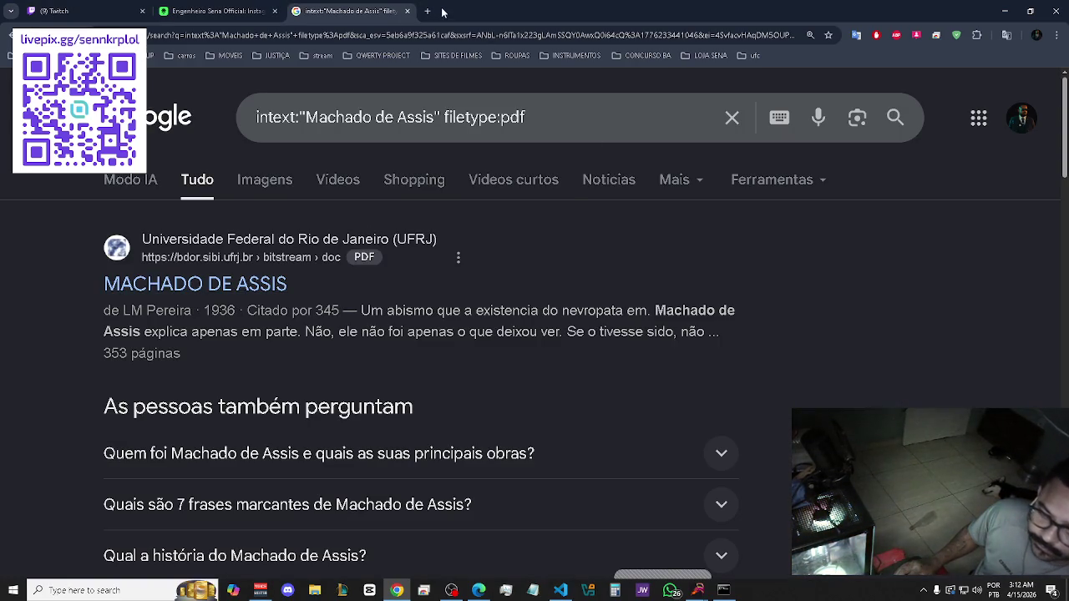
{"action": "key", "text": "ctrl+t"}
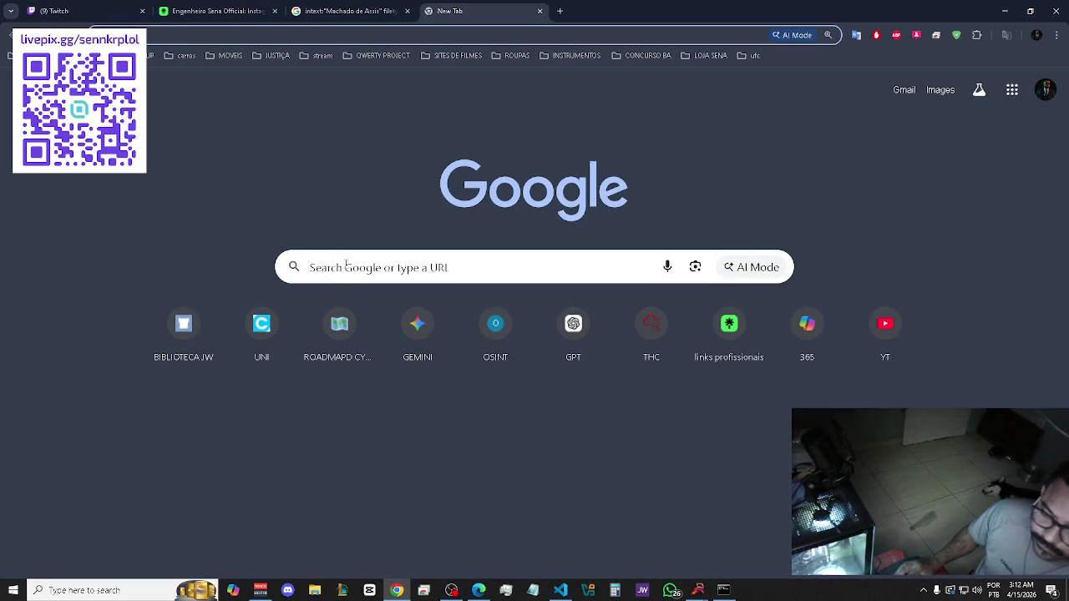
Search Google for site:machado.mec.gov.br filetype:pdf from the new tab
{"action": "left_click", "coordinate": [345, 264]}
{"action": "type", "text": "site:"}
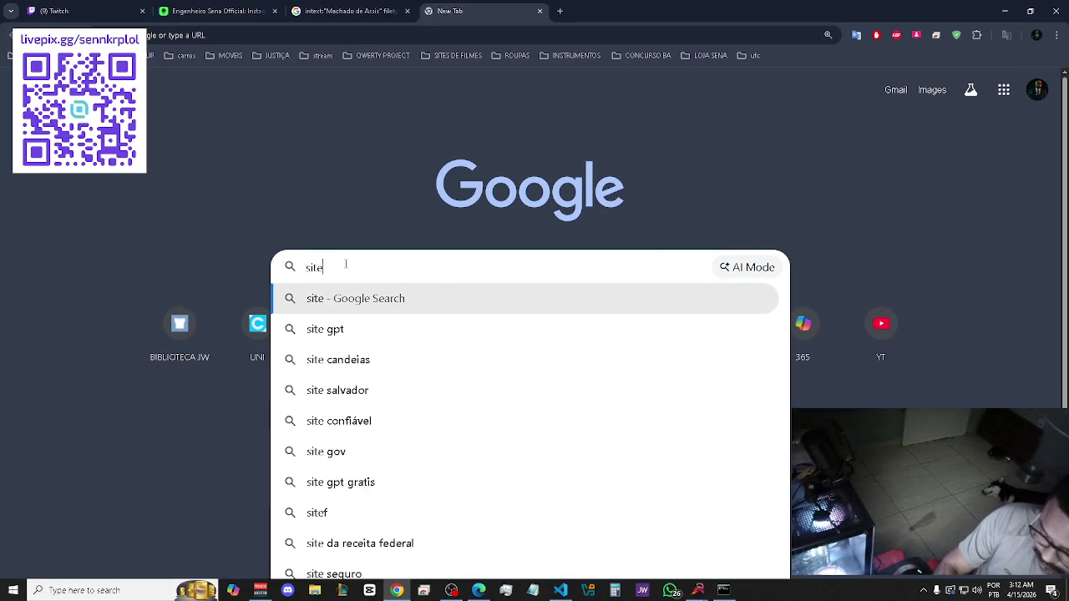
{"action": "type", "text": "macha"}
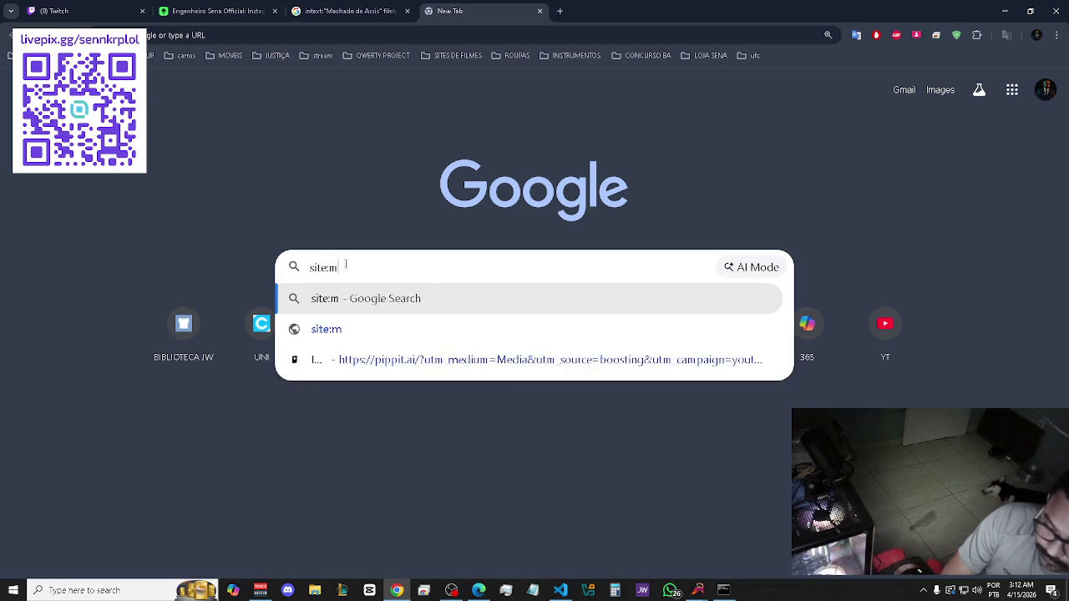
{"action": "type", "text": "do"}
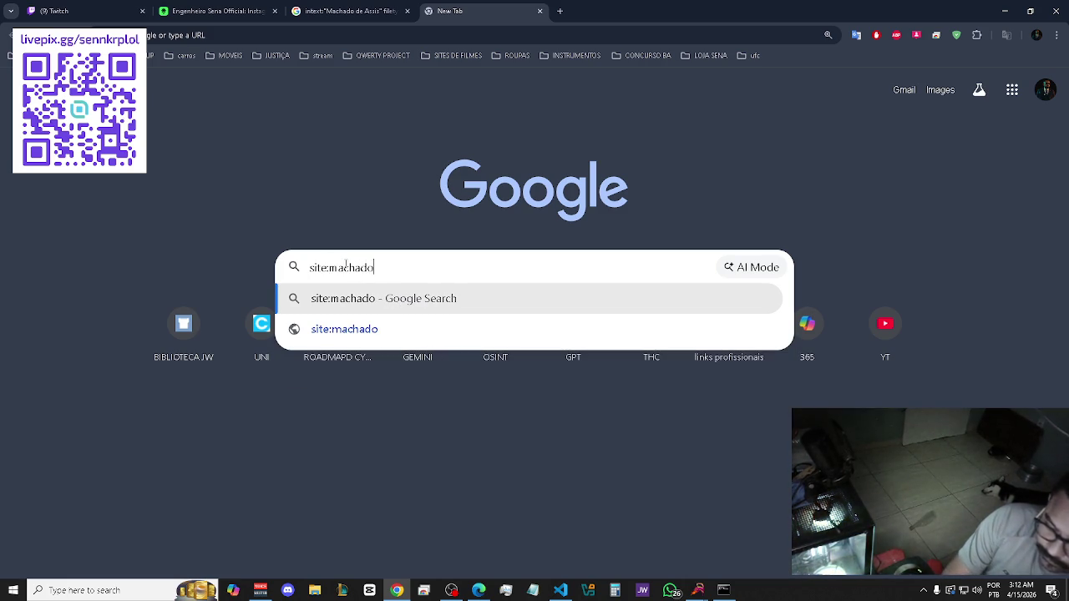
{"action": "type", "text": "mec"}
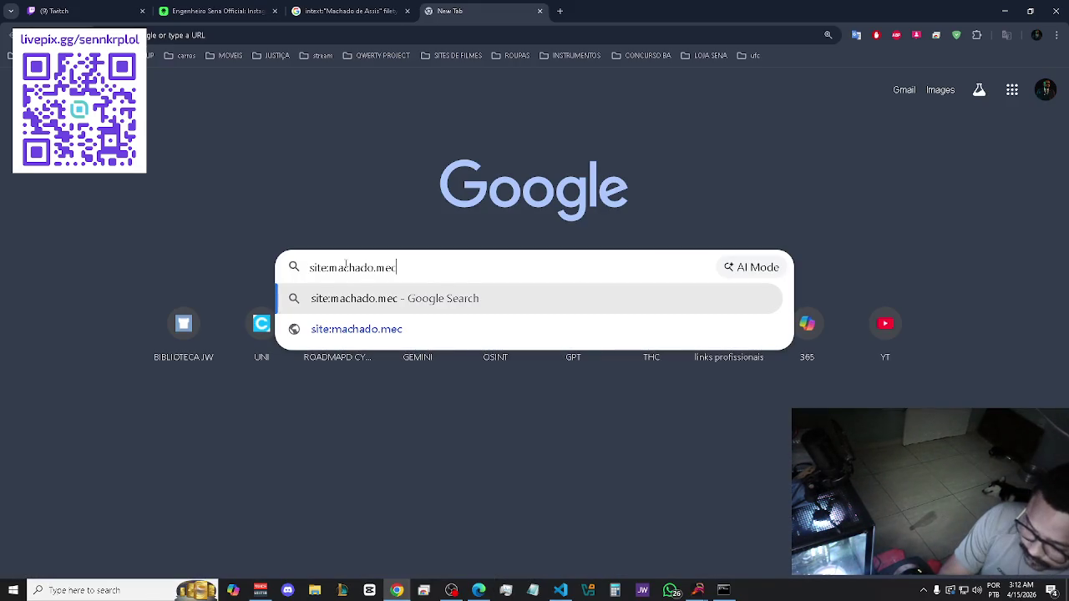
{"action": "type", "text": ".mec."}
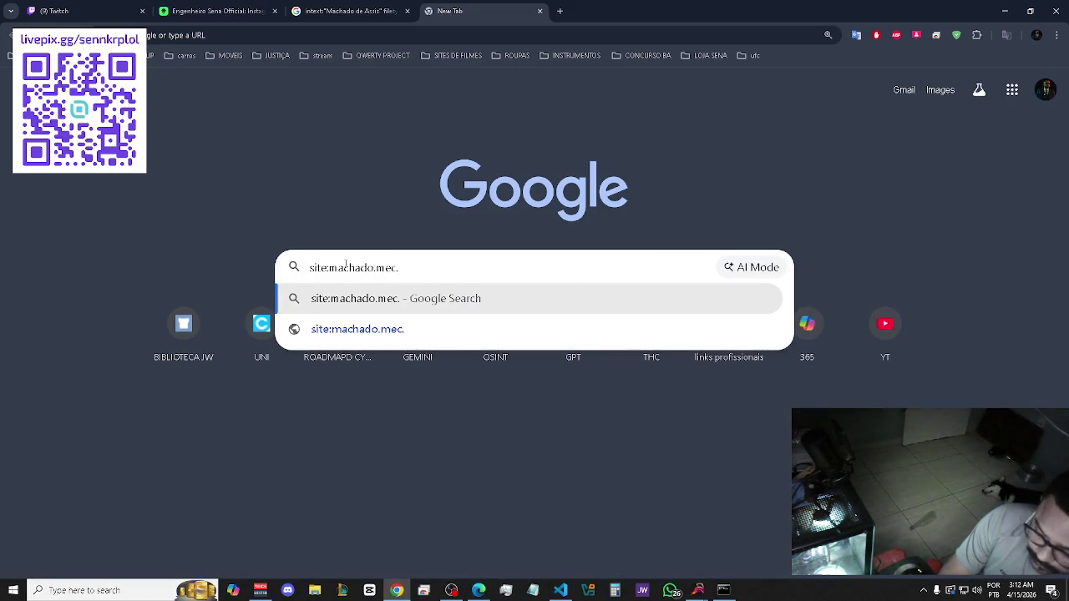
{"action": "type", "text": "gov"}
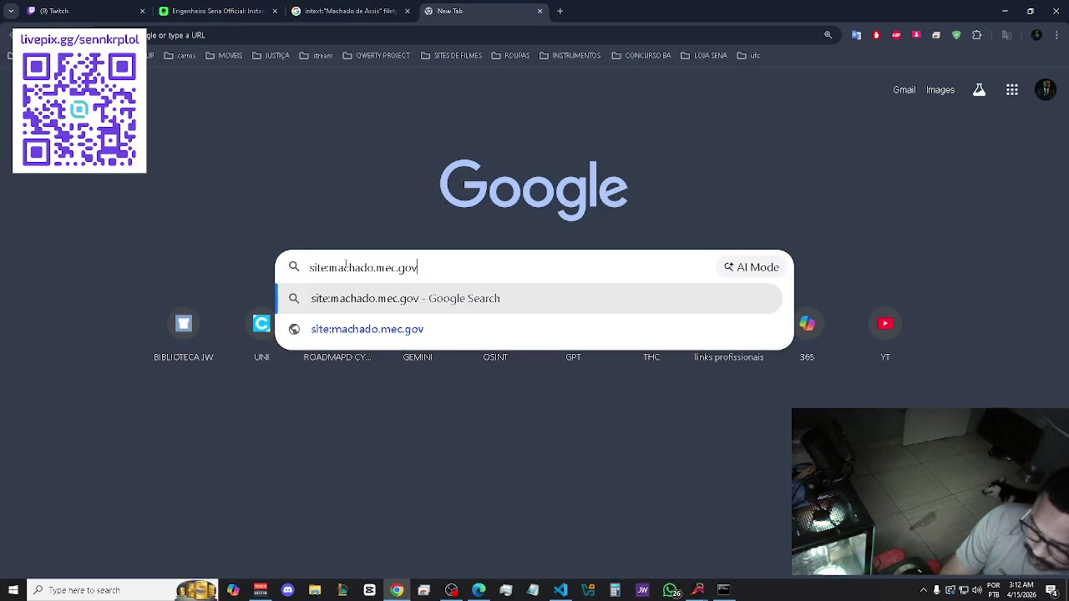
{"action": "type", "text": ".br"}
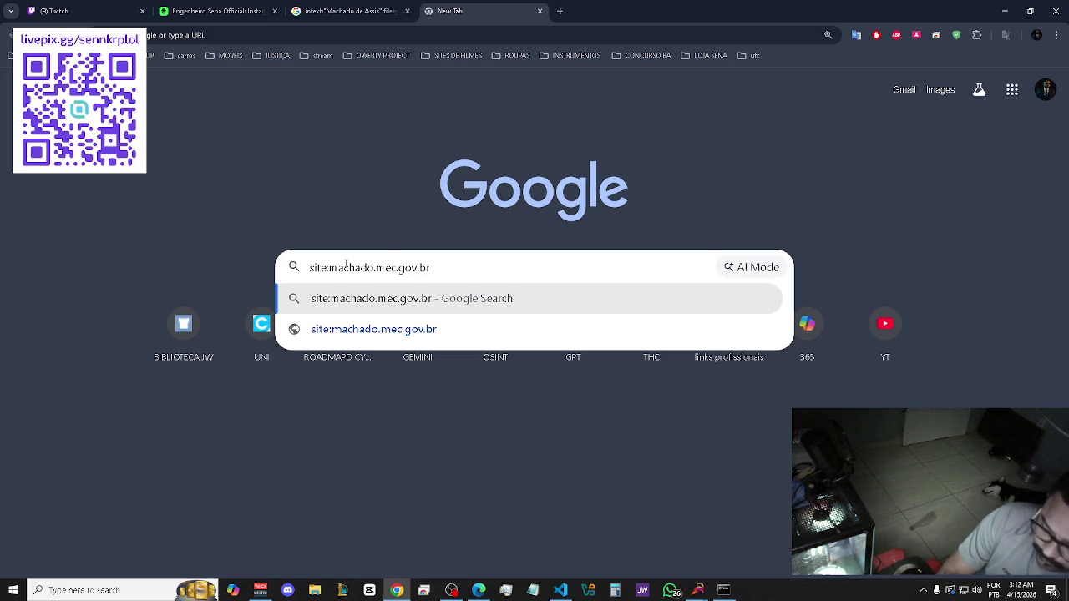
{"action": "type", "text": "fileti"}
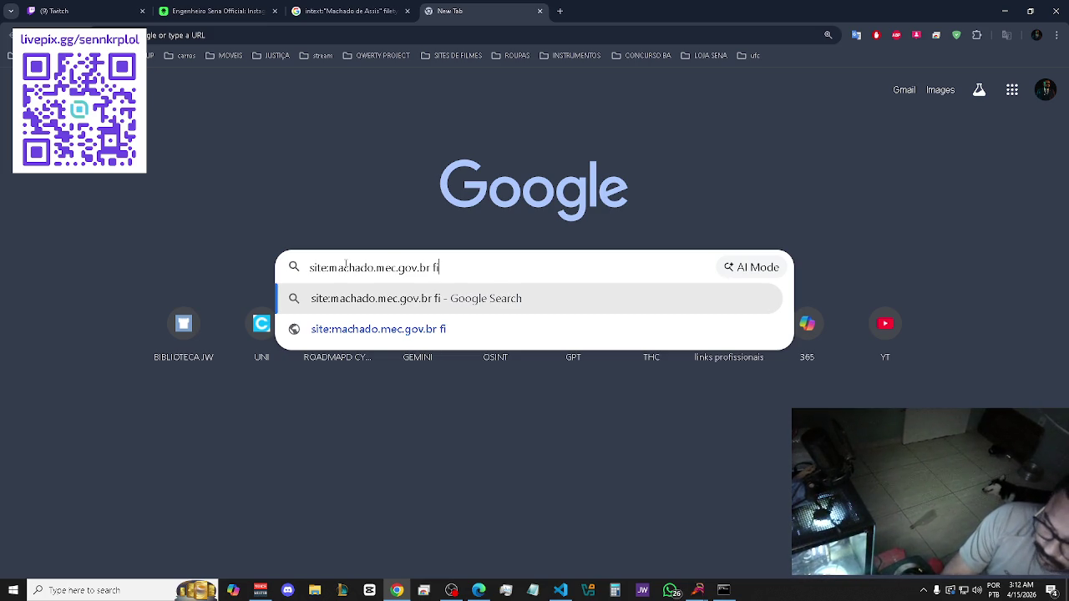
{"action": "key", "text": "BackSpace"}
{"action": "type", "text": "ype"}
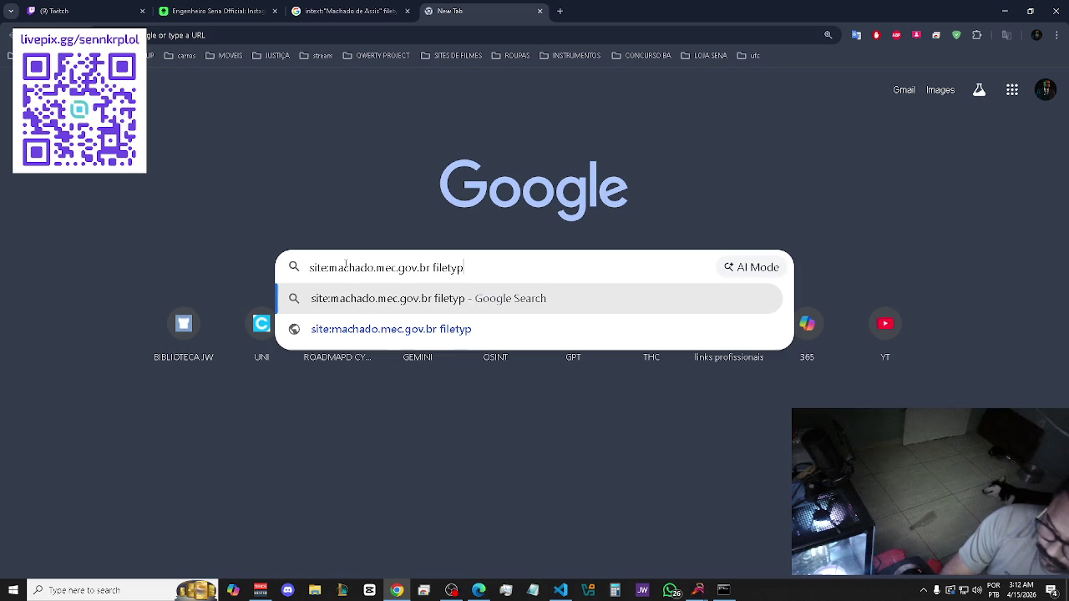
{"action": "type", "text": ":"}
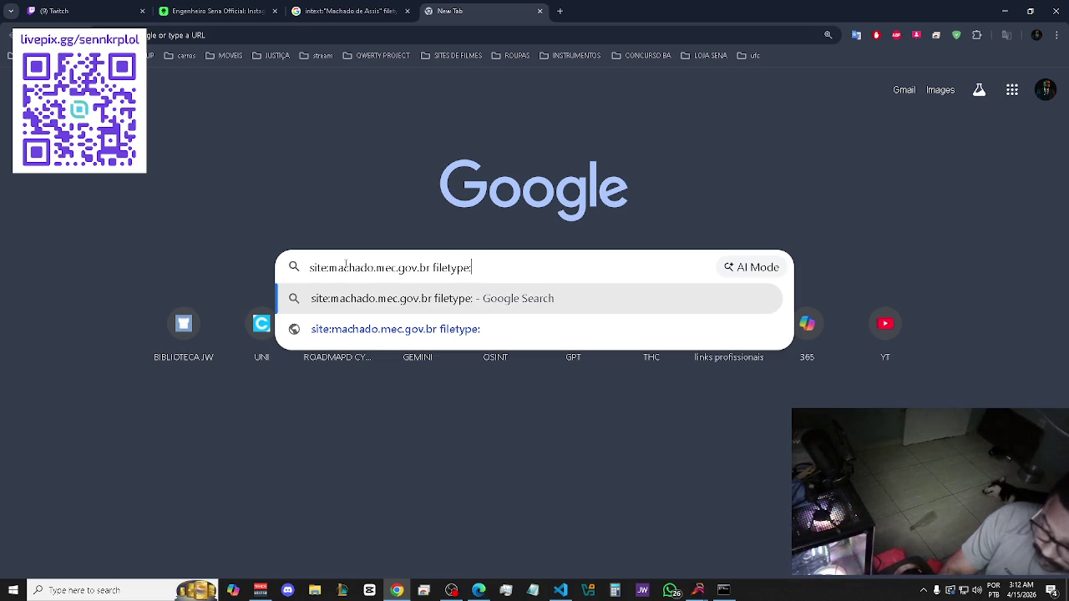
{"action": "type", "text": "pdf"}
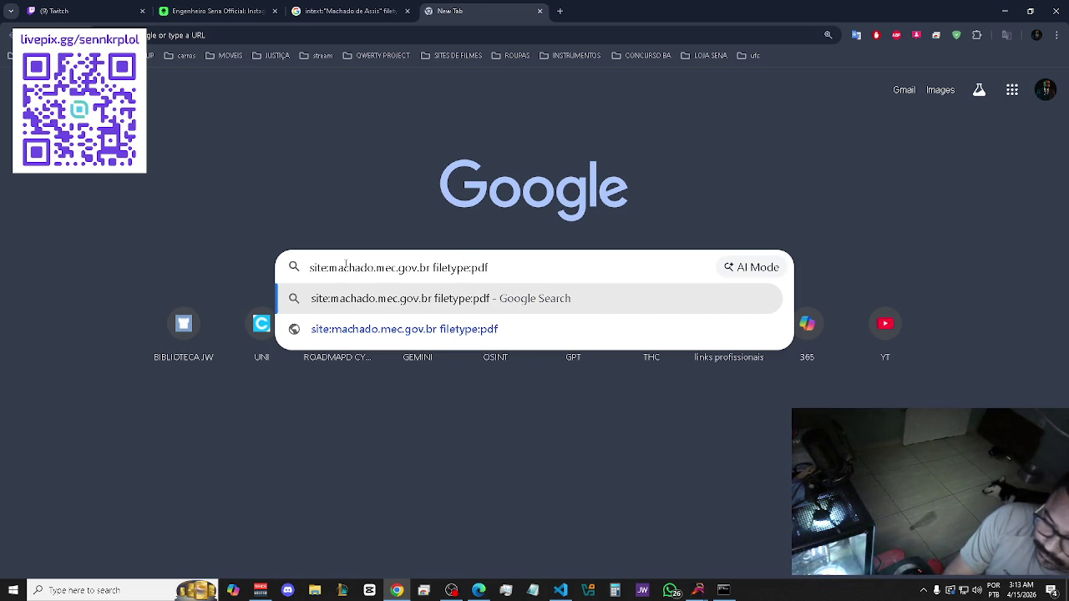
{"action": "key", "text": "Return"}
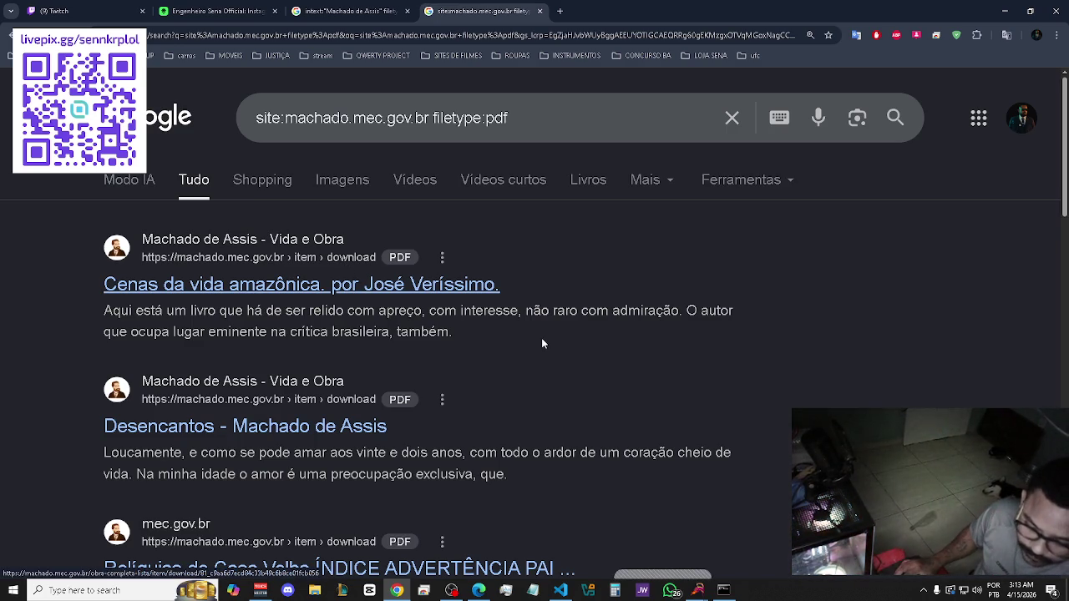
{"action": "scroll", "coordinate": [543, 333], "scroll_direction": "down", "scroll_amount": 2}
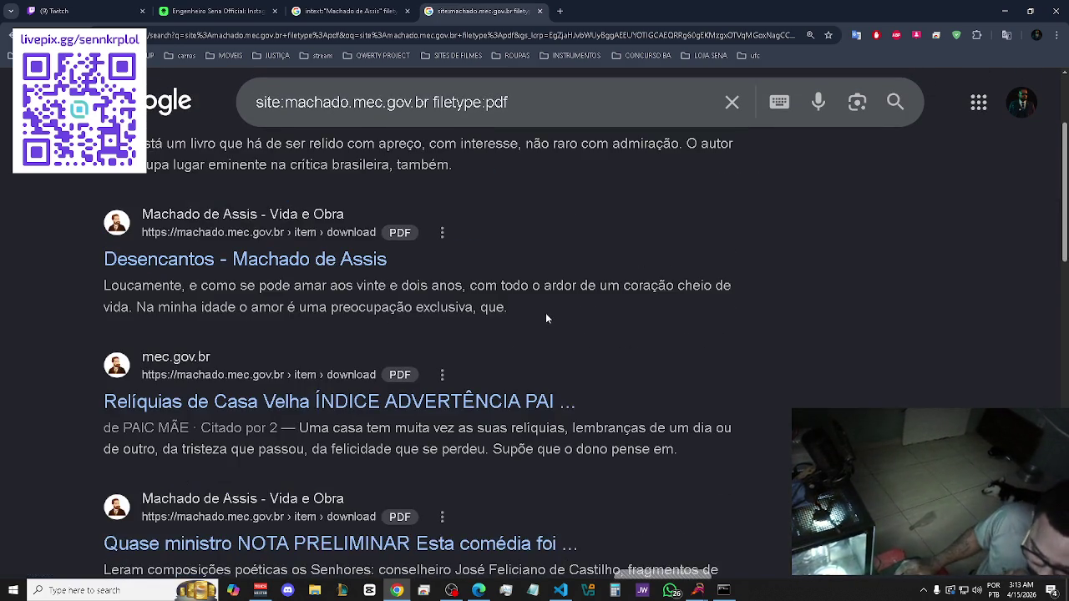
{"action": "scroll", "coordinate": [545, 312], "scroll_direction": "down", "scroll_amount": 1}
{"action": "scroll", "coordinate": [547, 309], "scroll_direction": "down", "scroll_amount": 2}
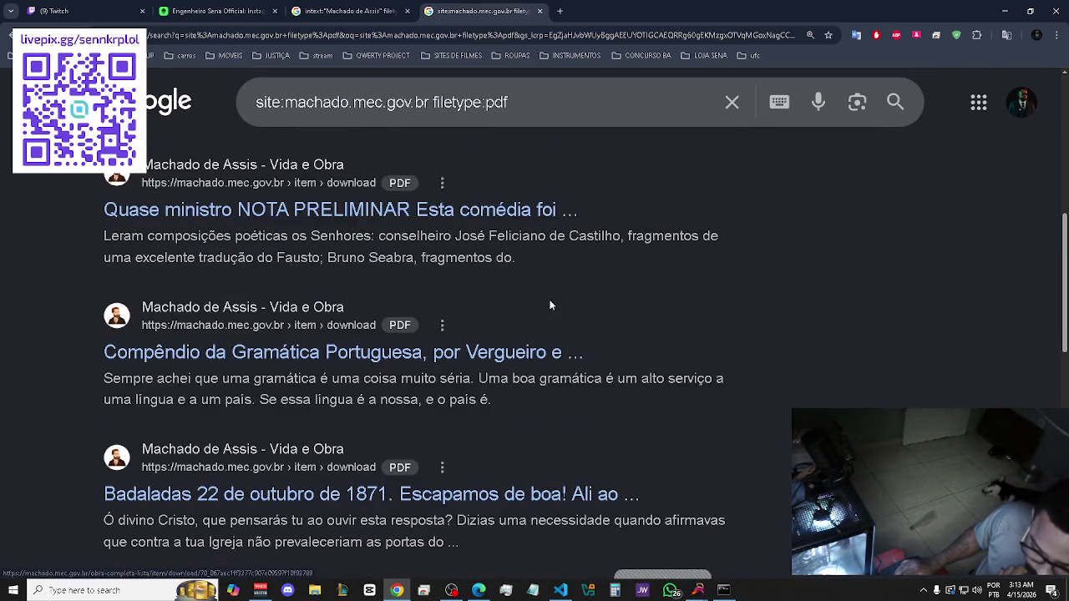
{"action": "scroll", "coordinate": [550, 306], "scroll_direction": "down", "scroll_amount": 1}
{"action": "scroll", "coordinate": [550, 306], "scroll_direction": "down", "scroll_amount": 3}
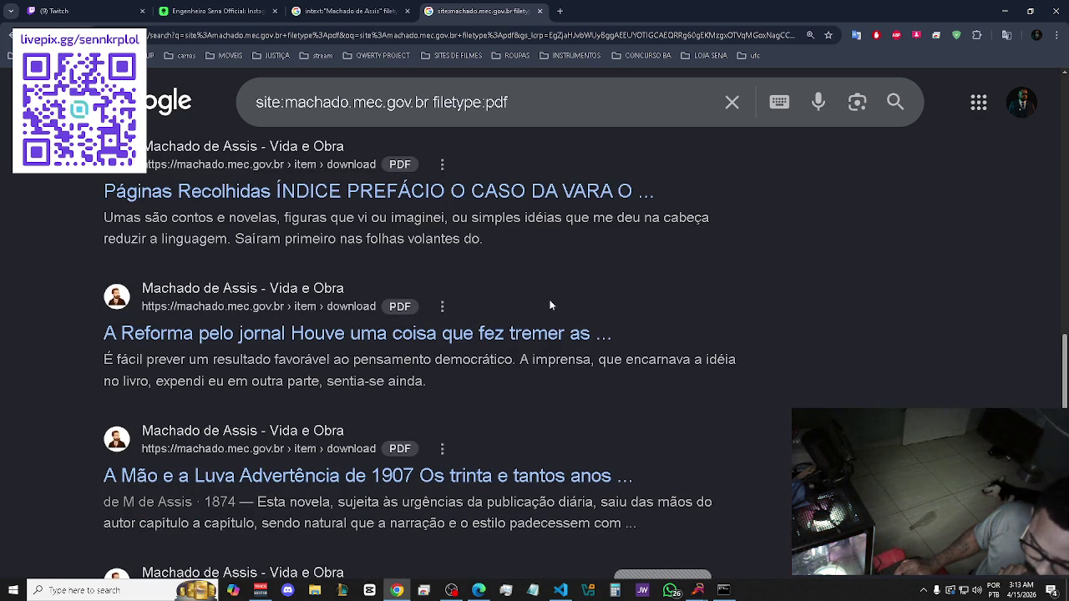
{"action": "scroll", "coordinate": [550, 306], "scroll_direction": "down", "scroll_amount": 3}
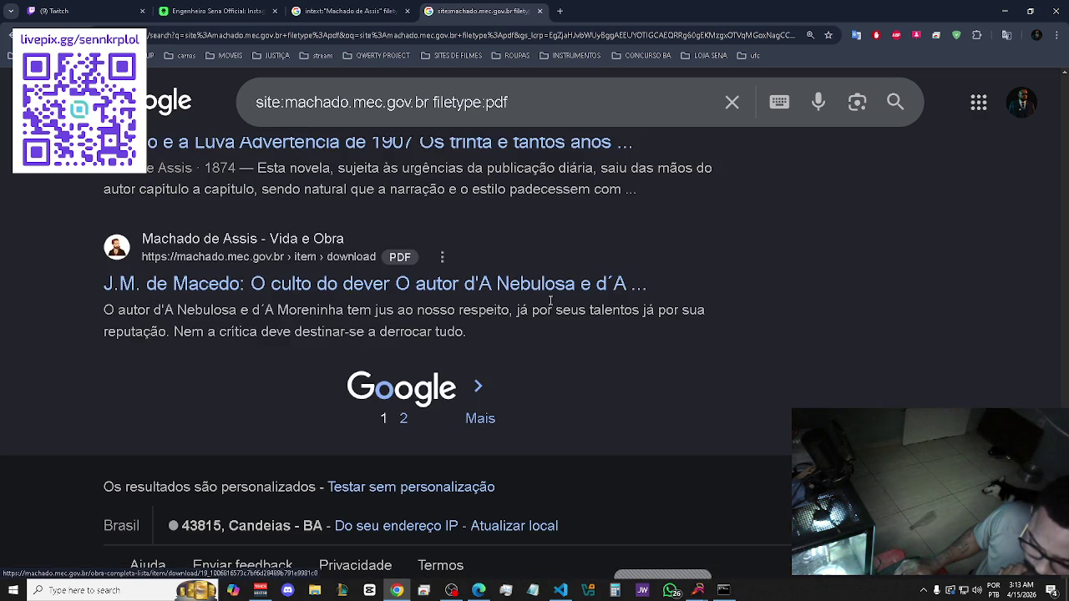
{"action": "left_click", "coordinate": [404, 419]}
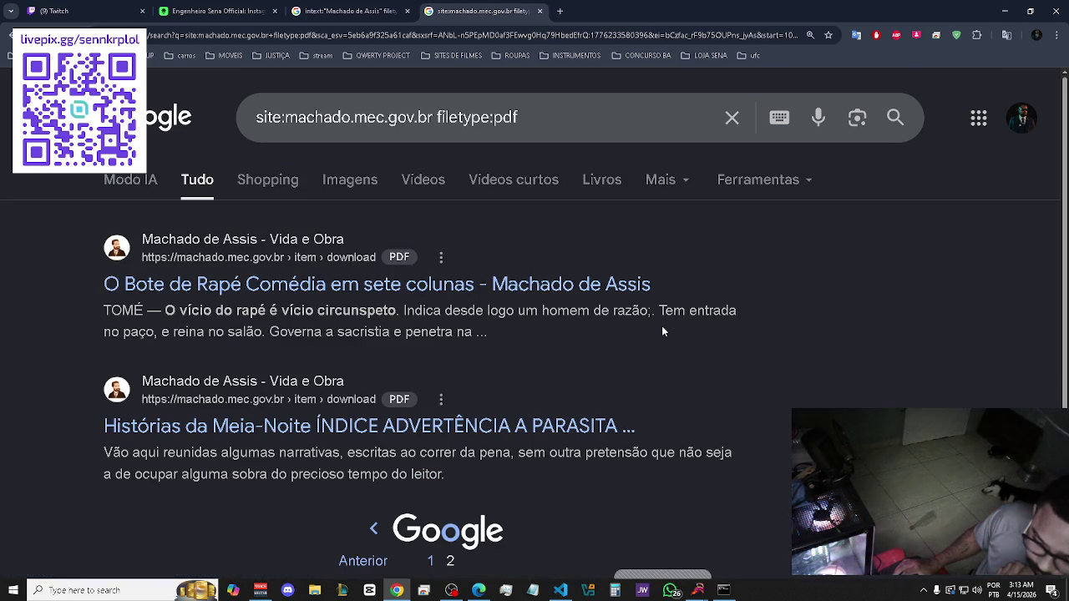
{"action": "scroll", "coordinate": [723, 364], "scroll_direction": "down", "scroll_amount": 2}
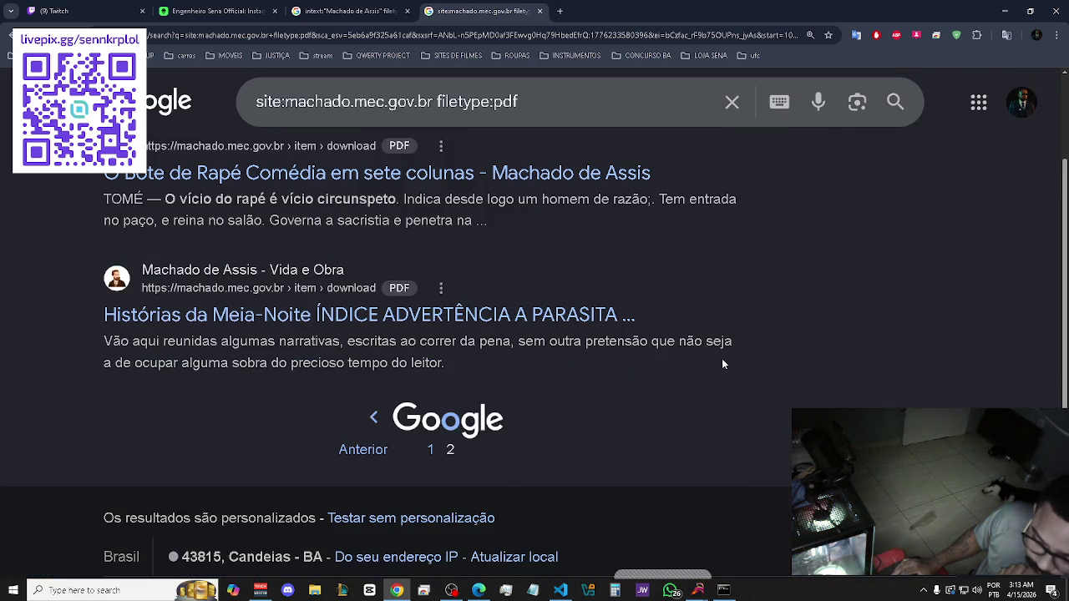
{"action": "left_click", "coordinate": [432, 454]}
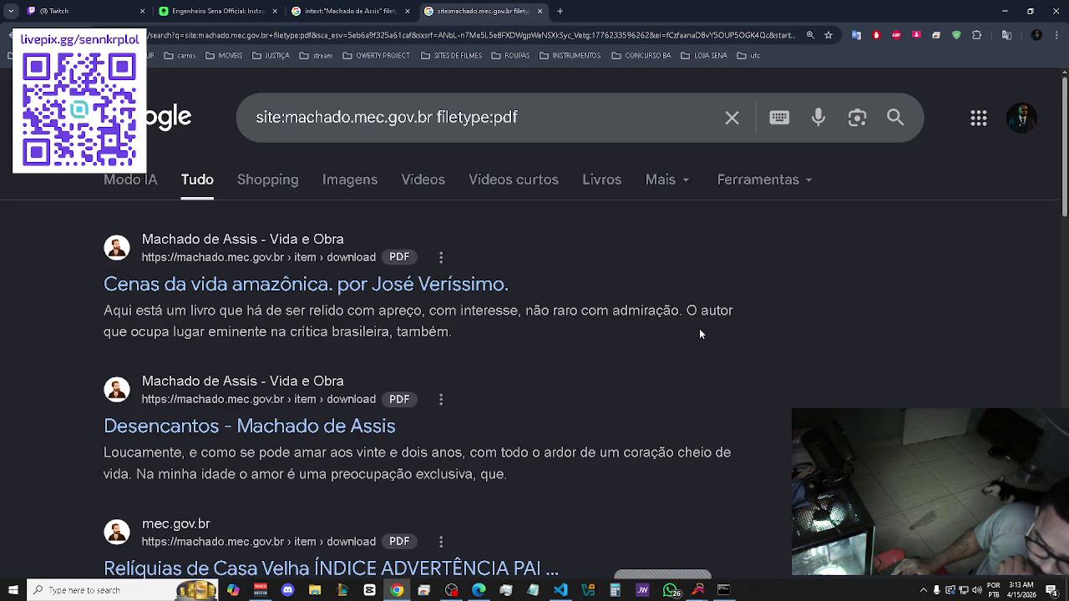
{"action": "scroll", "coordinate": [700, 334], "scroll_direction": "down", "scroll_amount": 2}
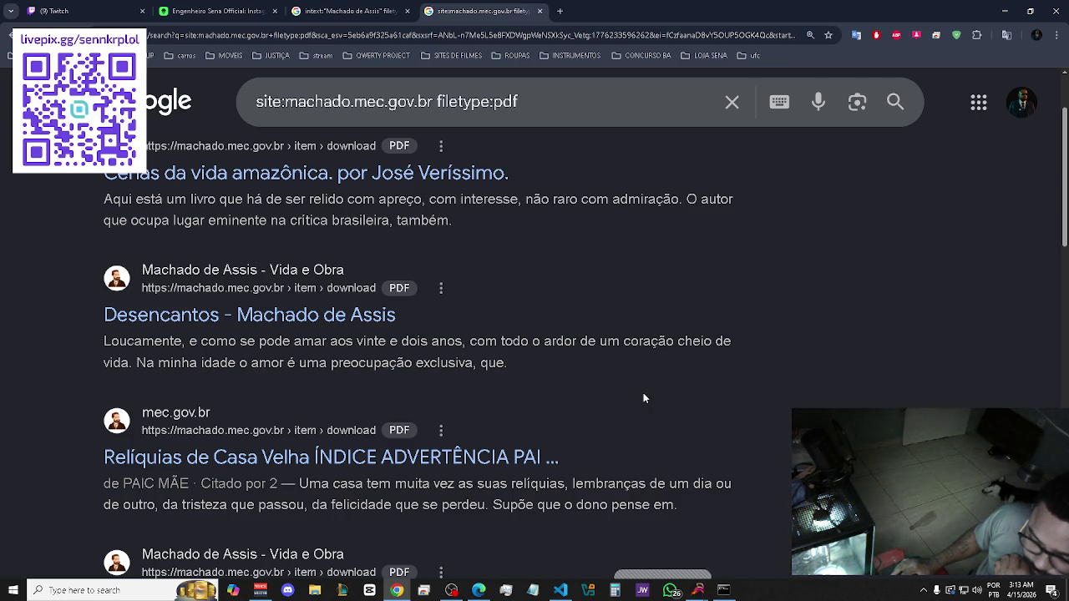
{"action": "scroll", "coordinate": [643, 398], "scroll_direction": "down", "scroll_amount": 1}
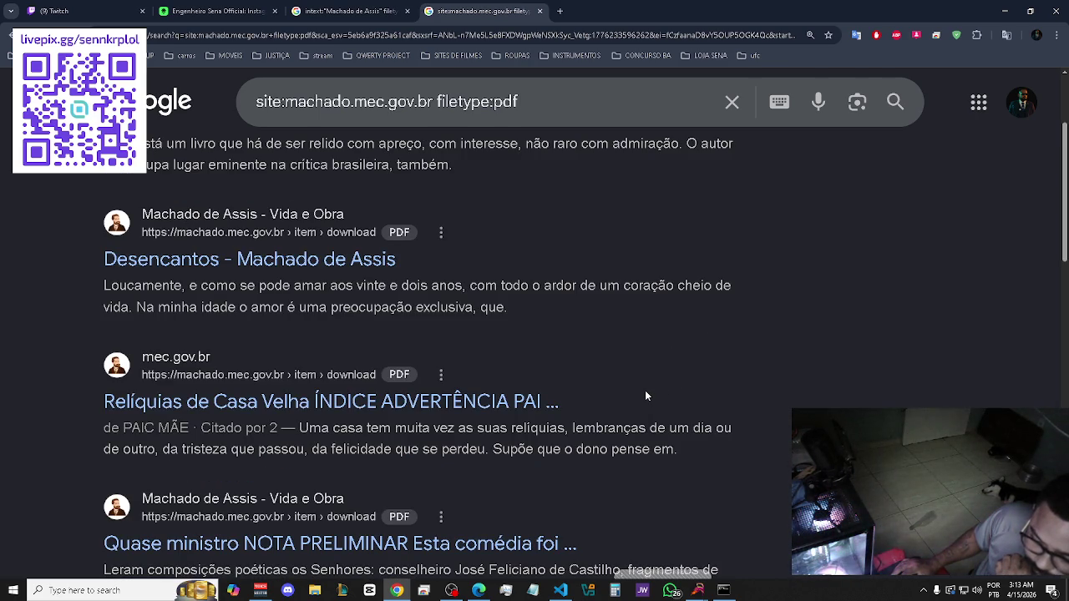
{"action": "scroll", "coordinate": [645, 396], "scroll_direction": "down", "scroll_amount": 3}
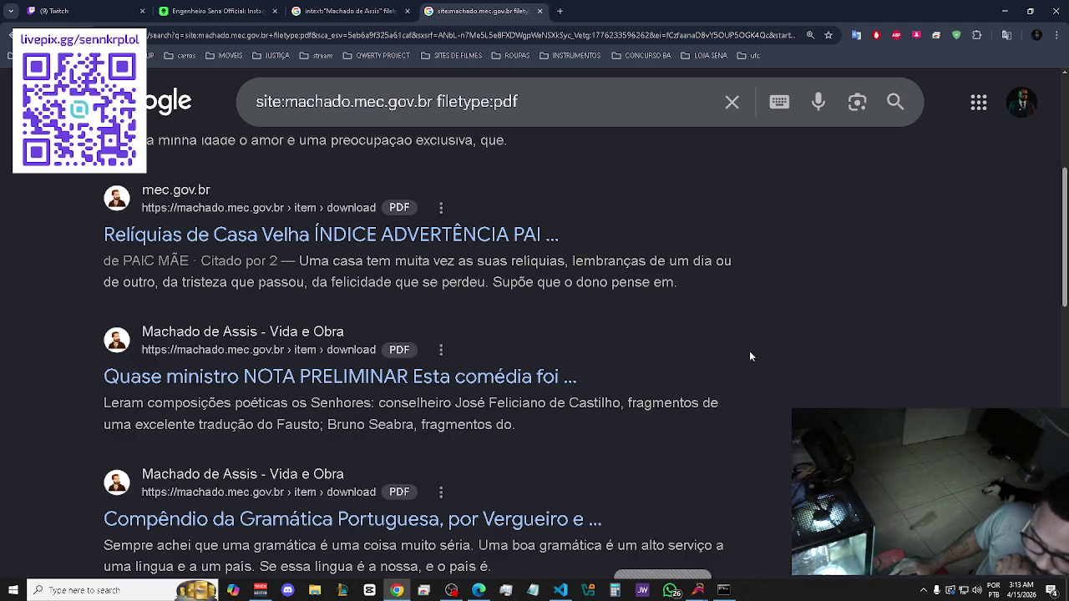
{"action": "scroll", "coordinate": [749, 356], "scroll_direction": "down", "scroll_amount": 3}
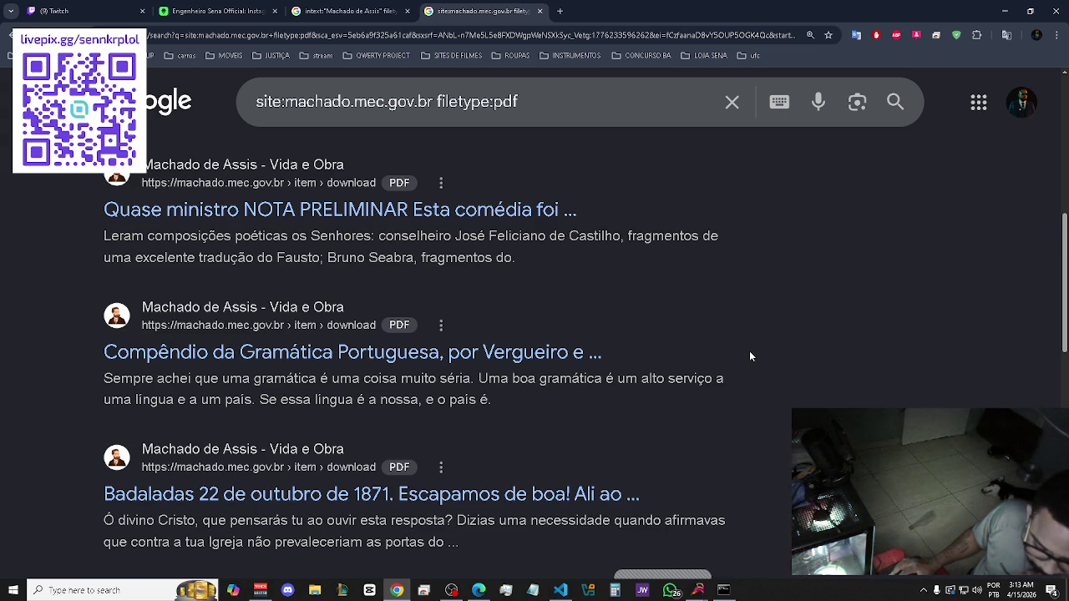
{"action": "scroll", "coordinate": [749, 357], "scroll_direction": "down", "scroll_amount": 2}
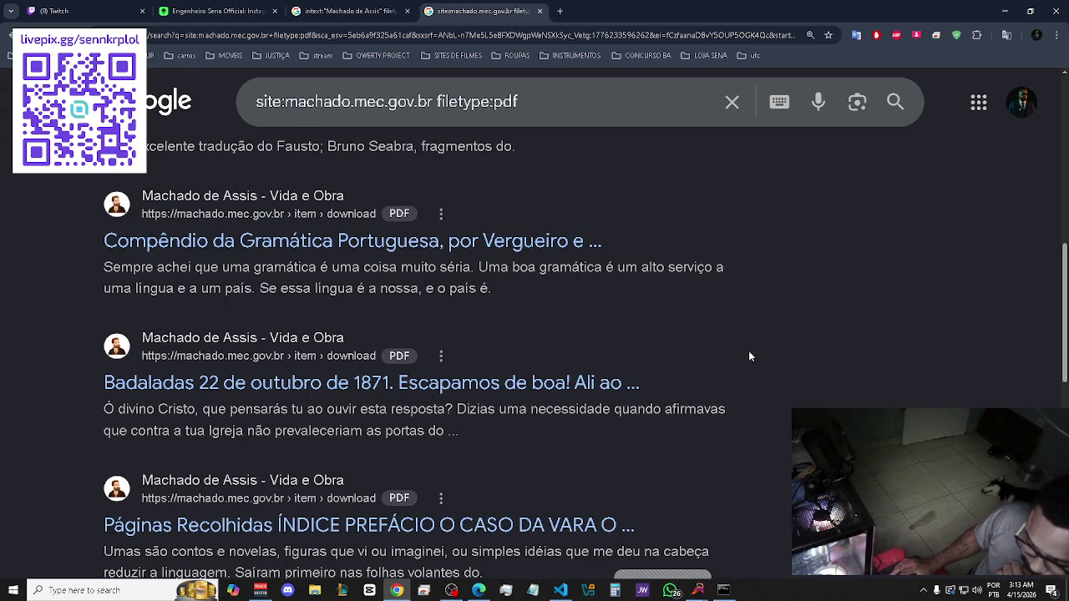
{"action": "scroll", "coordinate": [749, 356], "scroll_direction": "down", "scroll_amount": 3}
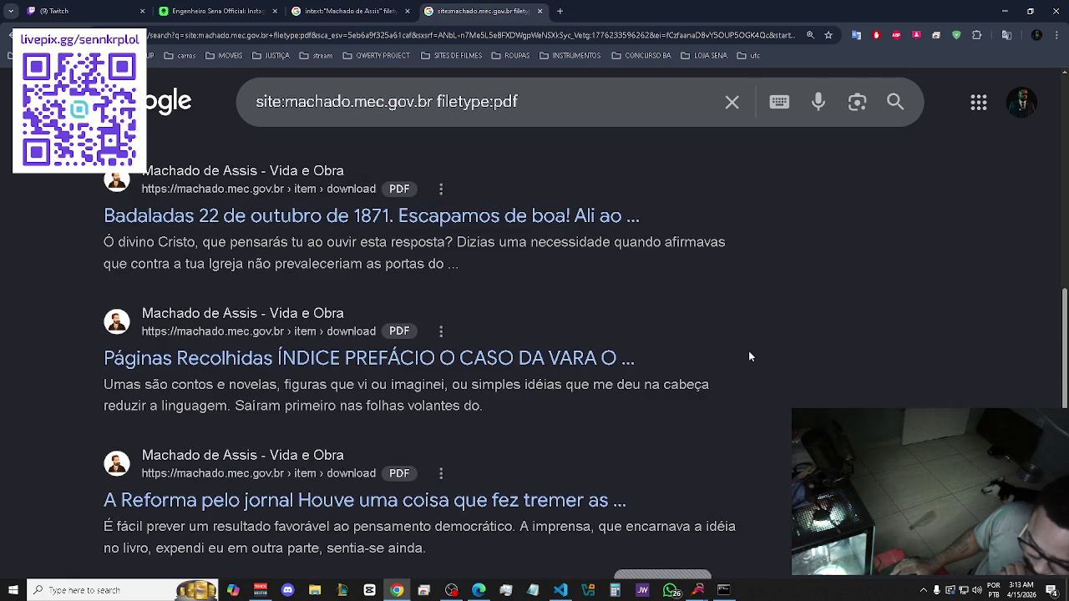
{"action": "scroll", "coordinate": [749, 357], "scroll_direction": "down", "scroll_amount": 2}
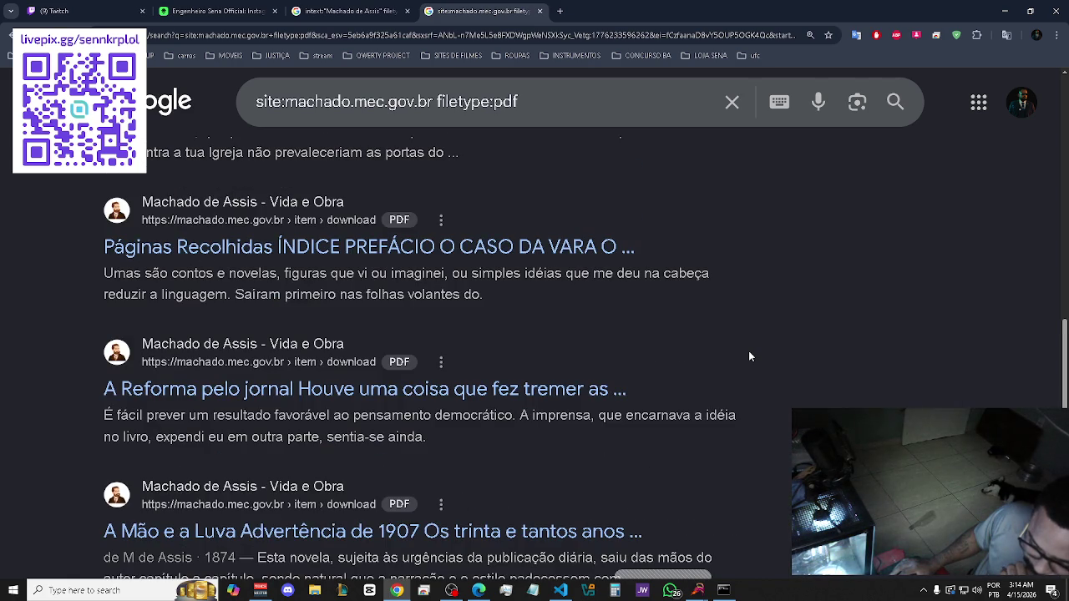
{"action": "scroll", "coordinate": [749, 357], "scroll_direction": "down", "scroll_amount": 3}
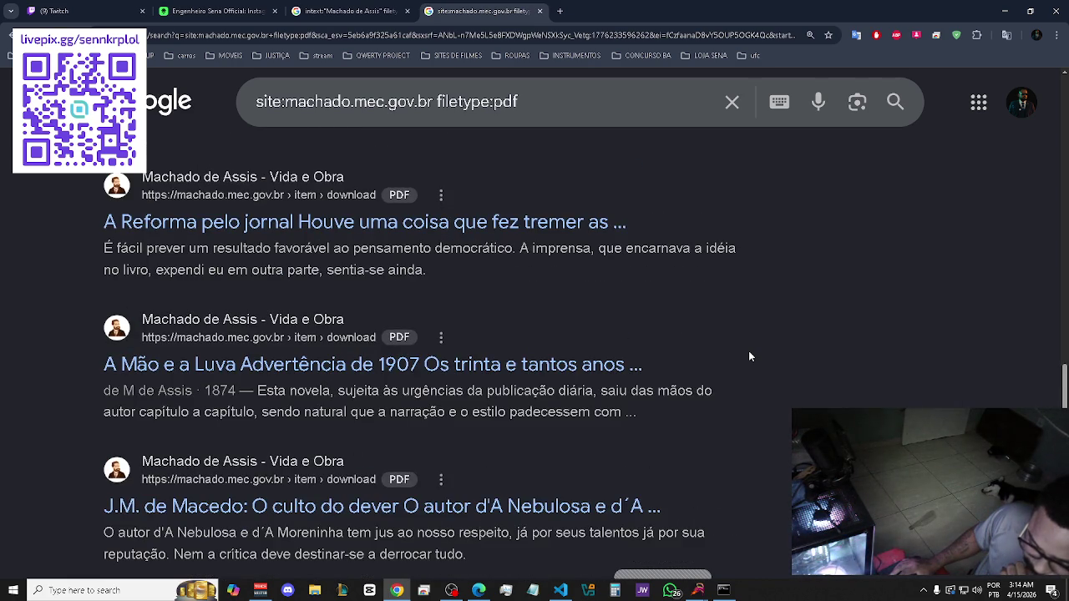
{"action": "scroll", "coordinate": [749, 356], "scroll_direction": "down", "scroll_amount": 3}
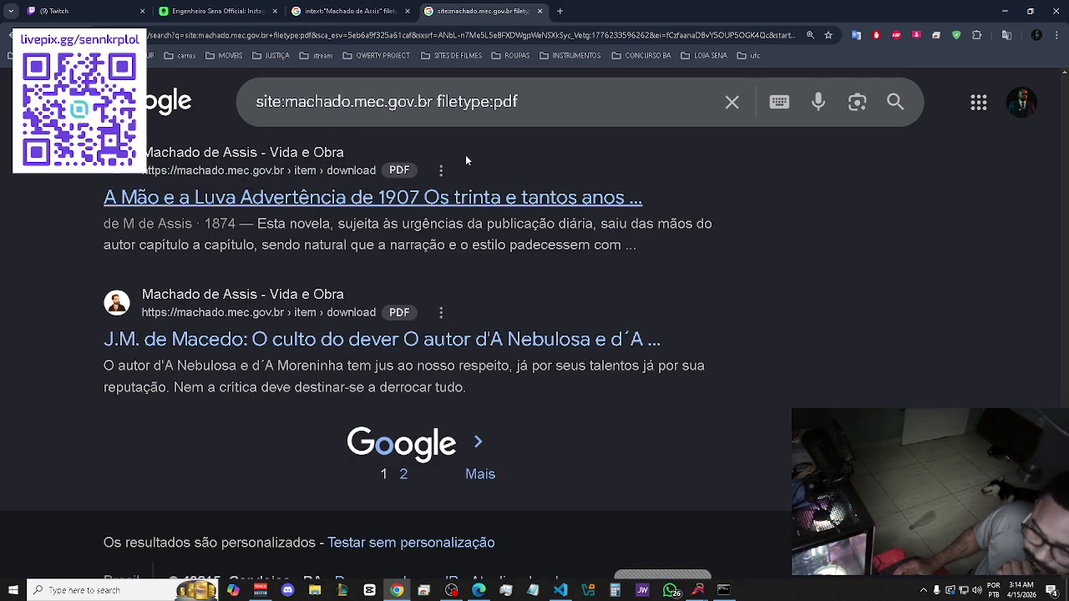
Replace filetype:pdf with intext:"Memórias Póstumas de Brás Cubas" in the site:machado.mec.gov.br query and search
{"action": "left_click_drag", "start_coordinate": [519, 101], "coordinate": [437, 94]}
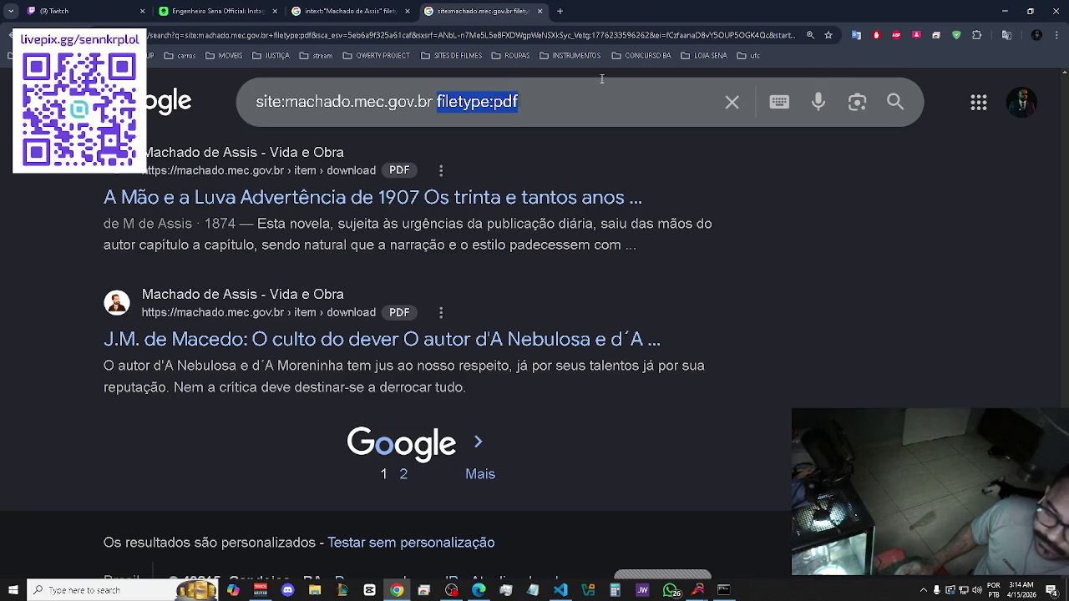
{"action": "type", "text": "int"}
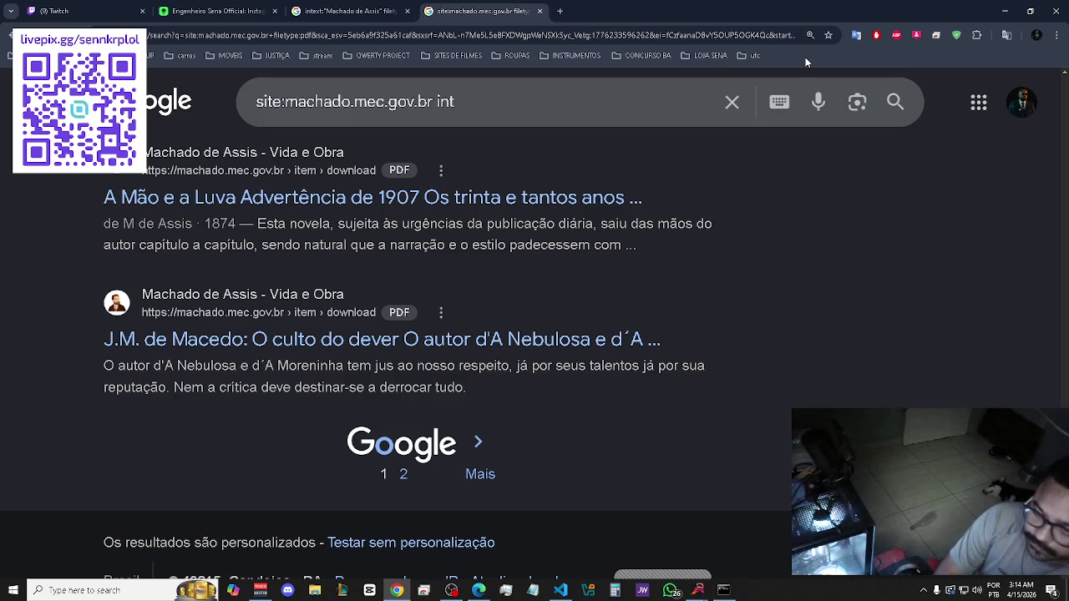
{"action": "type", "text": "ext"}
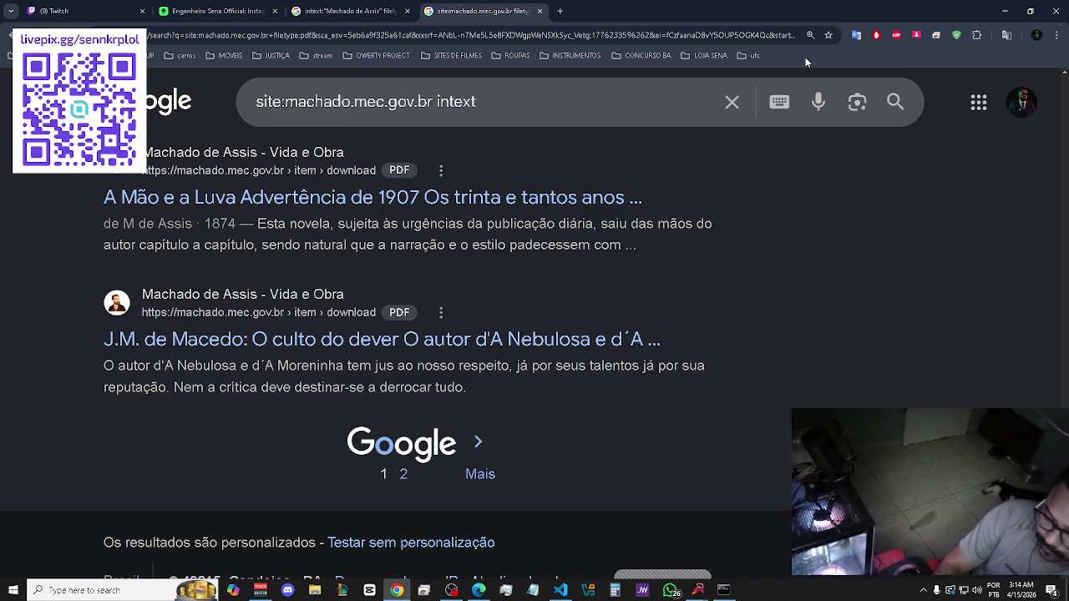
{"action": "type", "text": ":\""}
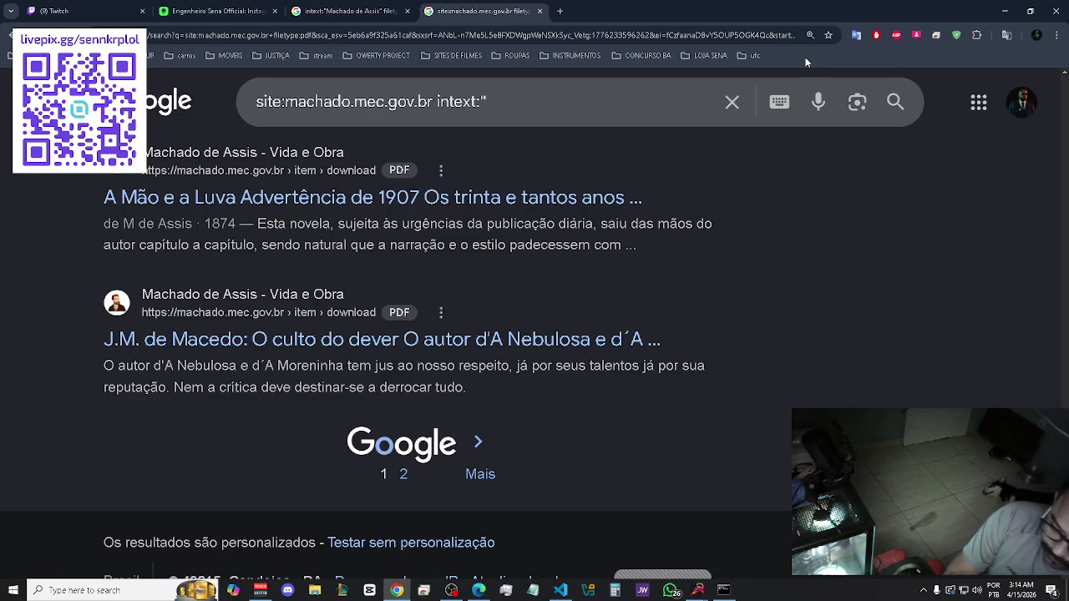
{"action": "type", "text": "Memo"}
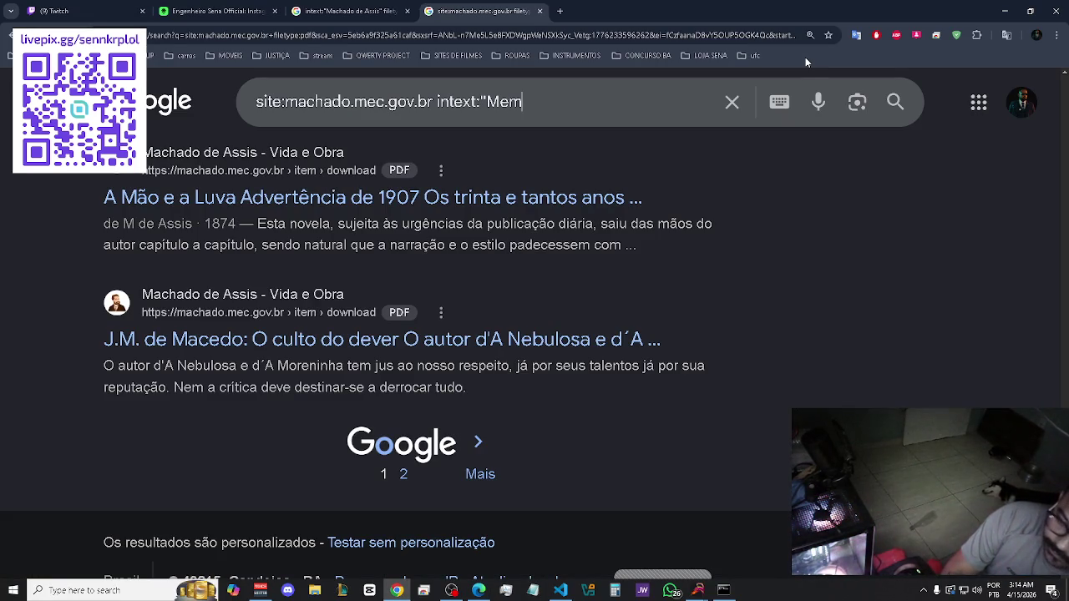
{"action": "key", "text": "BackSpace"}
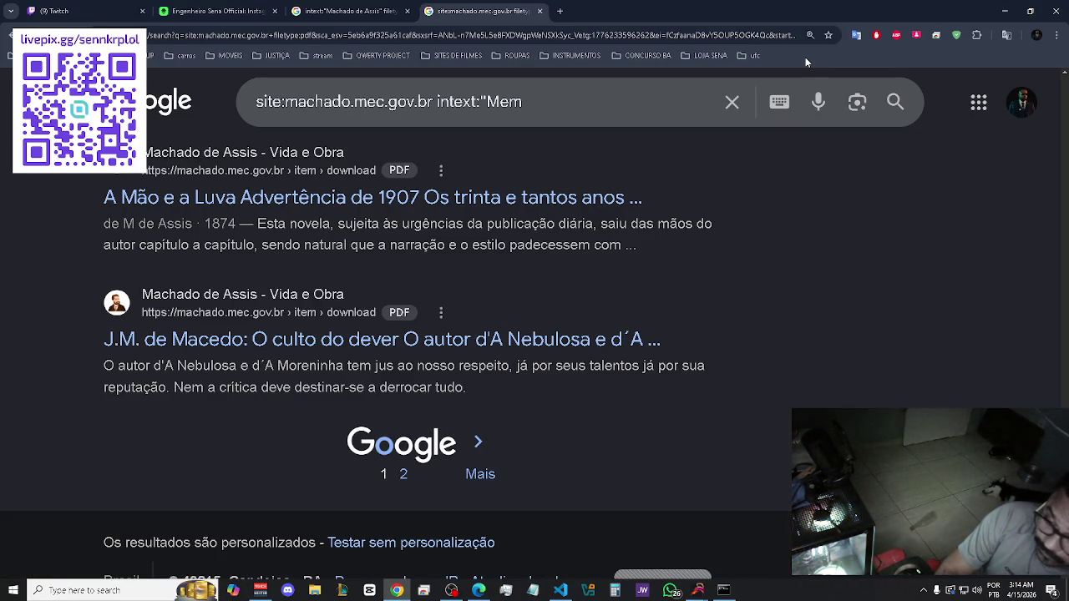
{"action": "type", "text": "órias"}
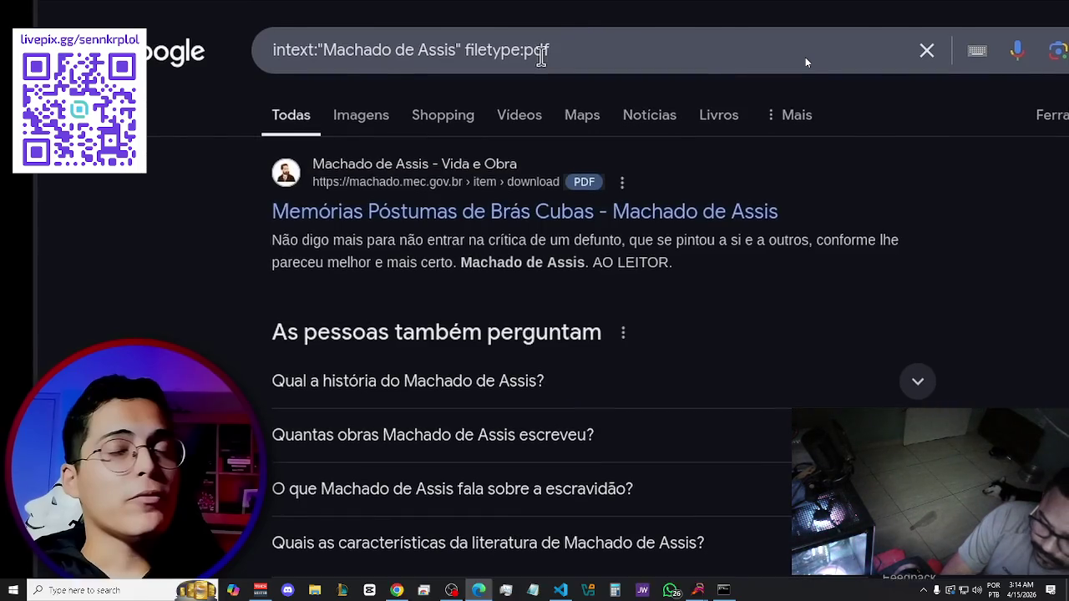
{"action": "type", "text": " P"}
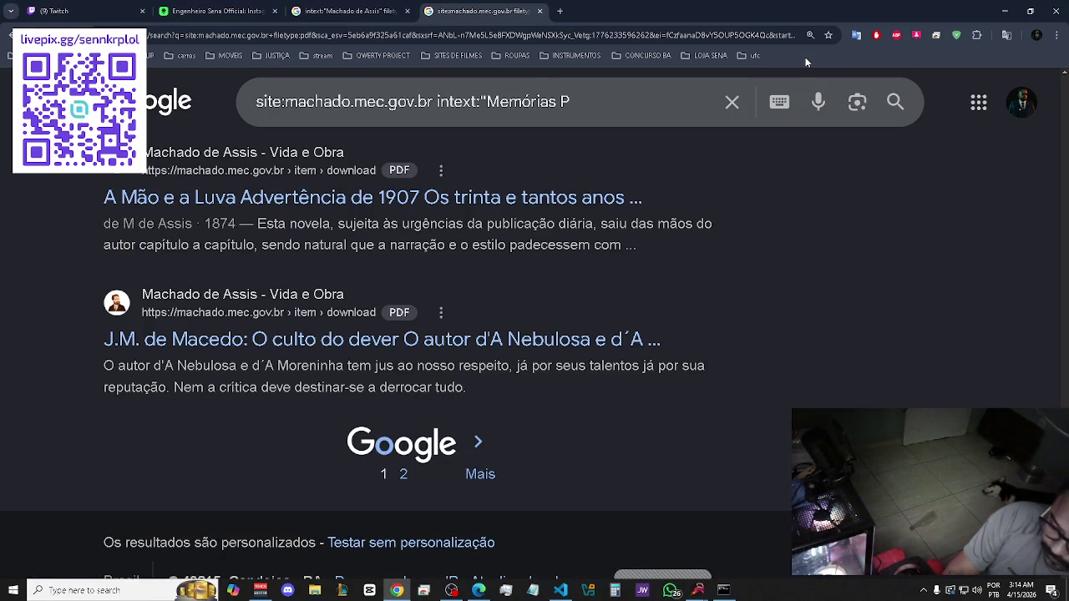
{"action": "type", "text": "ós"}
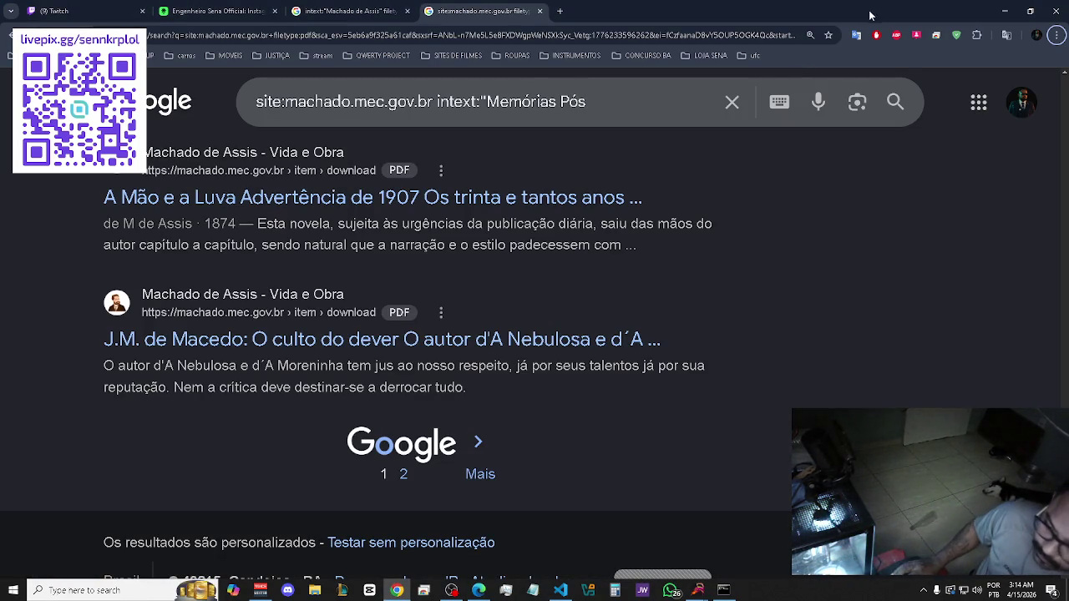
{"action": "type", "text": "tumas"}
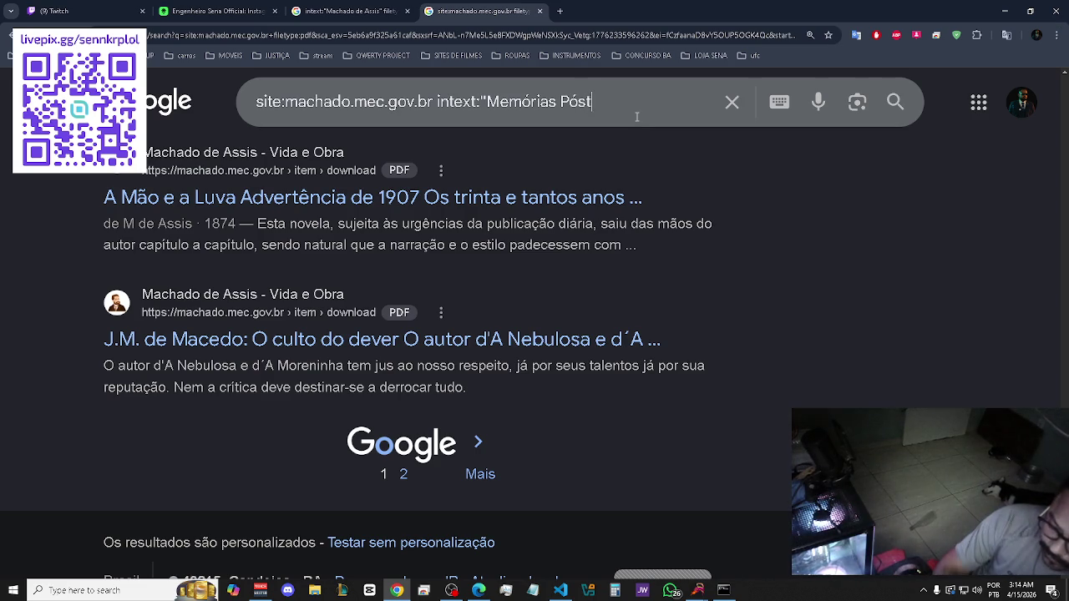
{"action": "key", "text": "alt+Tab"}
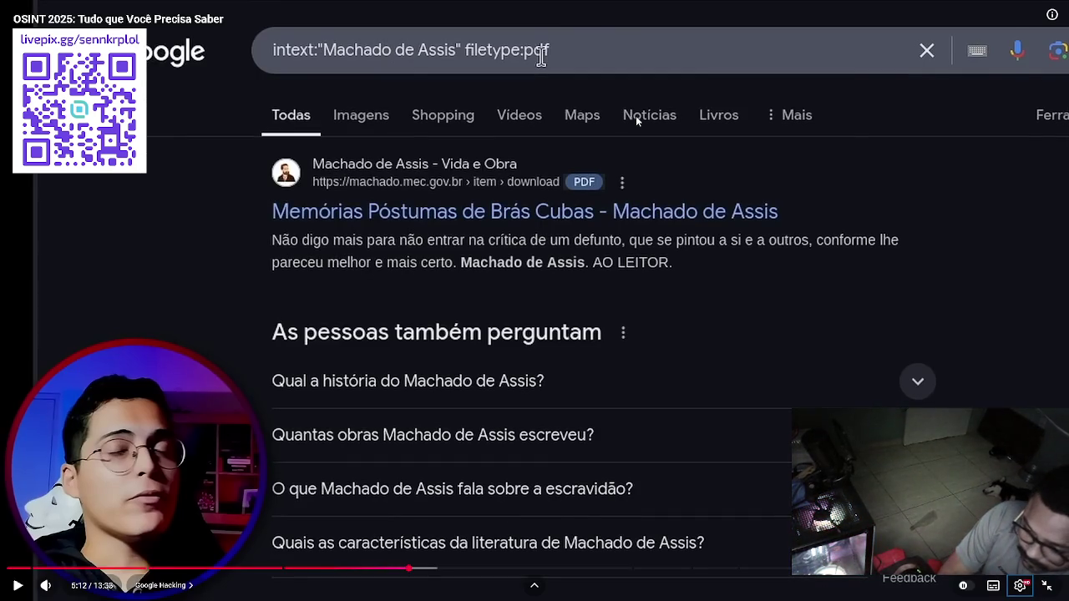
{"action": "key", "text": "alt+Tab"}
{"action": "type", "text": "de "}
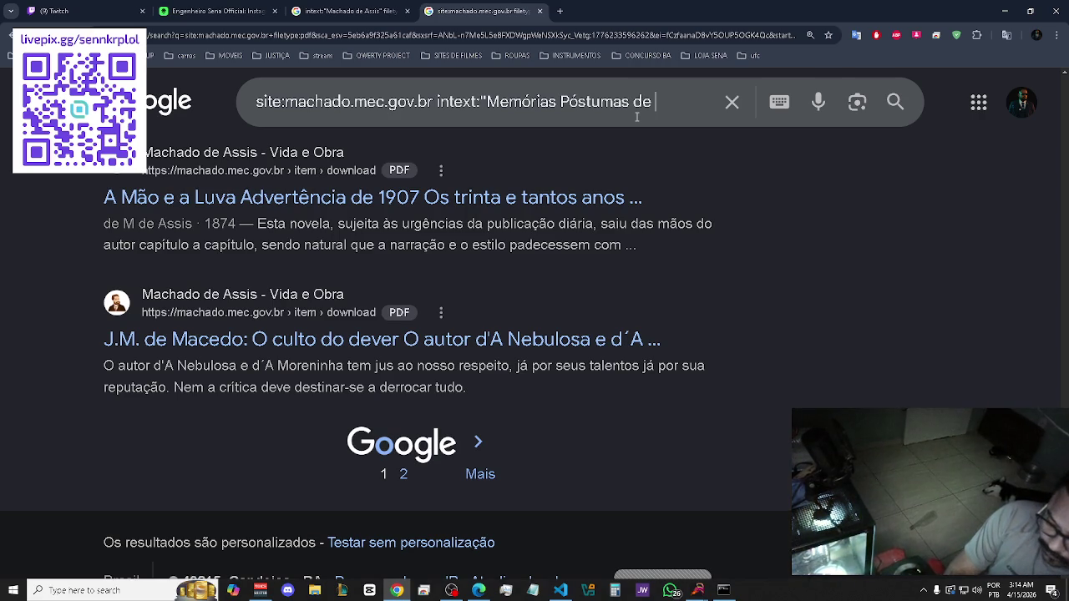
{"action": "type", "text": "Brás"}
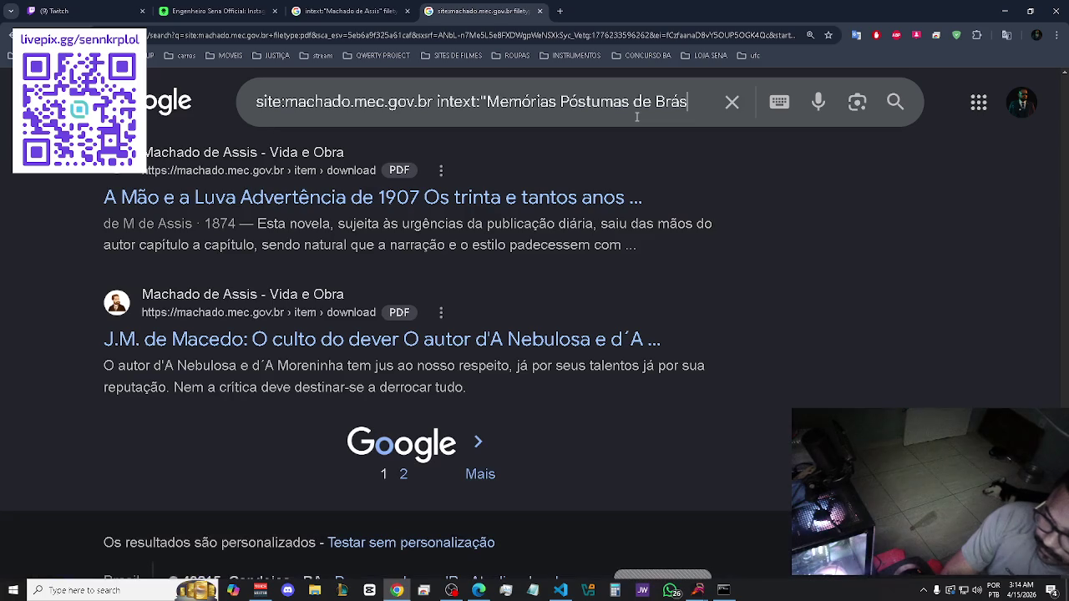
{"action": "type", "text": " Cubas"}
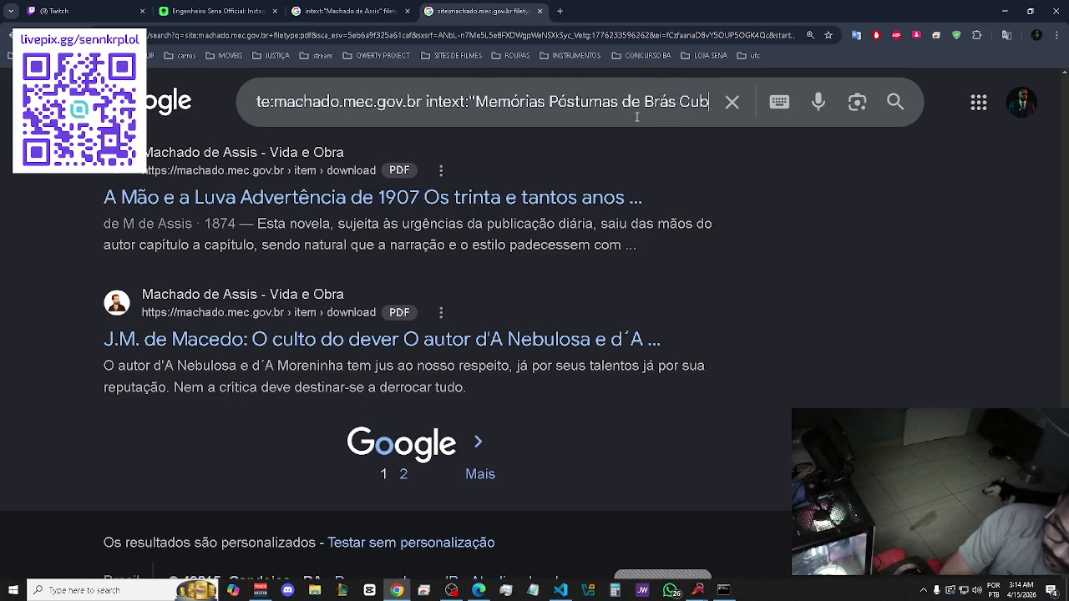
{"action": "type", "text": "\""}
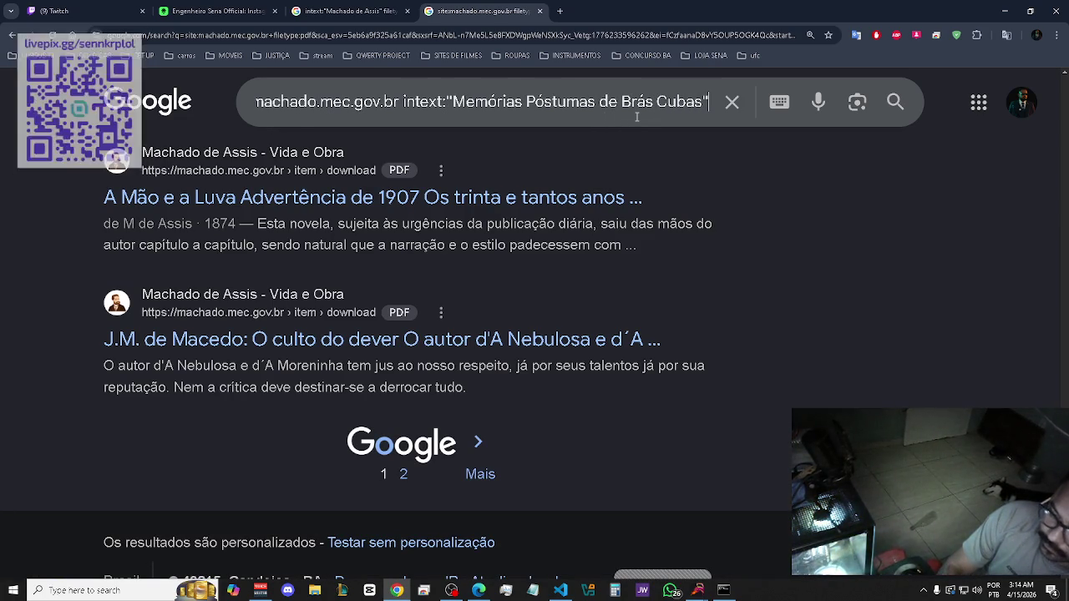
{"action": "key", "text": "Return"}
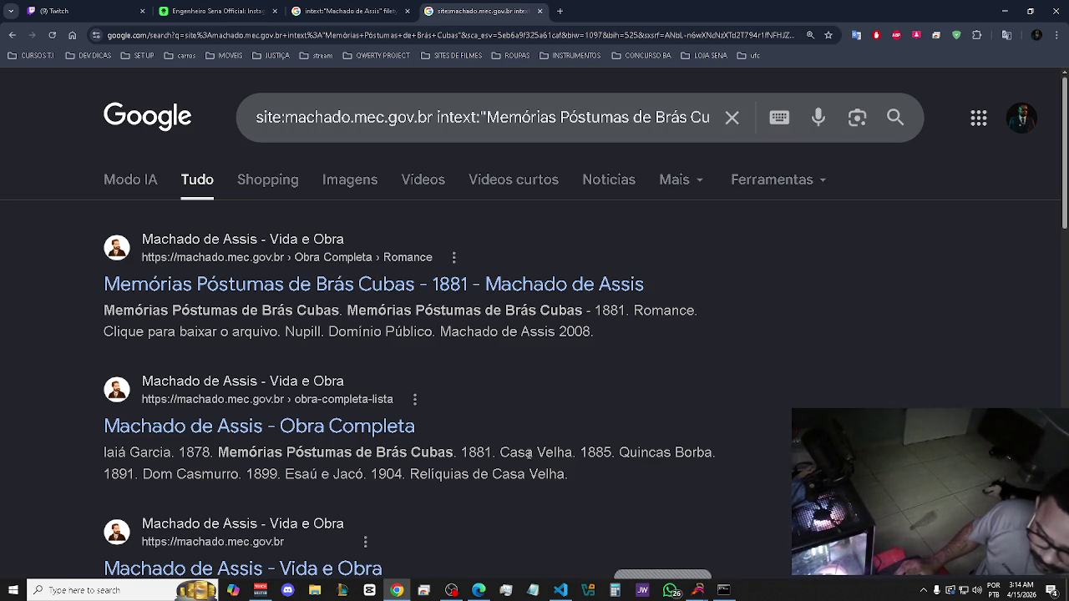
From the Obra Completa page, download the Memórias Póstumas de Brás Cubas book and open memoriasBras.pdf
{"action": "left_click", "coordinate": [318, 428]}
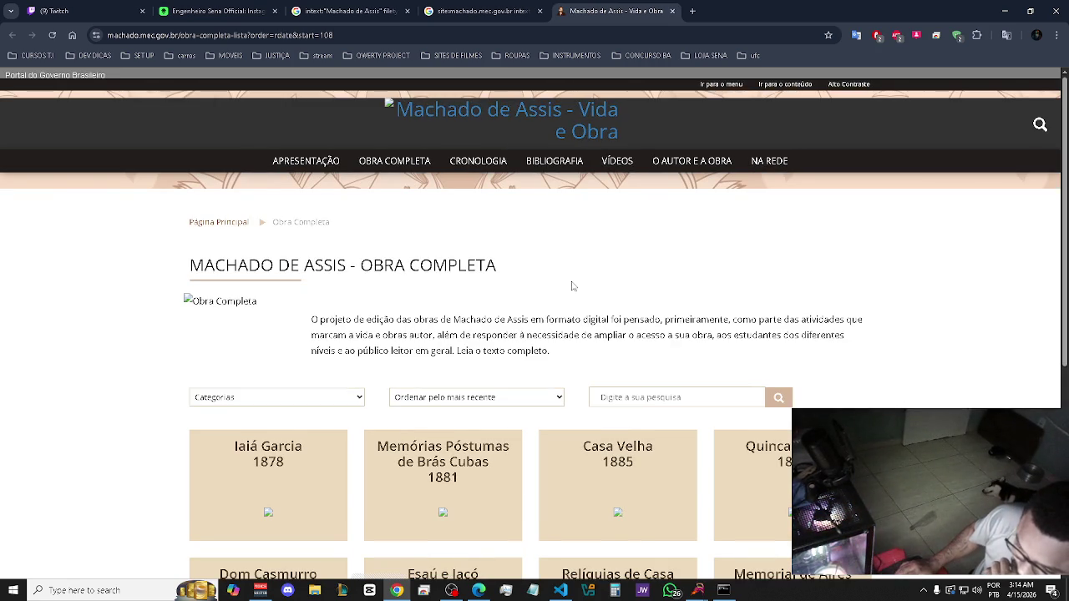
{"action": "scroll", "coordinate": [572, 285], "scroll_direction": "down", "scroll_amount": 2}
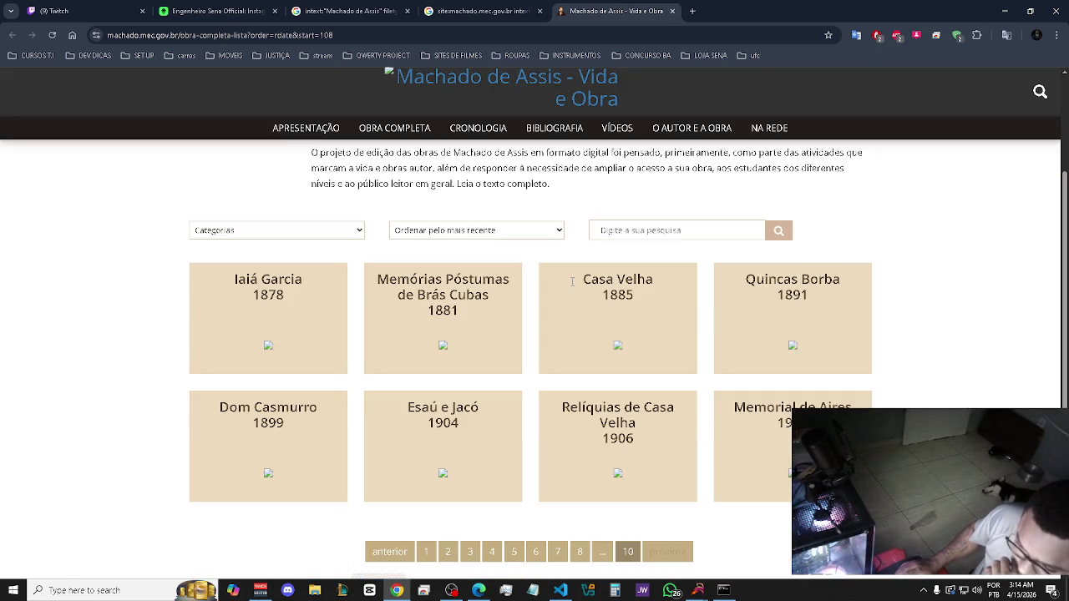
{"action": "left_click", "coordinate": [445, 352]}
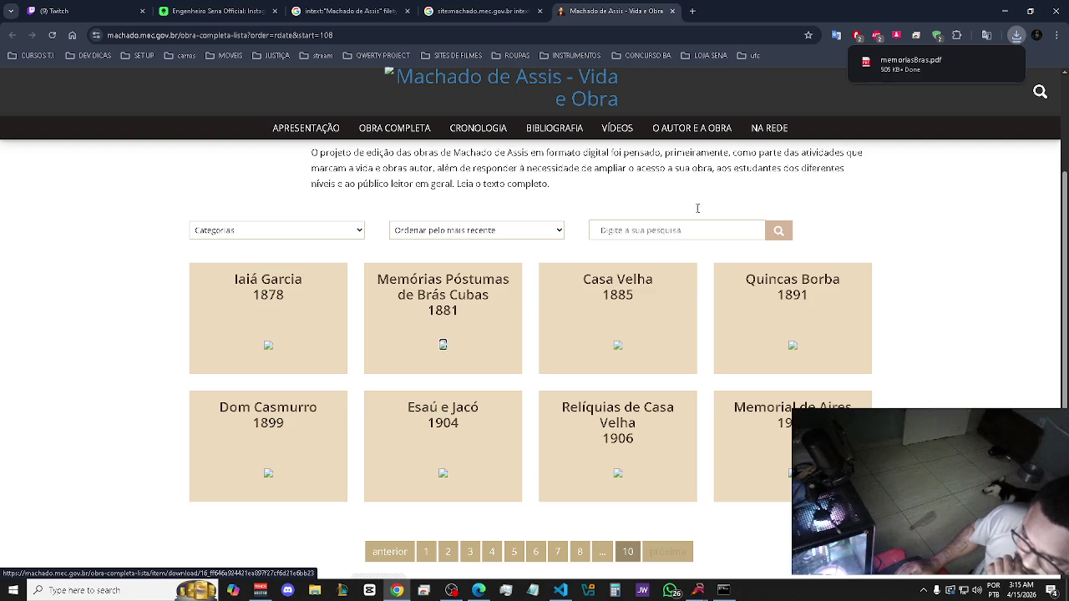
{"action": "left_click", "coordinate": [898, 71]}
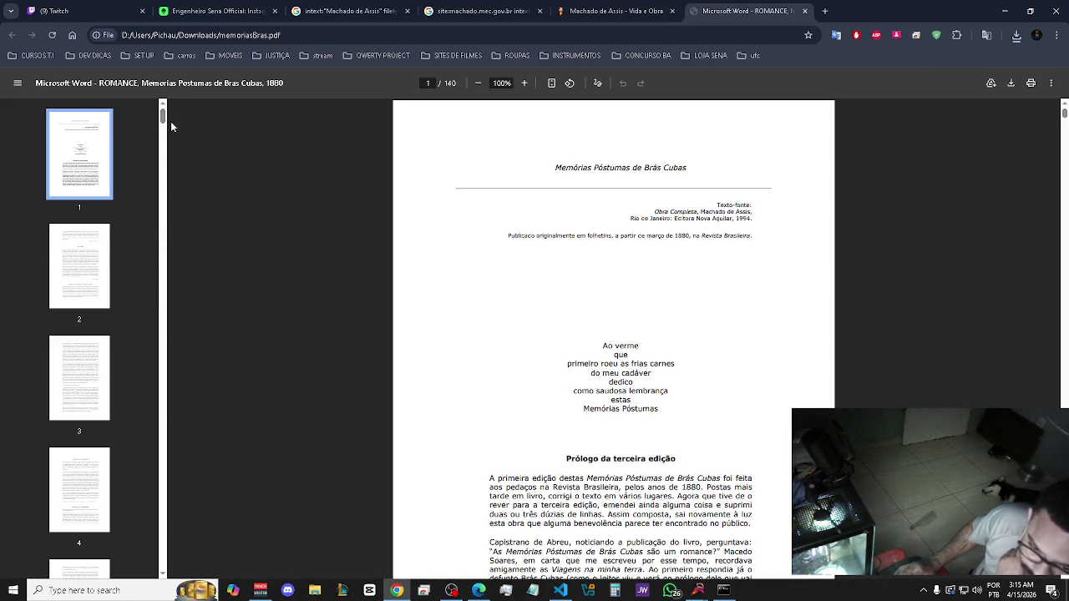
Save memoriasBras.pdf to Google Drive and open it in the Saved from Chrome folder
{"action": "left_click_drag", "start_coordinate": [164, 121], "coordinate": [173, 401]}
{"action": "scroll", "coordinate": [115, 464], "scroll_direction": "down", "scroll_amount": 10}
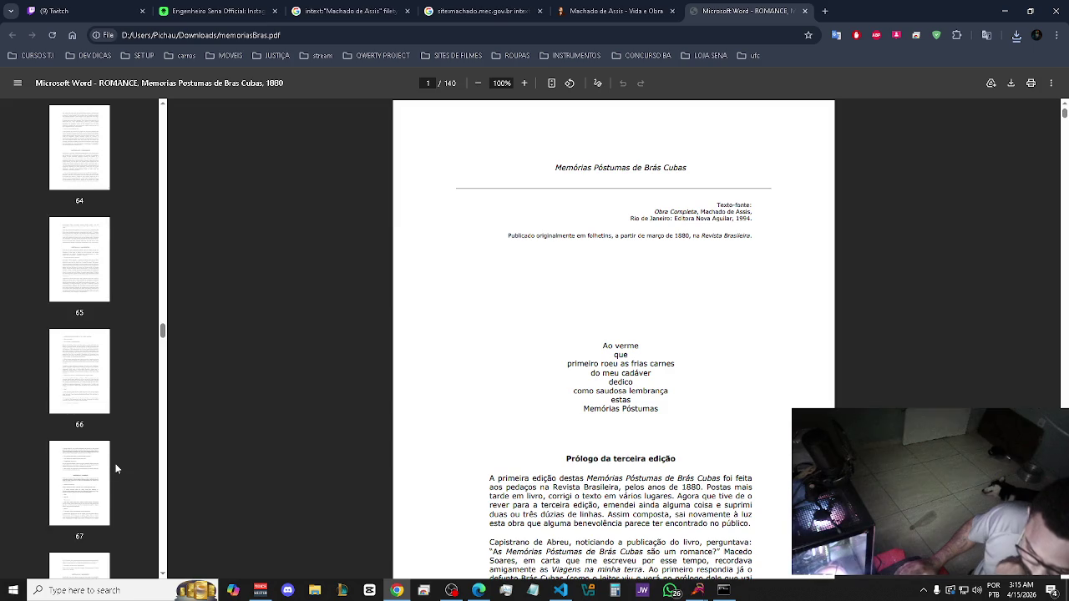
{"action": "scroll", "coordinate": [114, 464], "scroll_direction": "down", "scroll_amount": 8}
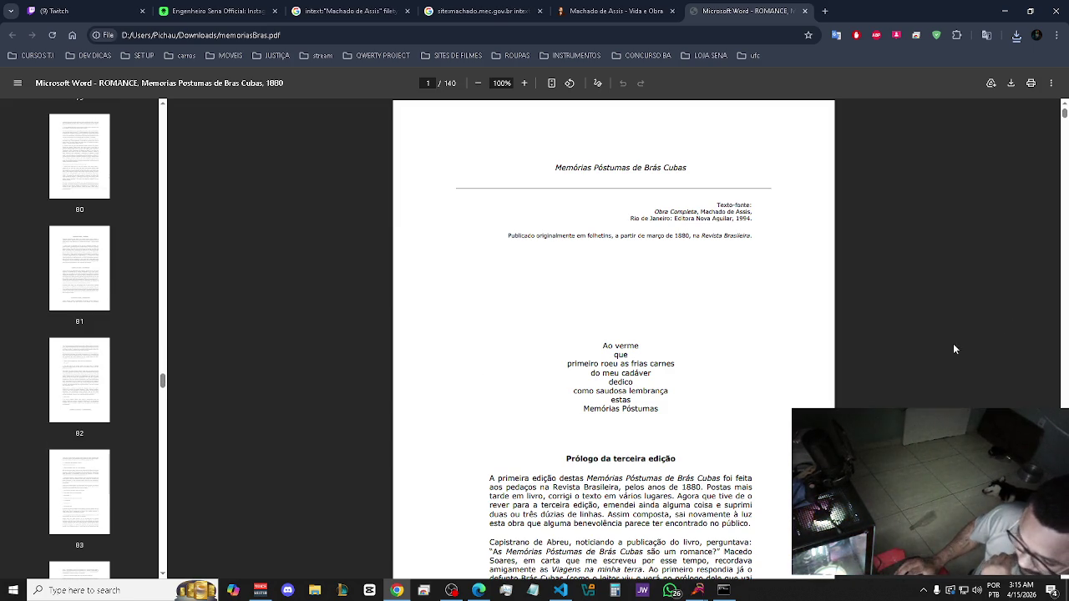
{"action": "left_click", "coordinate": [990, 82]}
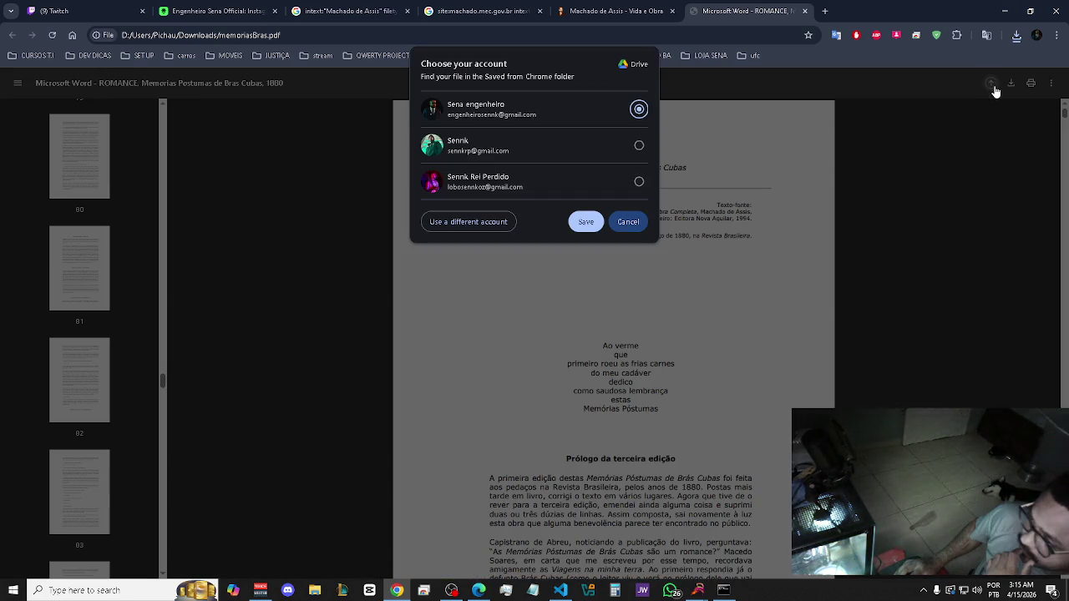
{"action": "left_click", "coordinate": [584, 221]}
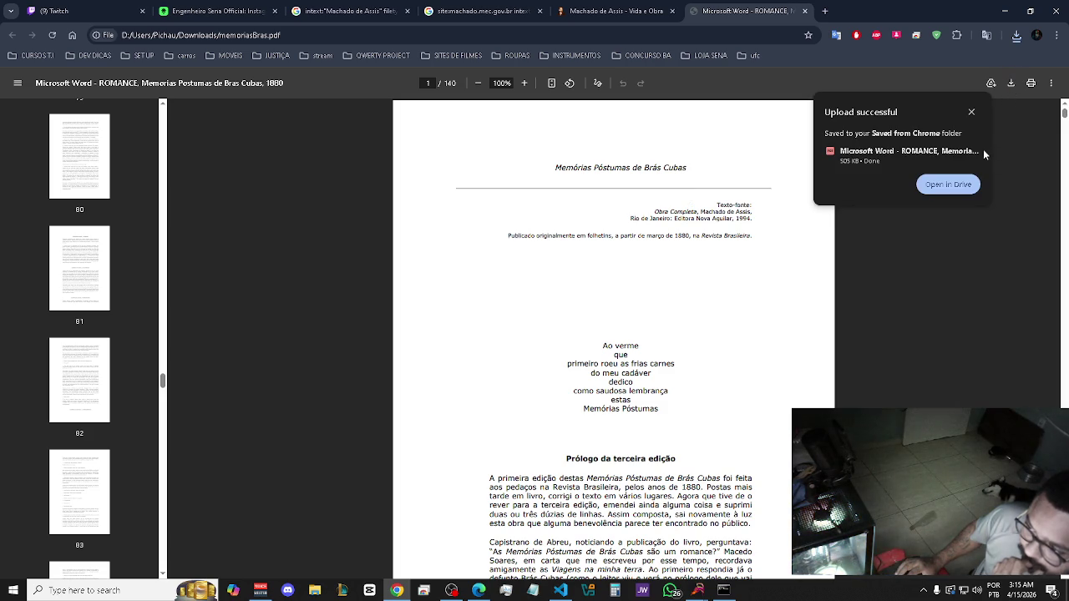
{"action": "left_click", "coordinate": [948, 184]}
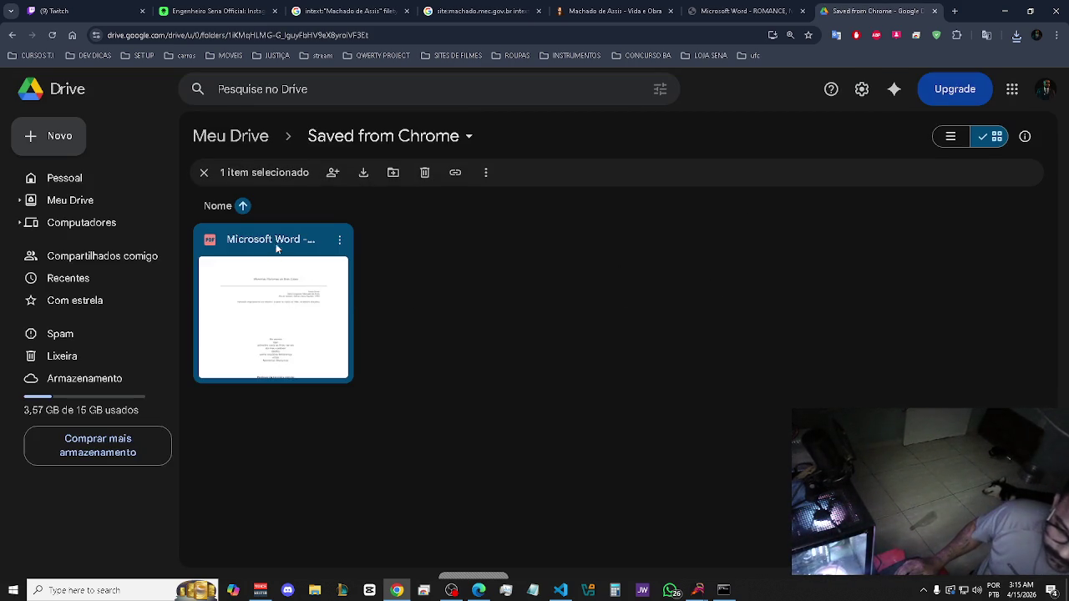
Copy the book title from the search query and rename the Drive PDF to 'Memórias Póstumas de Brás Cubas'
{"action": "left_click", "coordinate": [501, 8]}
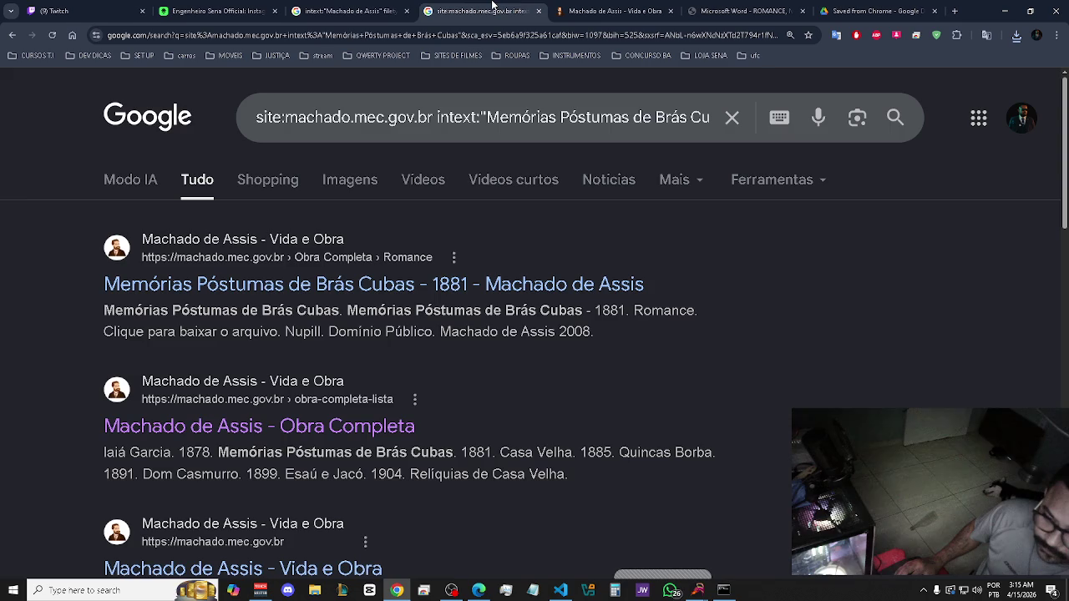
{"action": "mouse_move", "coordinate": [487, 116]}
{"action": "left_mouse_down"}
{"action": "mouse_move", "coordinate": [733, 118]}
{"action": "mouse_move", "coordinate": [720, 121]}
{"action": "left_mouse_up"}
{"action": "key", "text": "ctrl+c"}
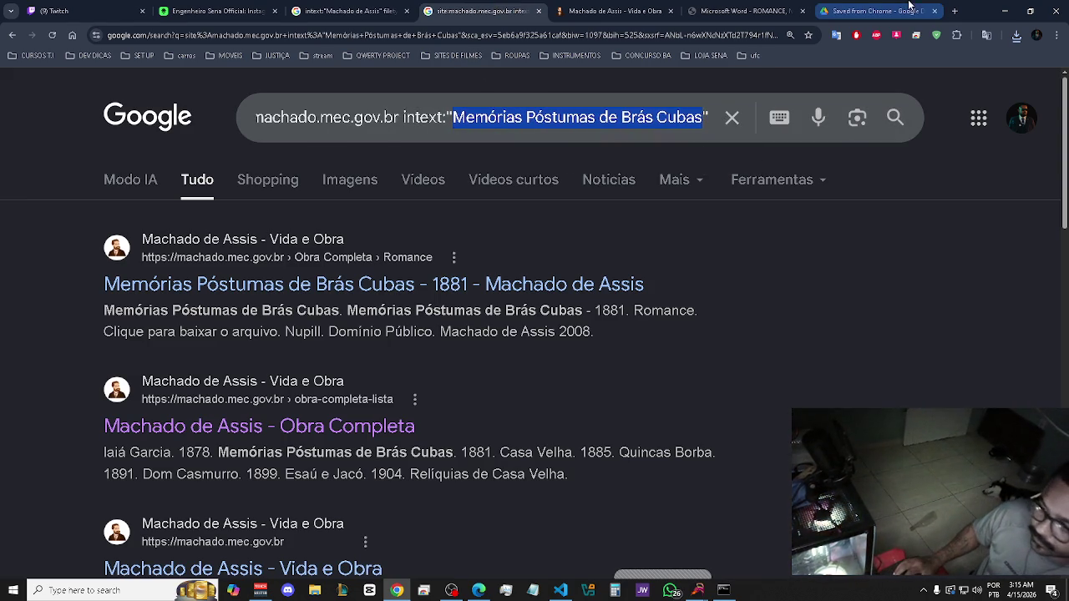
{"action": "left_click", "coordinate": [910, 11]}
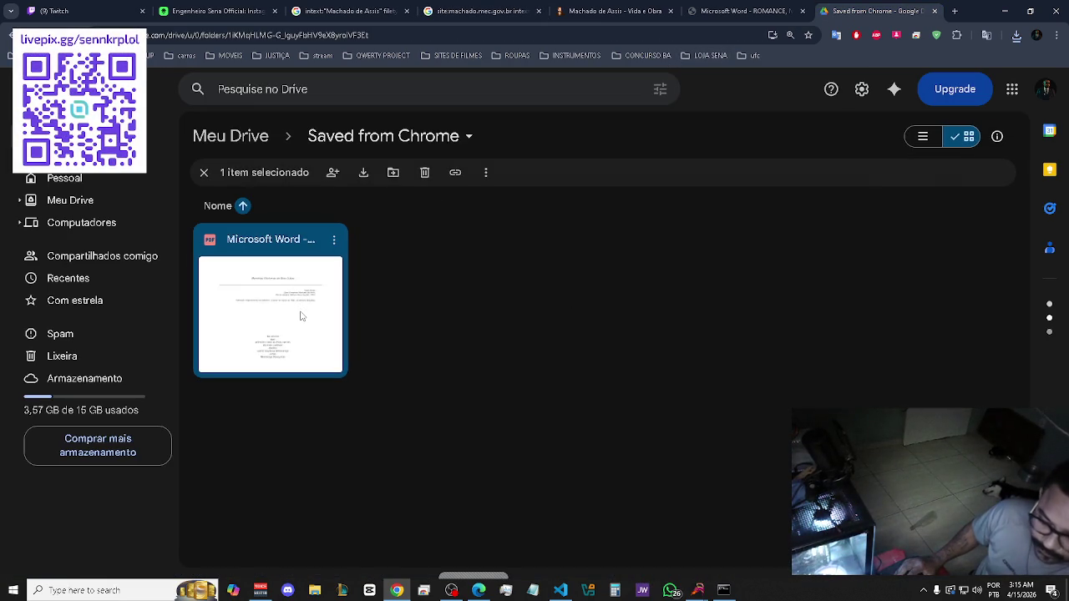
{"action": "key", "text": "n"}
{"action": "key", "text": "ctrl+v"}
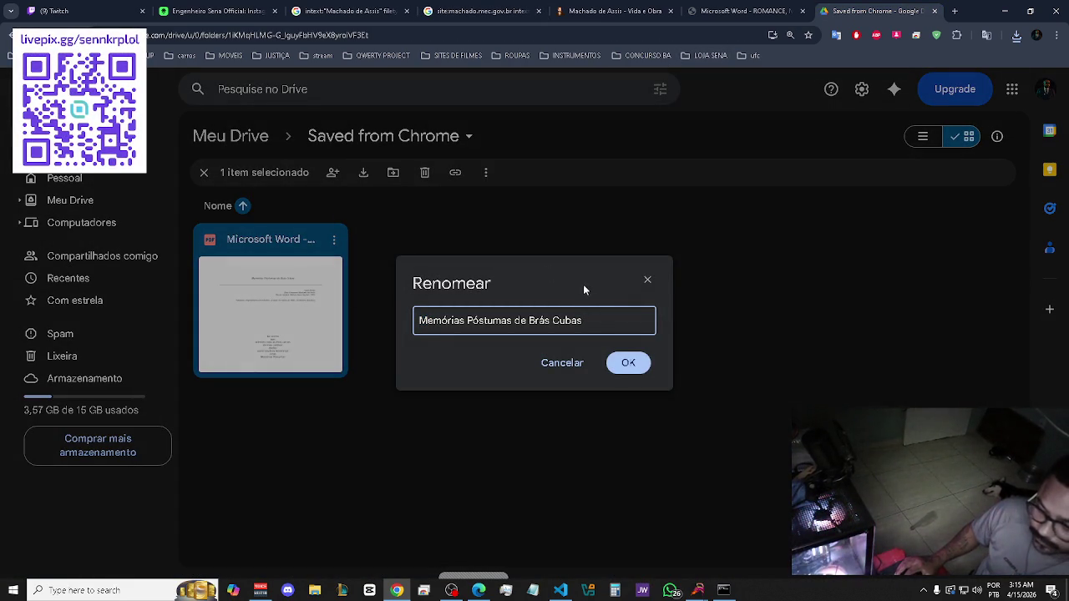
{"action": "left_click", "coordinate": [627, 368]}
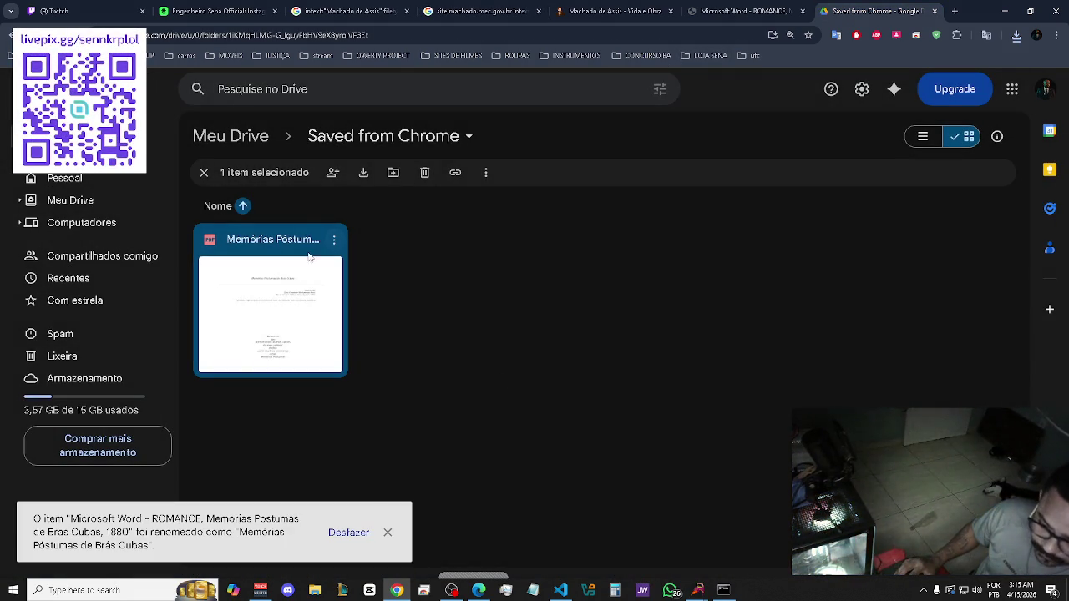
{"action": "left_click", "coordinate": [334, 243]}
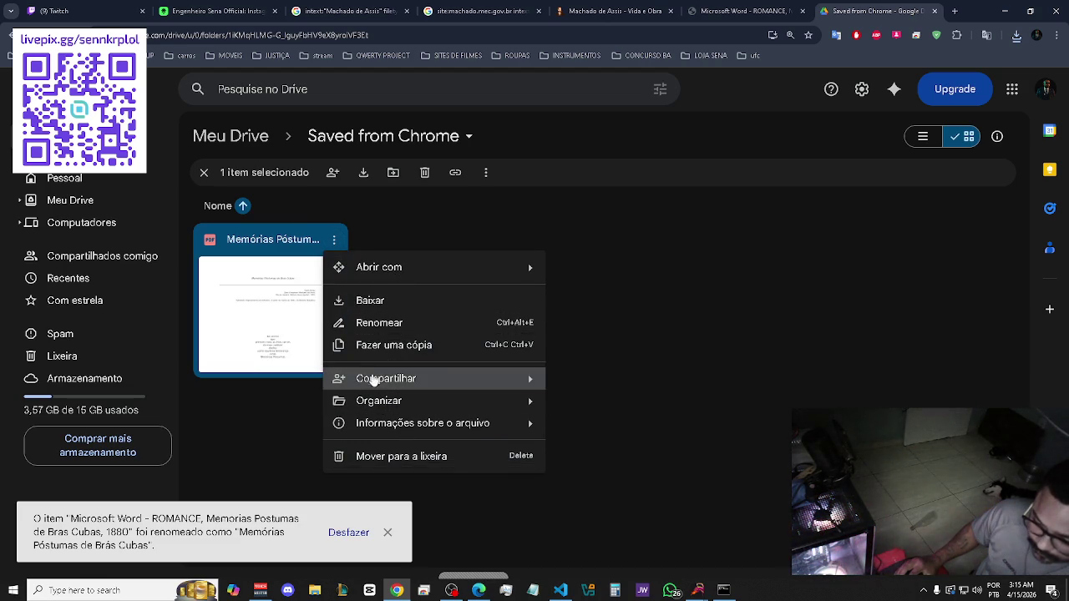
Start moving the PDF and browse into the ESTUDOS folder as the destination
{"action": "mouse_move", "coordinate": [443, 406]}
{"action": "mouse_move", "coordinate": [457, 400]}
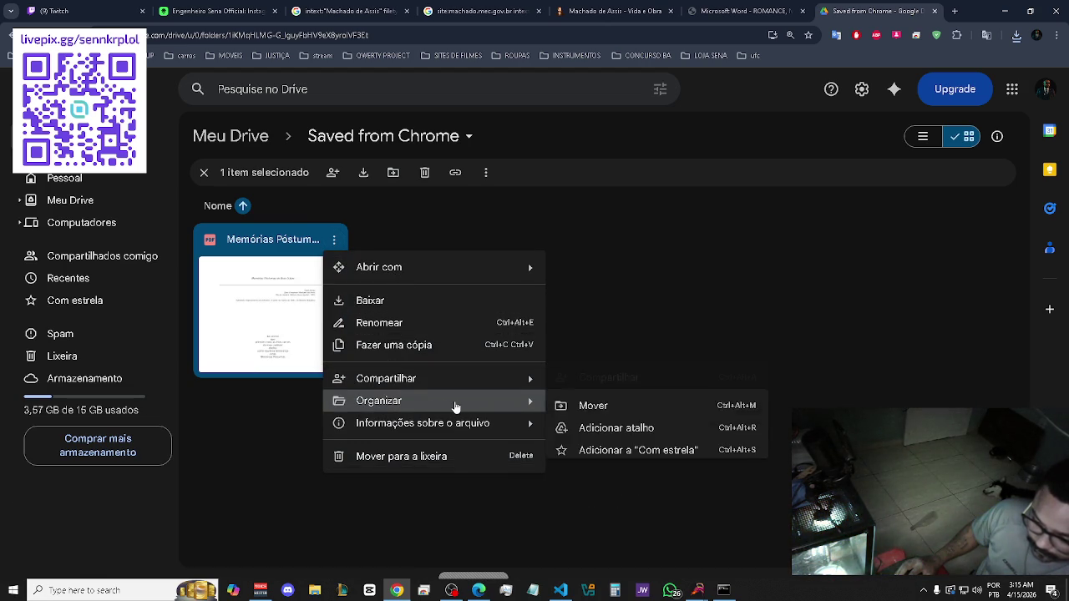
{"action": "left_click", "coordinate": [637, 409]}
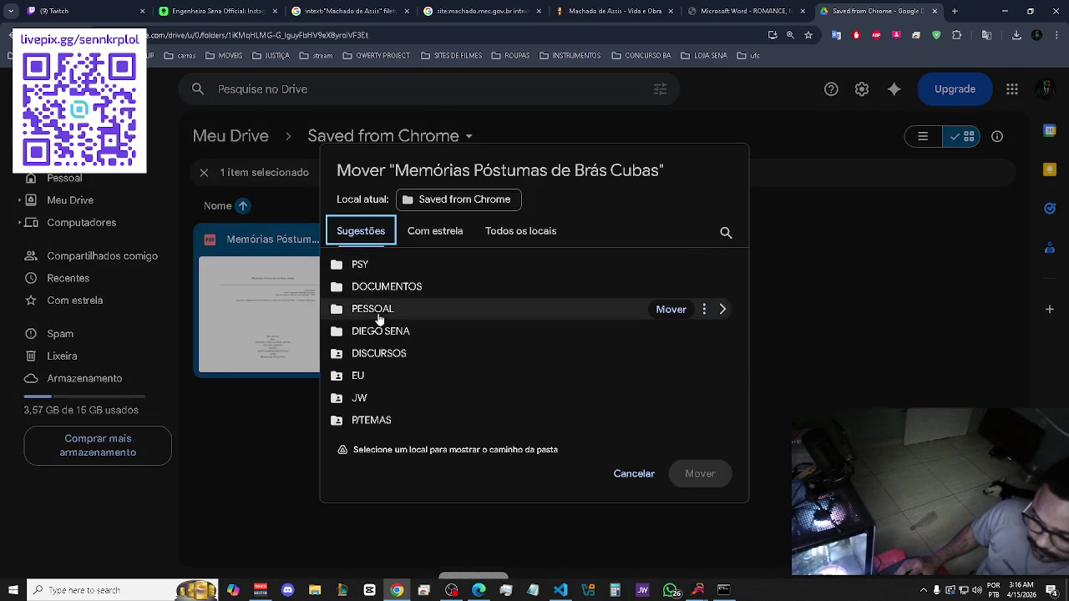
{"action": "left_click", "coordinate": [390, 336]}
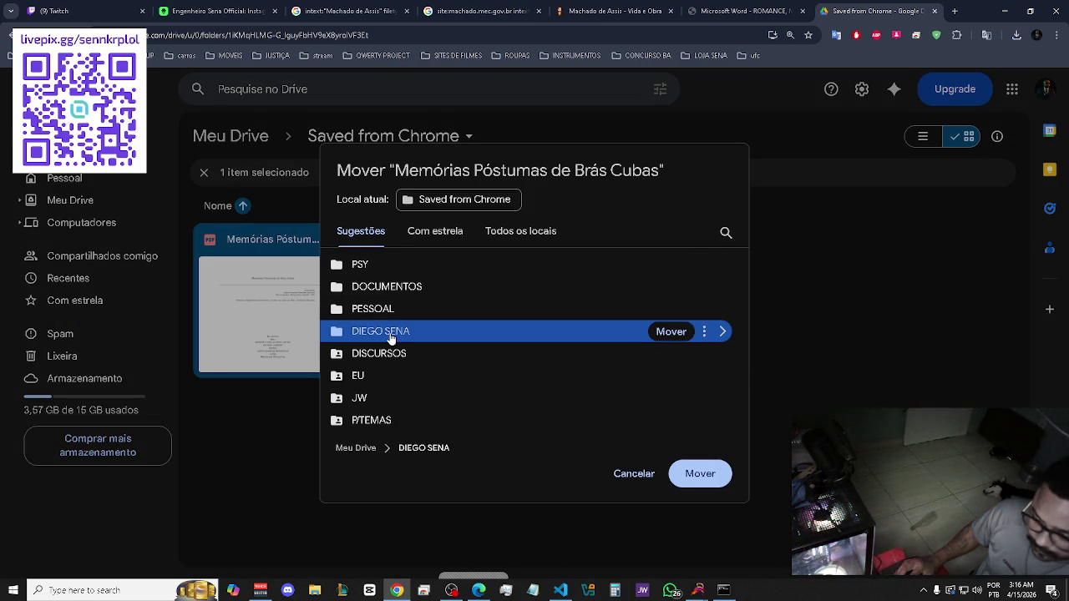
{"action": "double_click", "coordinate": [390, 336]}
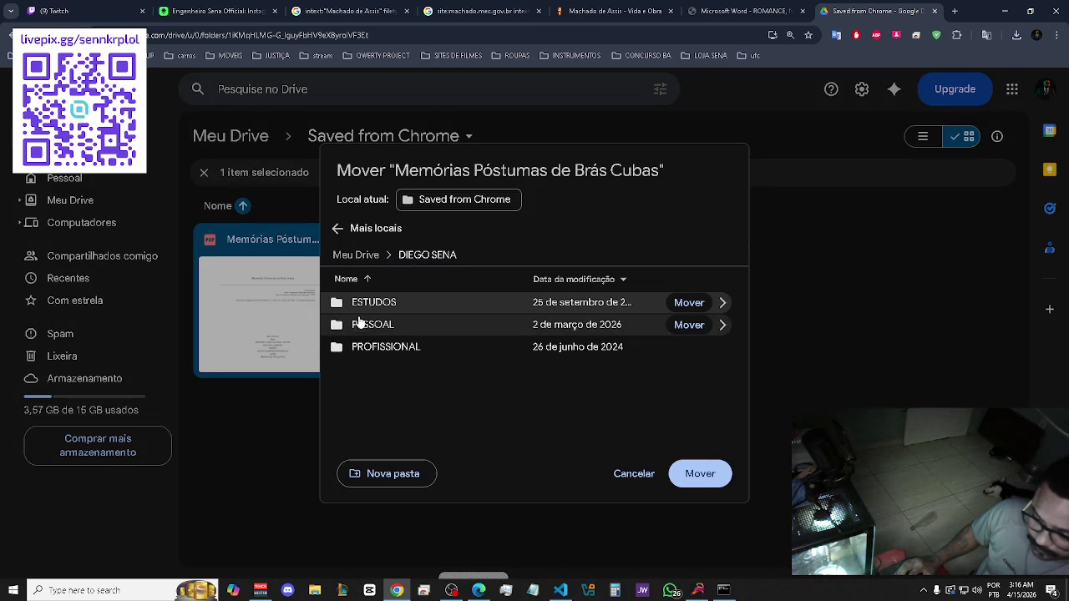
{"action": "left_click", "coordinate": [375, 303]}
{"action": "double_click", "coordinate": [392, 306]}
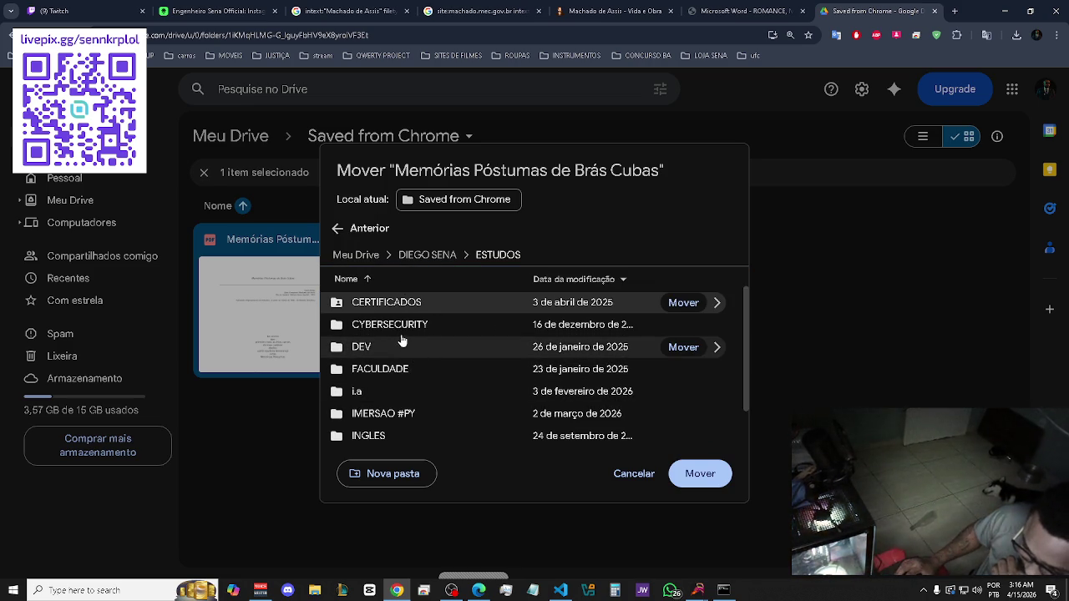
{"action": "scroll", "coordinate": [419, 351], "scroll_direction": "down", "scroll_amount": 1}
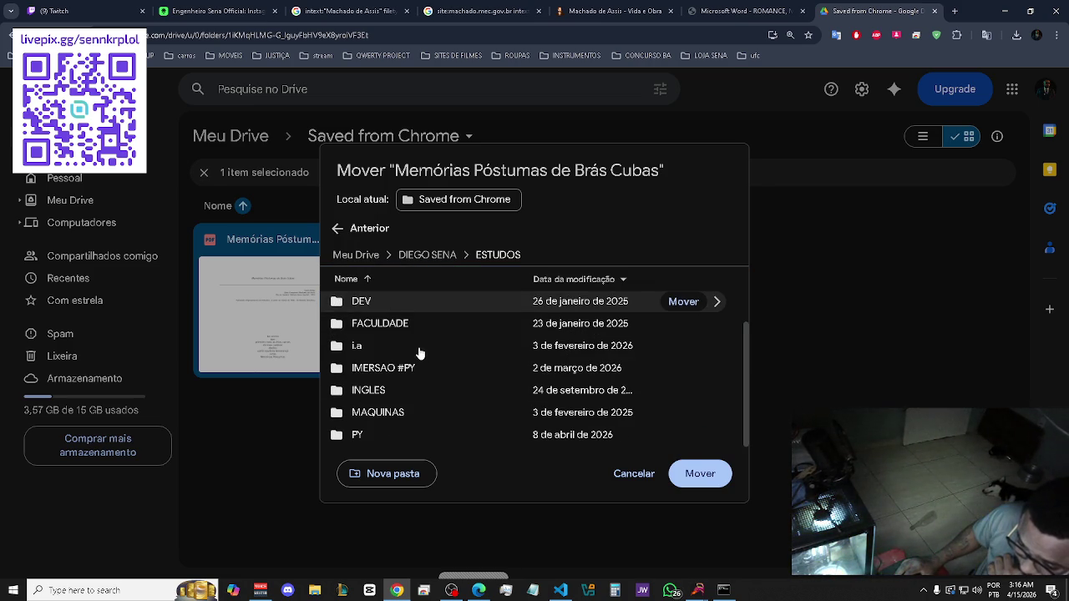
Create a LIVROS folder inside ESTUDOS and move the PDF into it
{"action": "left_click", "coordinate": [398, 475]}
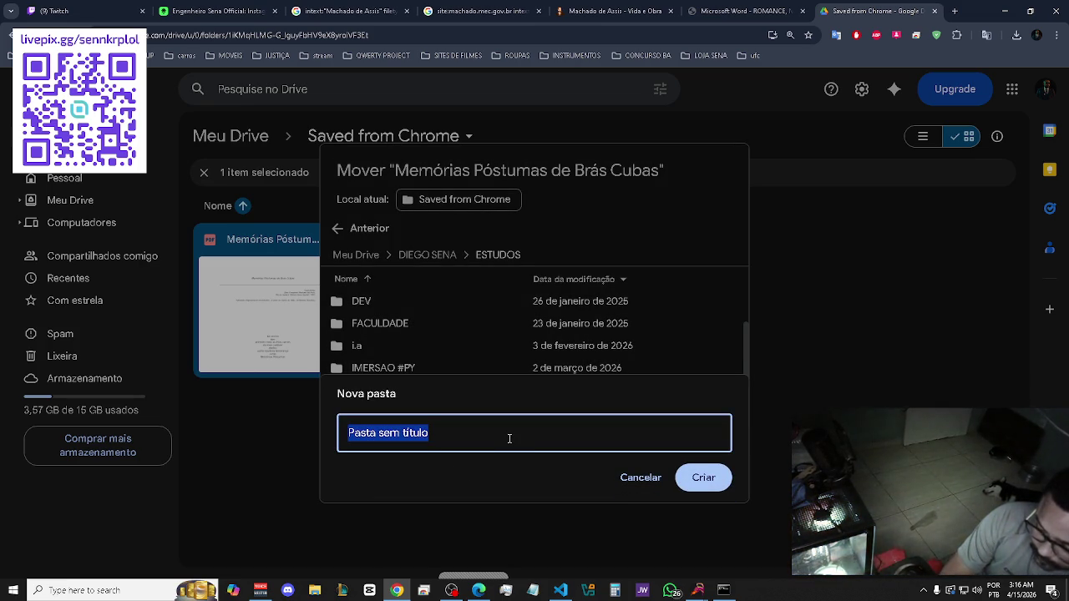
{"action": "type", "text": "LIVROS"}
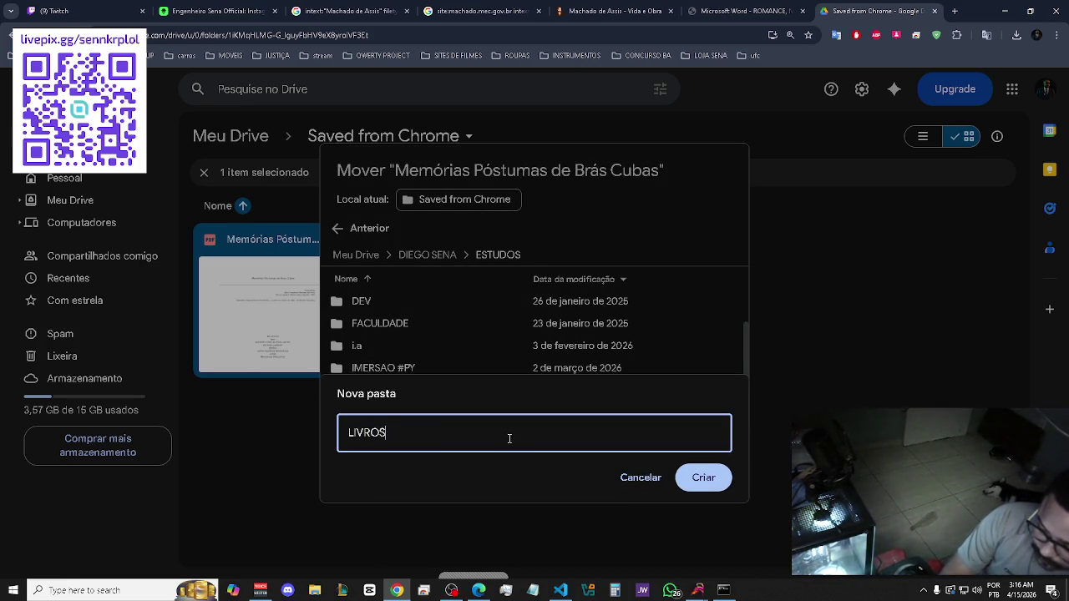
{"action": "key", "text": "Return"}
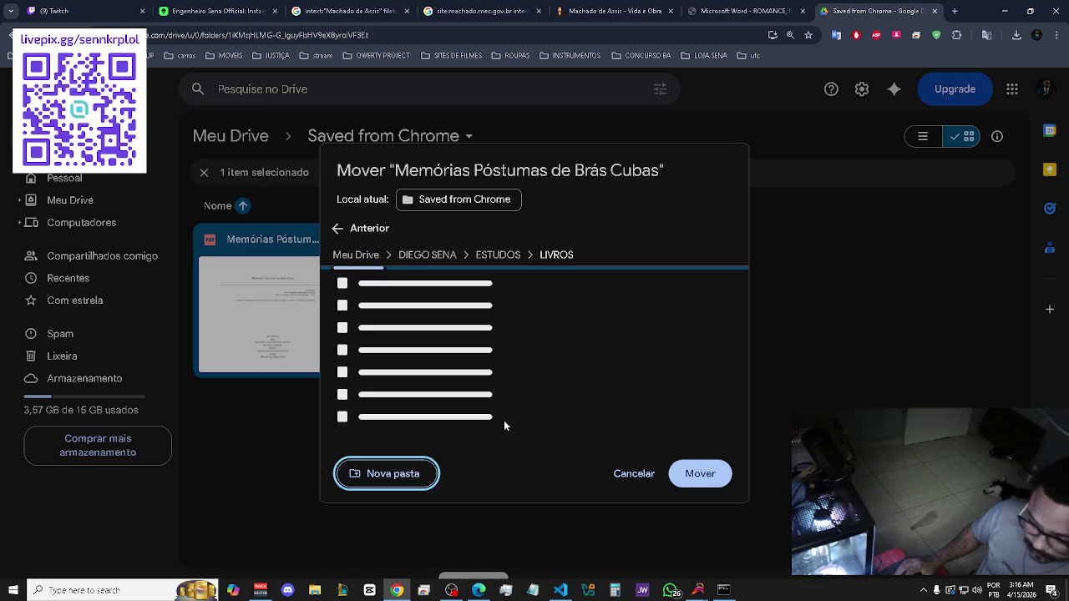
{"action": "left_click", "coordinate": [690, 474]}
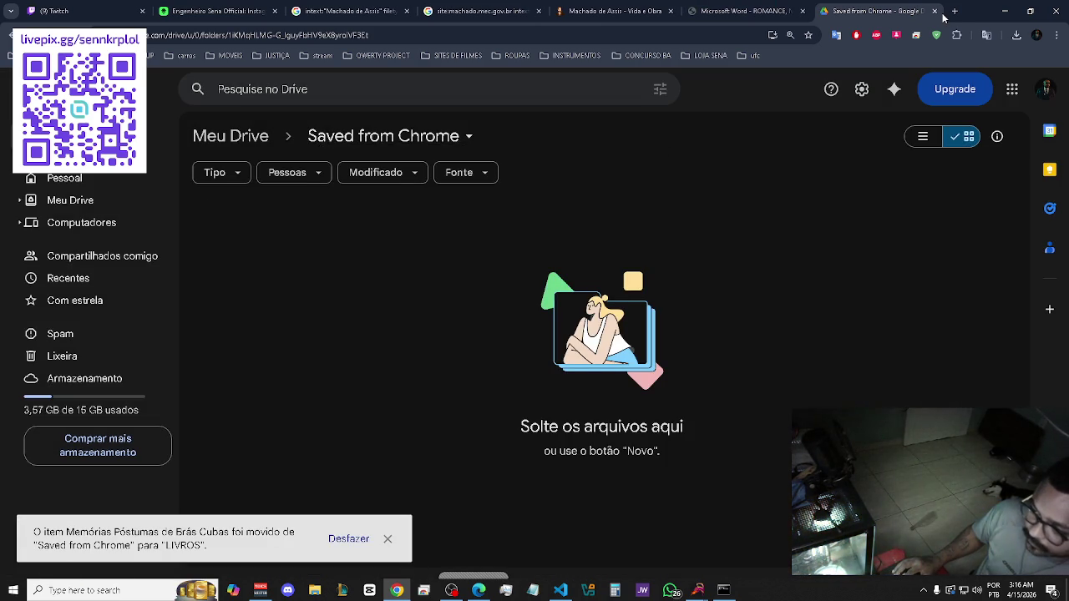
Close the Drive, Word PDF, Machado de Assis site and both search tabs
{"action": "key", "text": "ctrl+w"}
{"action": "left_click", "coordinate": [802, 11]}
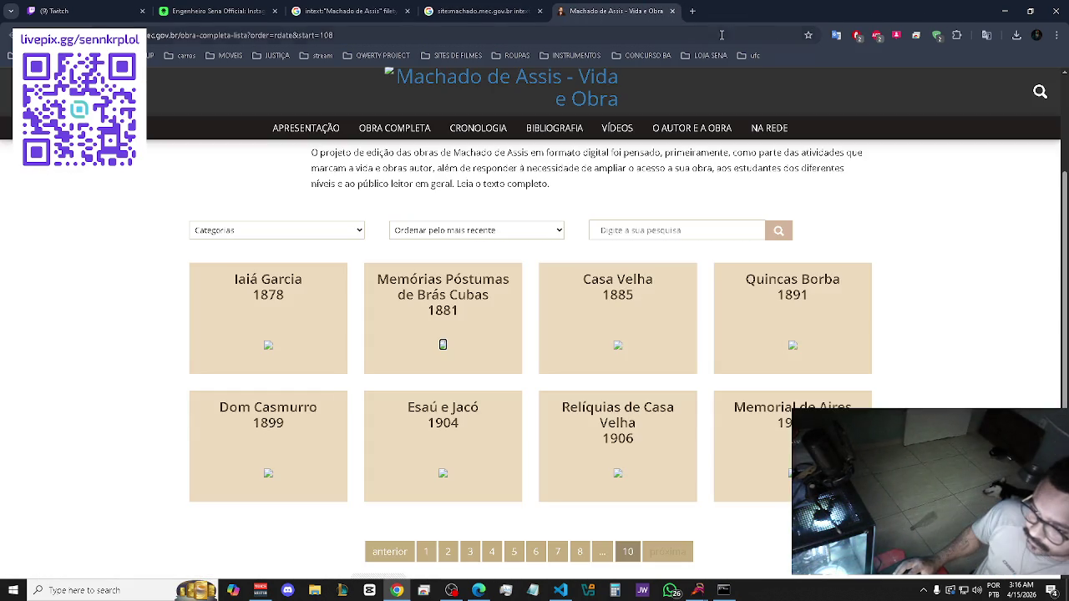
{"action": "left_click", "coordinate": [672, 11]}
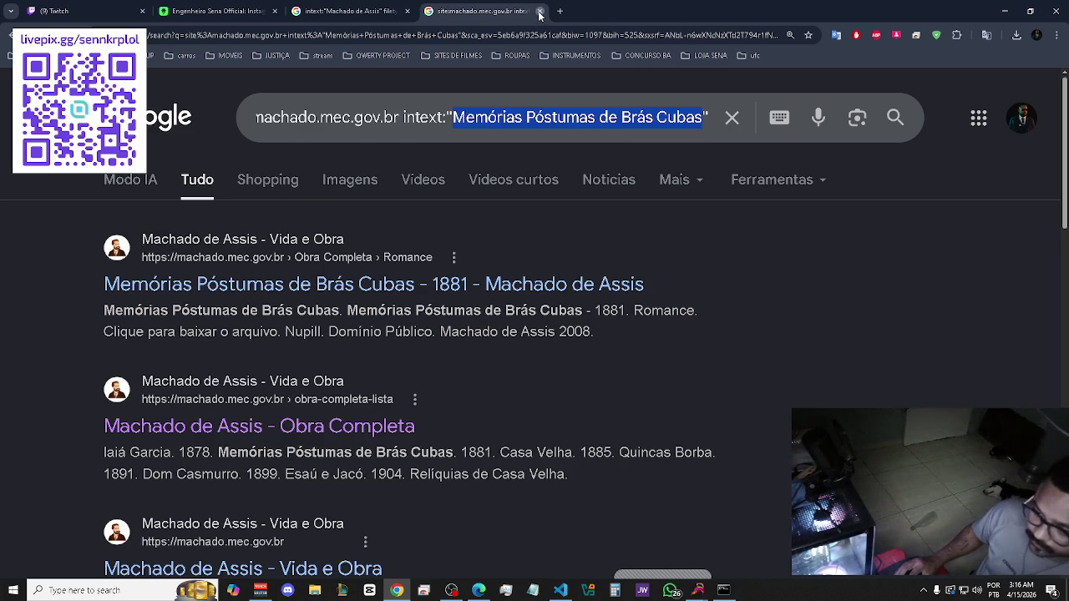
{"action": "left_click", "coordinate": [539, 10]}
{"action": "left_click", "coordinate": [407, 11]}
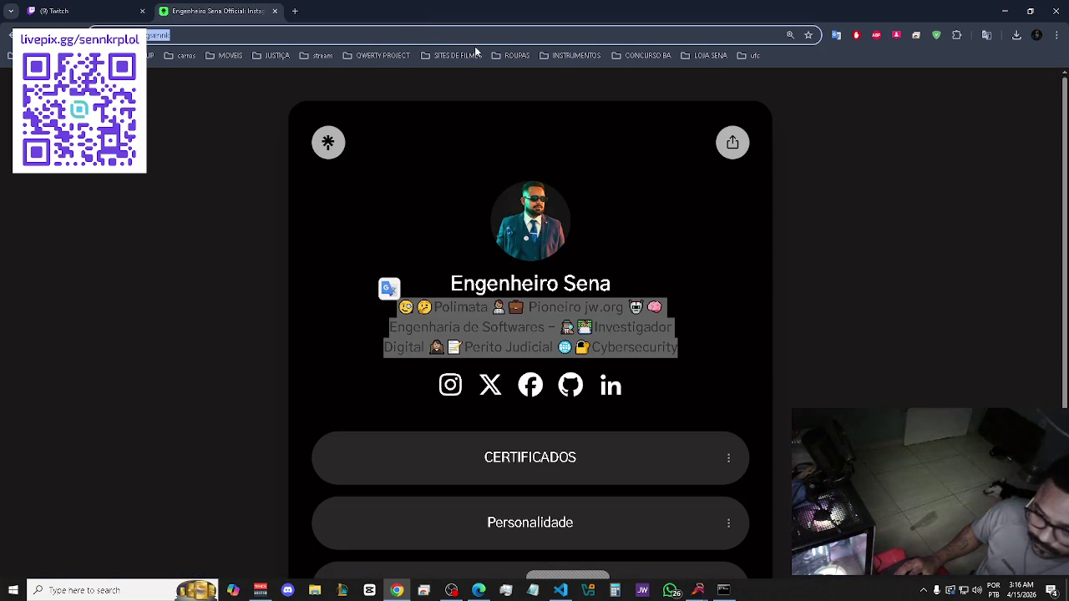
Switch to the Twitch stream manager and view the flagged possible ban evader's user card
{"action": "key", "text": "ctrl+shift+Tab"}
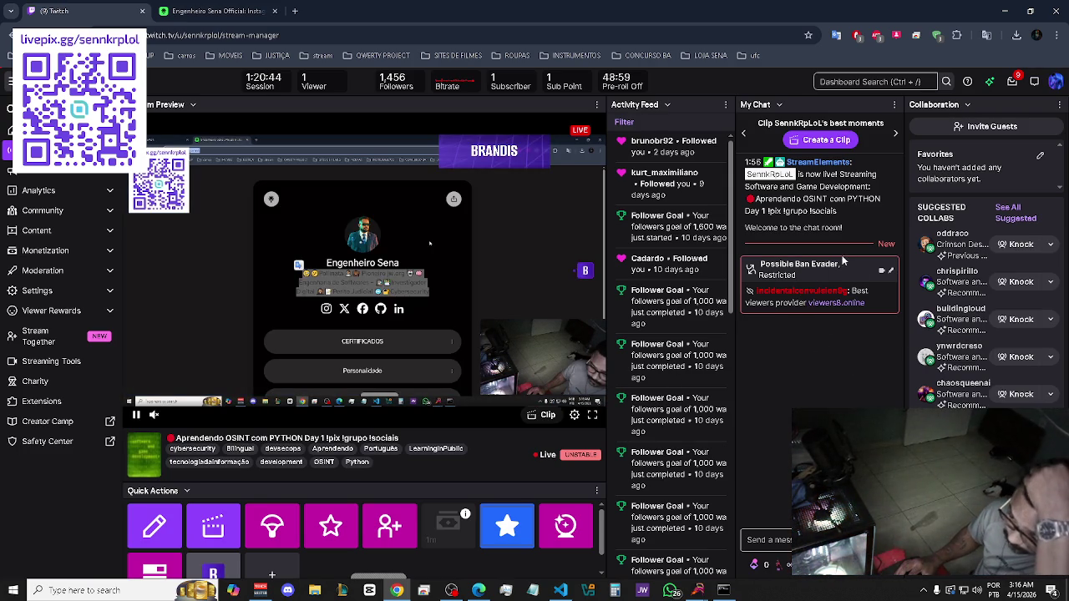
{"action": "left_click", "coordinate": [766, 291]}
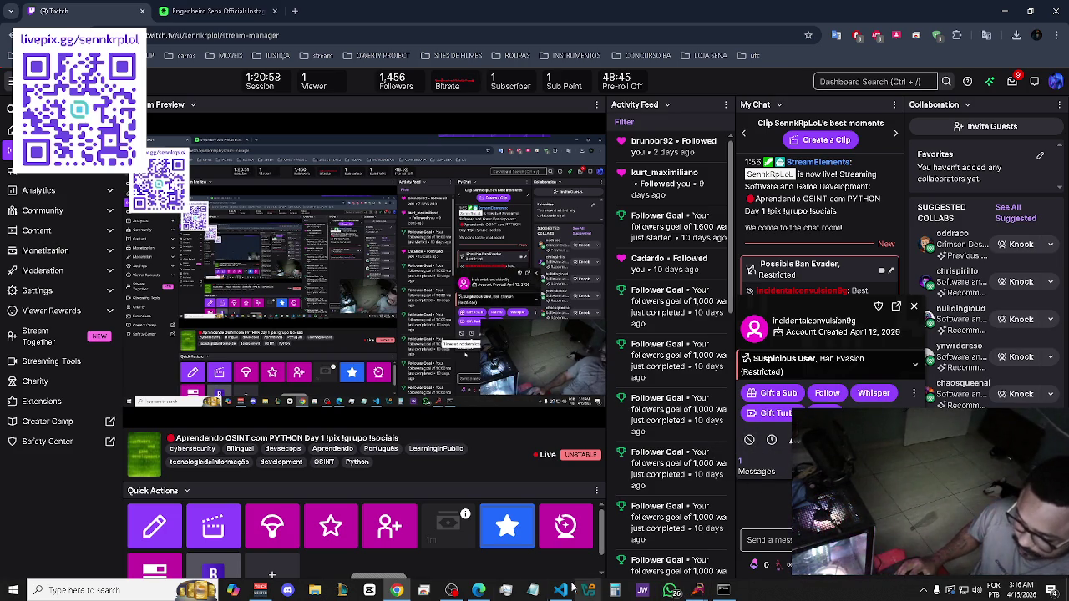
{"action": "left_click", "coordinate": [480, 594]}
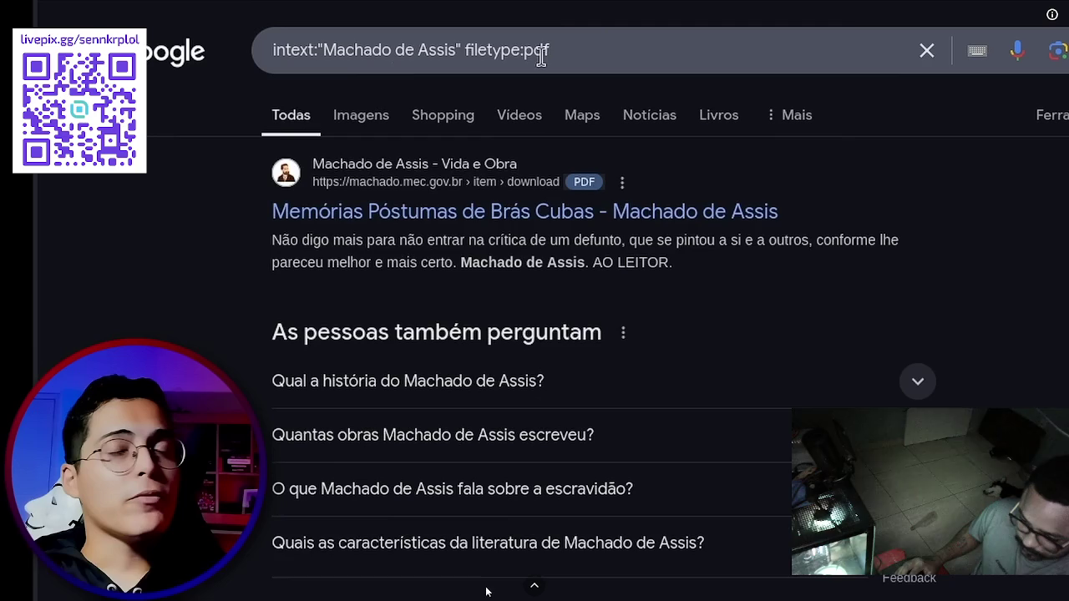
Bring the full-screen tutorial video forward and resume playback
{"action": "left_click", "coordinate": [511, 303]}
{"action": "left_click", "coordinate": [885, 334]}
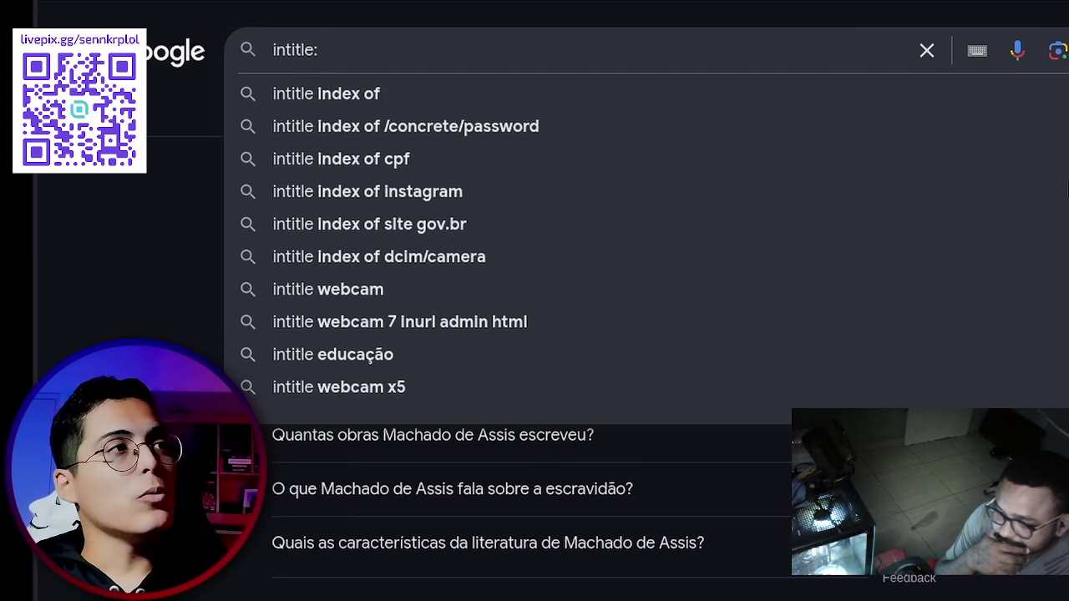
Search intitle:"index of" and preview the dominiosistemas Index of / listing before returning to results
{"action": "type", "text": "\"index of"}
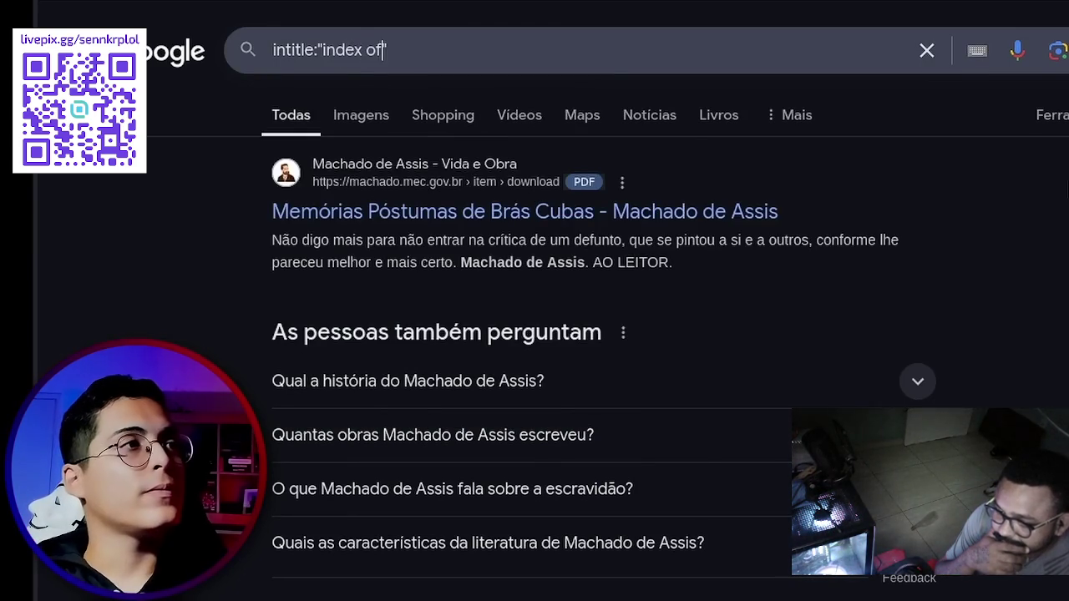
{"action": "key", "text": "Return"}
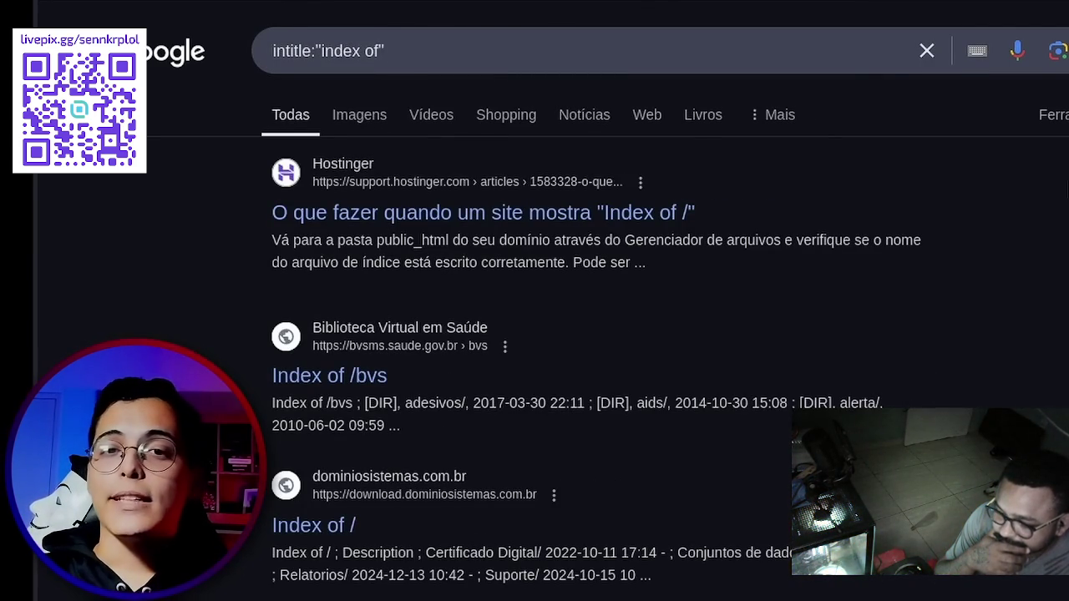
{"action": "scroll", "coordinate": [610, 296], "scroll_direction": "down", "scroll_amount": 10}
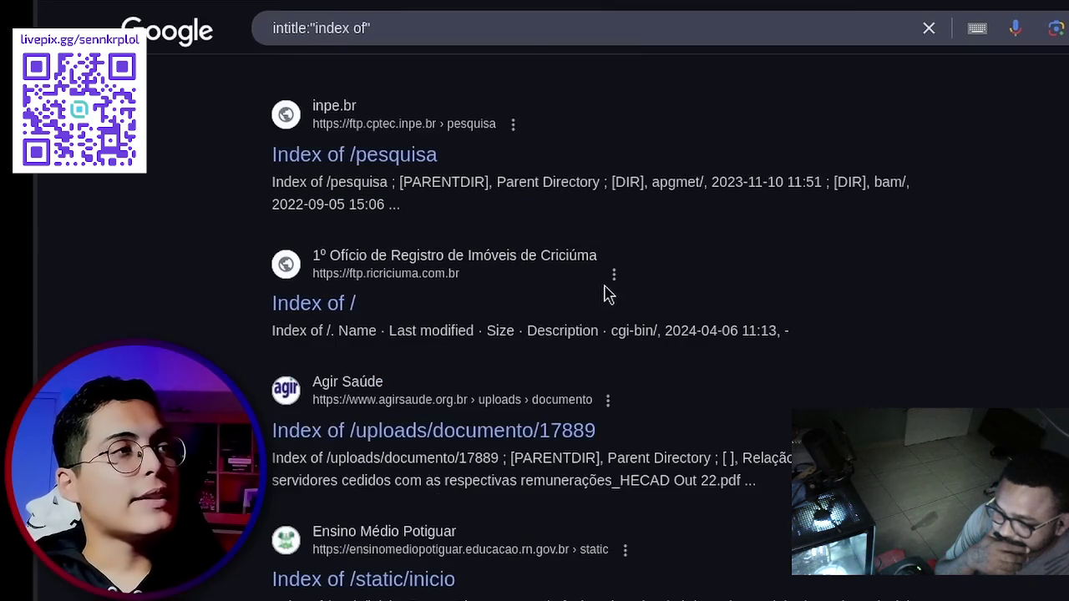
{"action": "scroll", "coordinate": [616, 298], "scroll_direction": "up", "scroll_amount": 8}
{"action": "scroll", "coordinate": [617, 298], "scroll_direction": "up", "scroll_amount": 3}
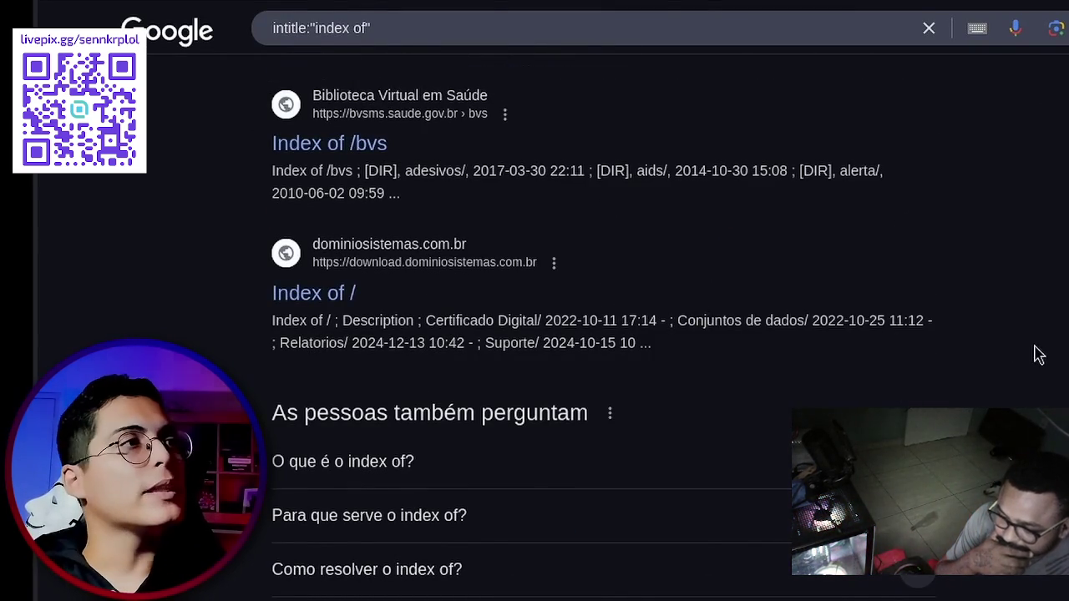
{"action": "scroll", "coordinate": [324, 507], "scroll_direction": "up", "scroll_amount": 3}
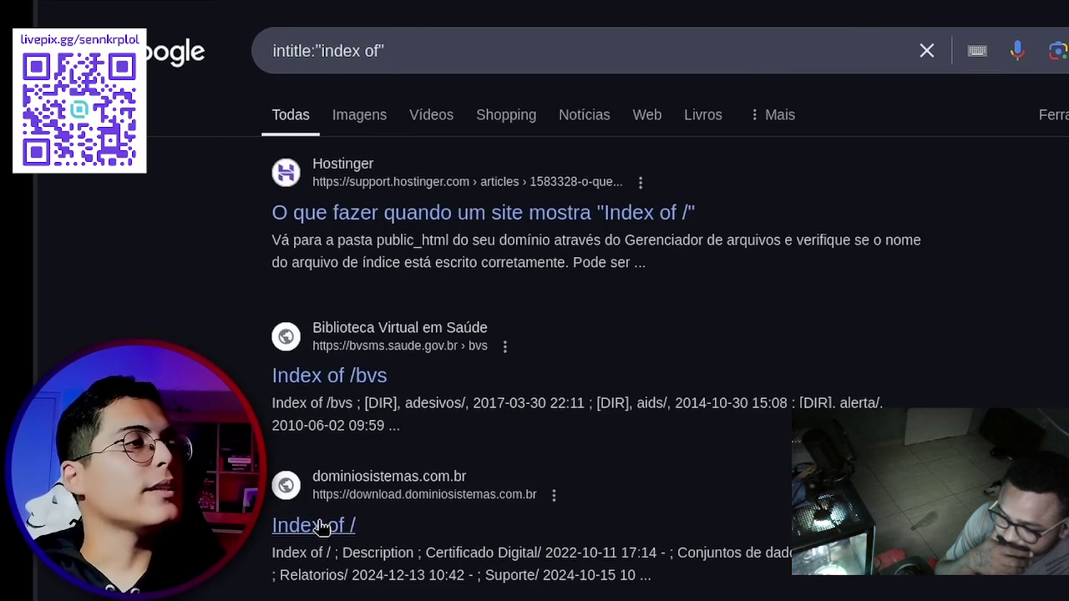
{"action": "left_click", "coordinate": [320, 526]}
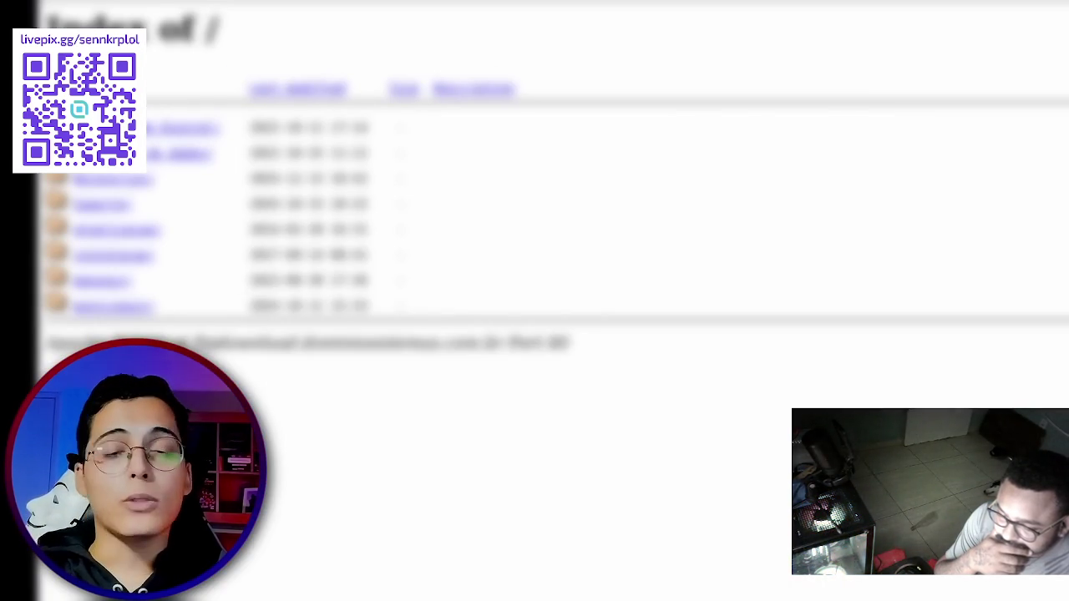
{"action": "key", "text": "alt+Left"}
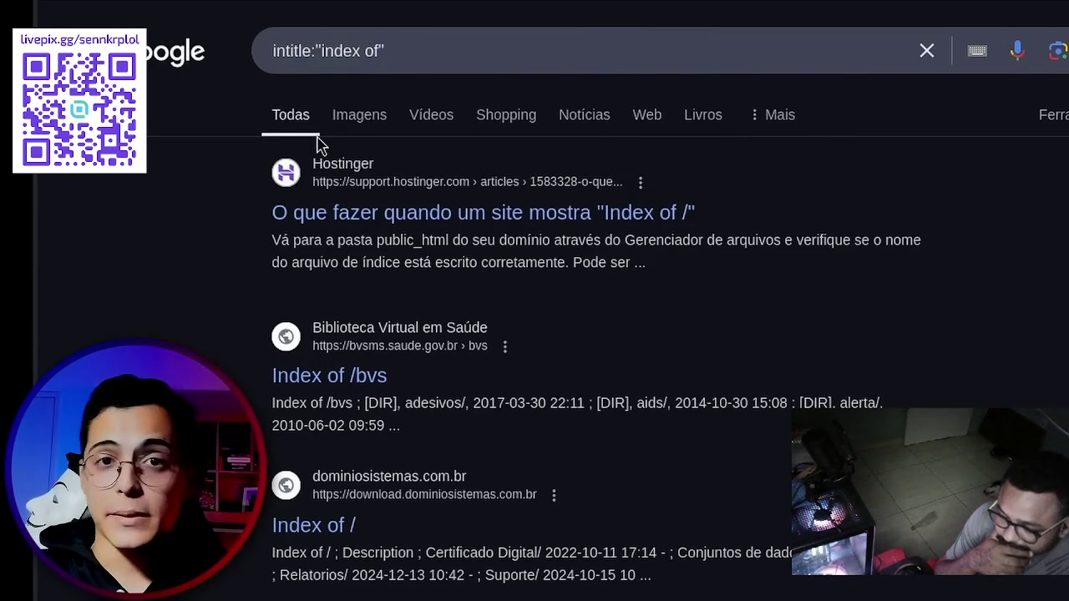
Extend the query to intitle:"index of" intext:photos and browse the photo-directory results
{"action": "left_click", "coordinate": [429, 64]}
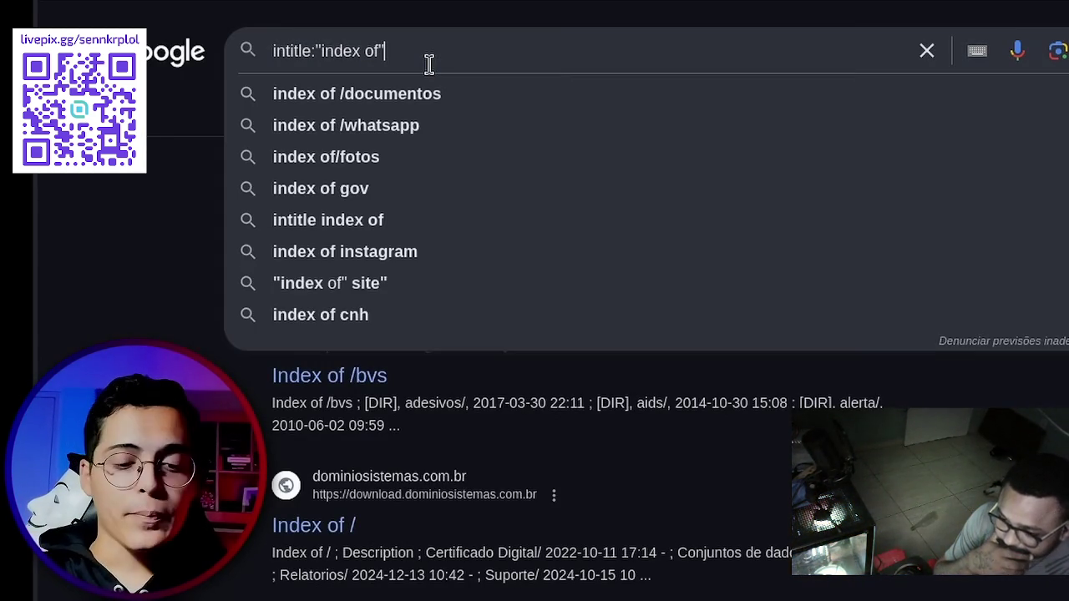
{"action": "type", "text": "intext"}
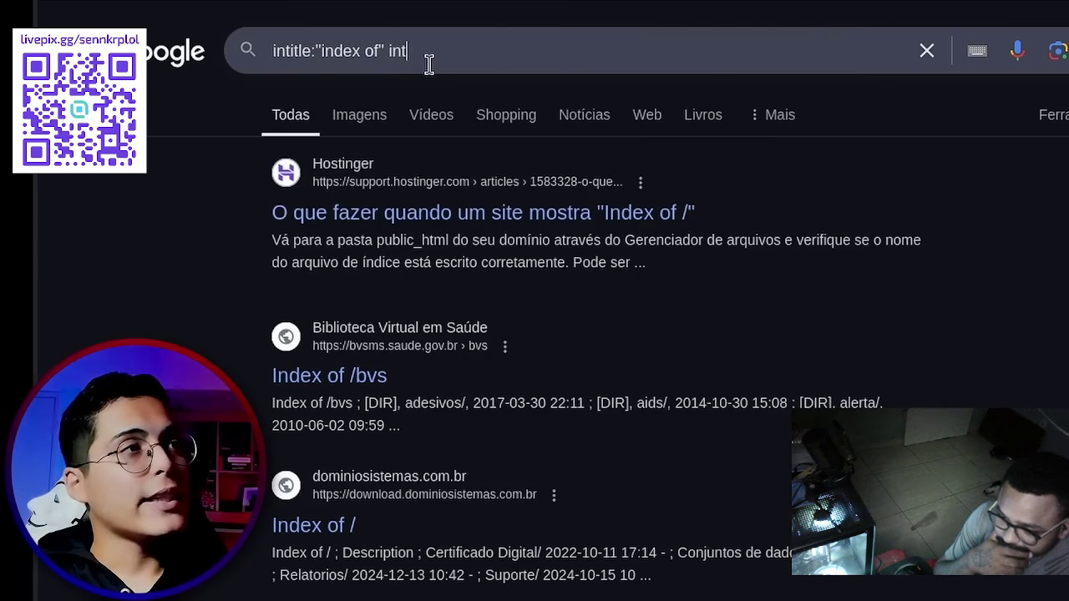
{"action": "type", "text": ":"}
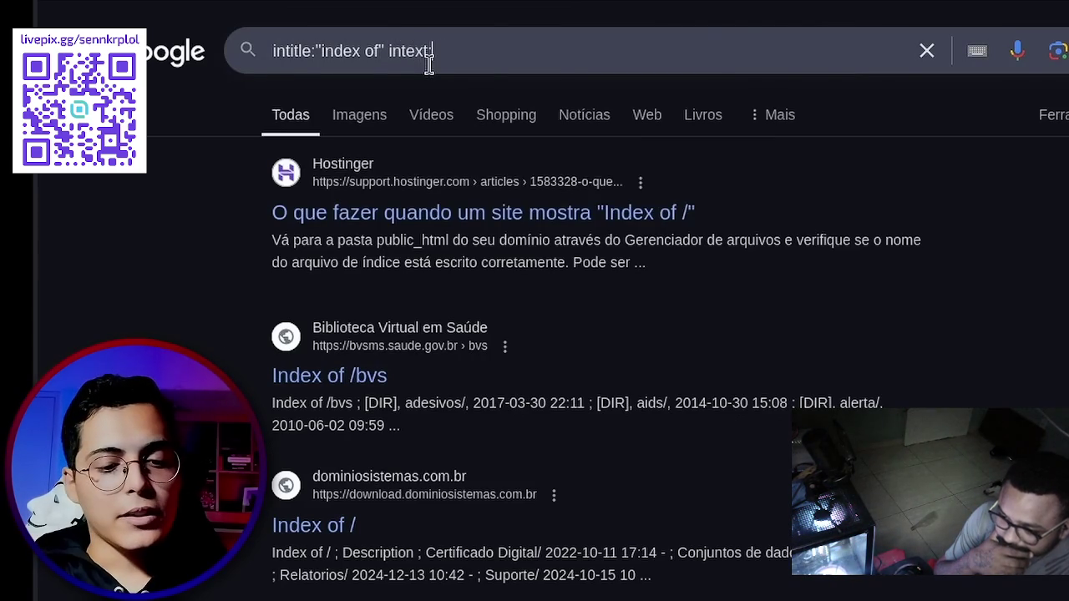
{"action": "type", "text": "photos"}
{"action": "key", "text": "Return"}
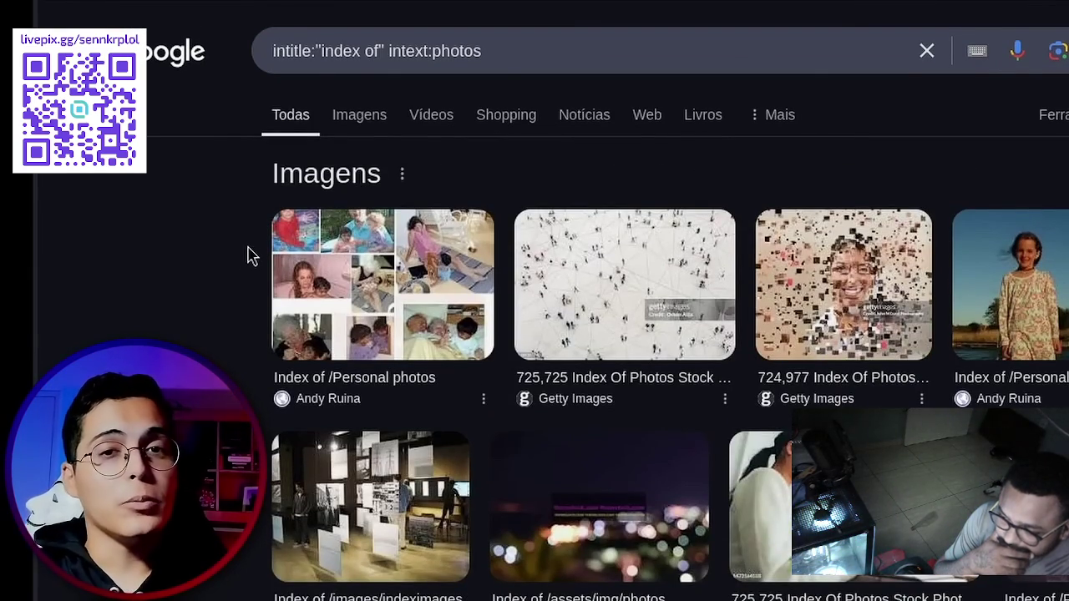
{"action": "scroll", "coordinate": [267, 243], "scroll_direction": "down", "scroll_amount": 10}
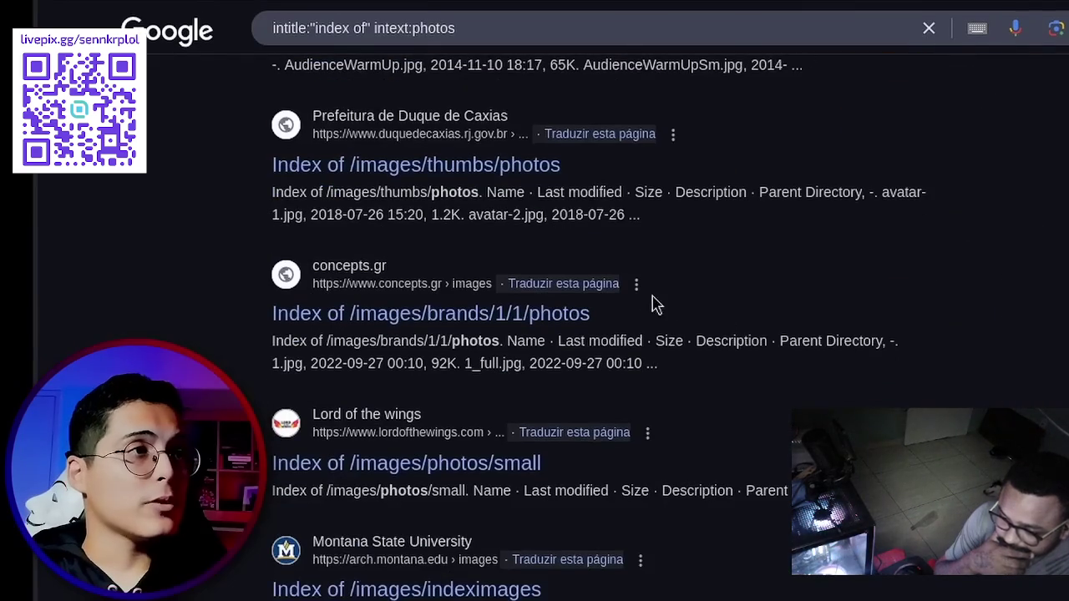
{"action": "scroll", "coordinate": [648, 299], "scroll_direction": "down", "scroll_amount": 5}
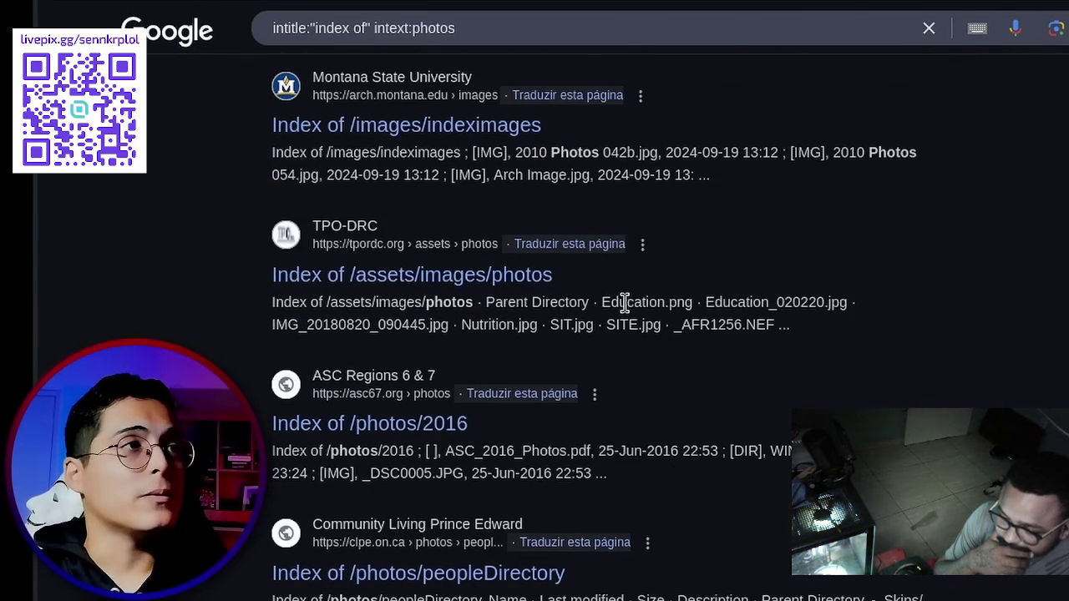
{"action": "scroll", "coordinate": [624, 300], "scroll_direction": "up", "scroll_amount": 5}
Replace the whole query with a new one starting with inurl
{"action": "left_click", "coordinate": [523, 26]}
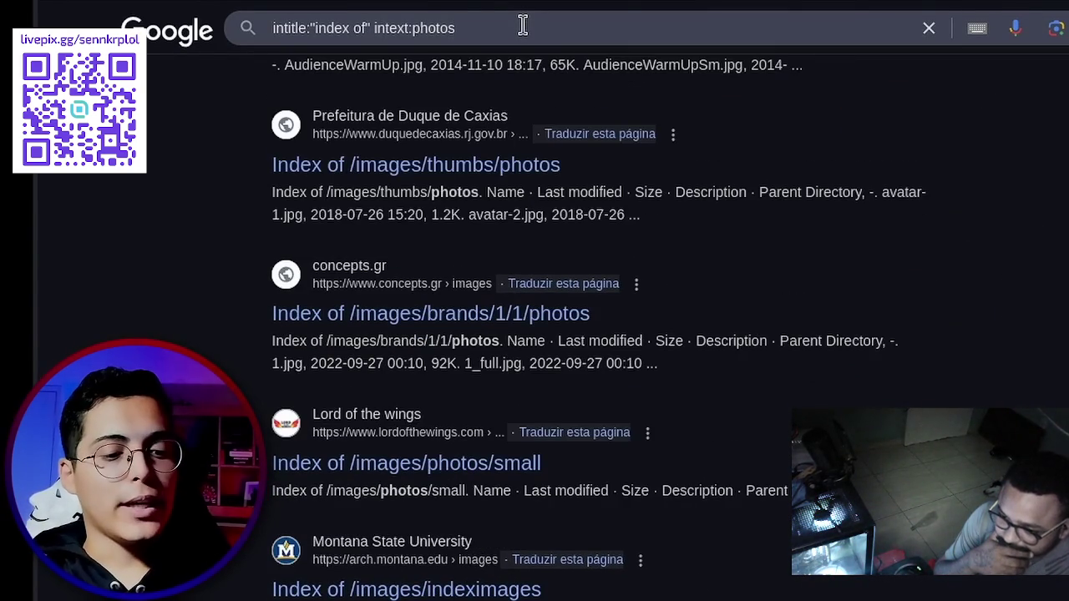
{"action": "key", "text": "ctrl+a"}
{"action": "type", "text": "inurl"}
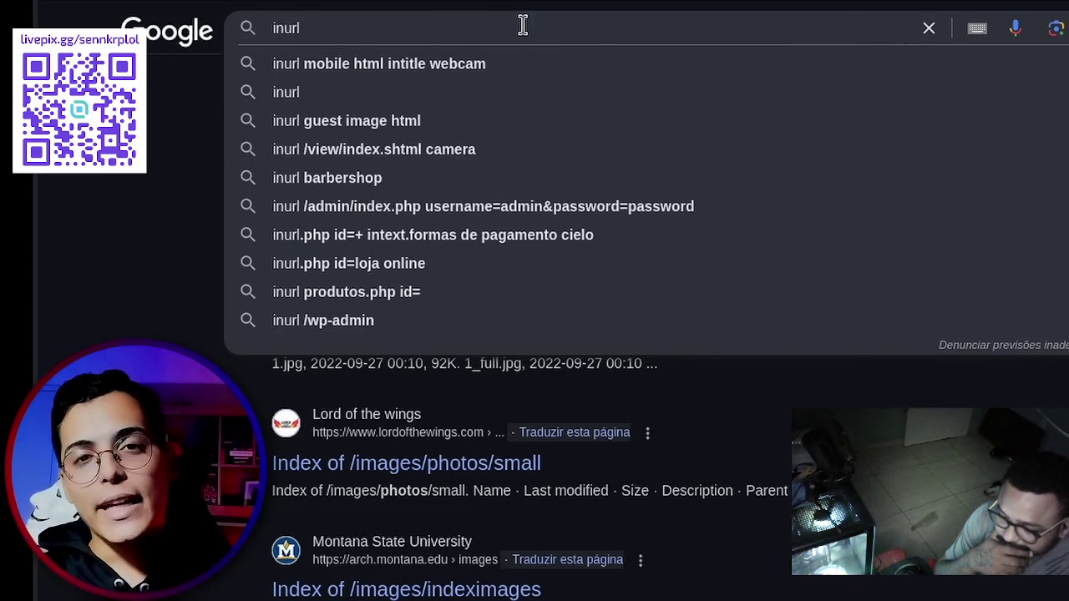
Complete the inurl:login.php search and scroll through the login-page results
{"action": "type", "text": ":"}
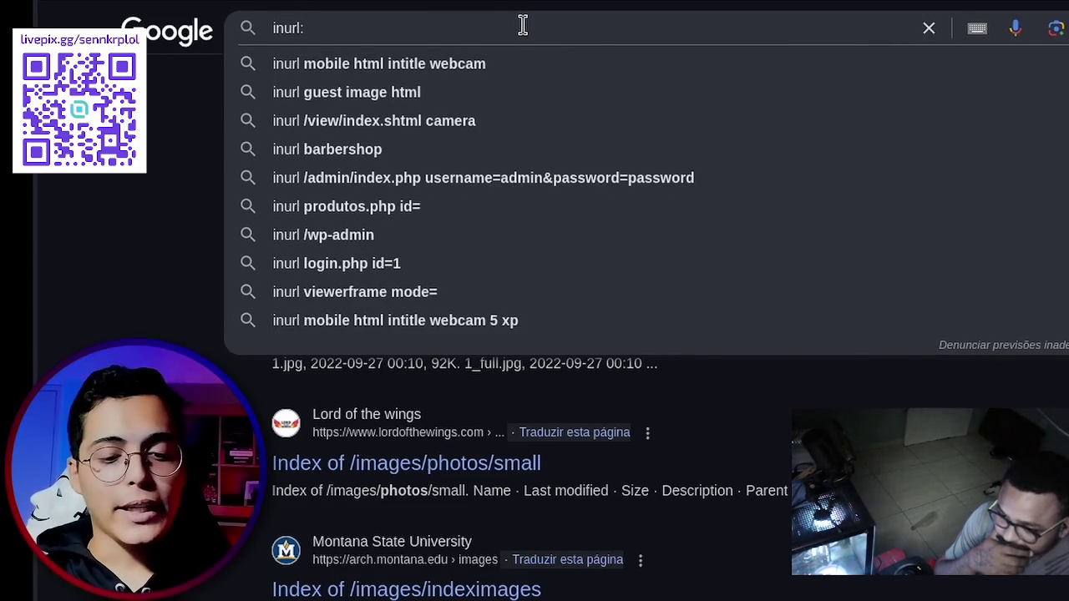
{"action": "type", "text": "login.php"}
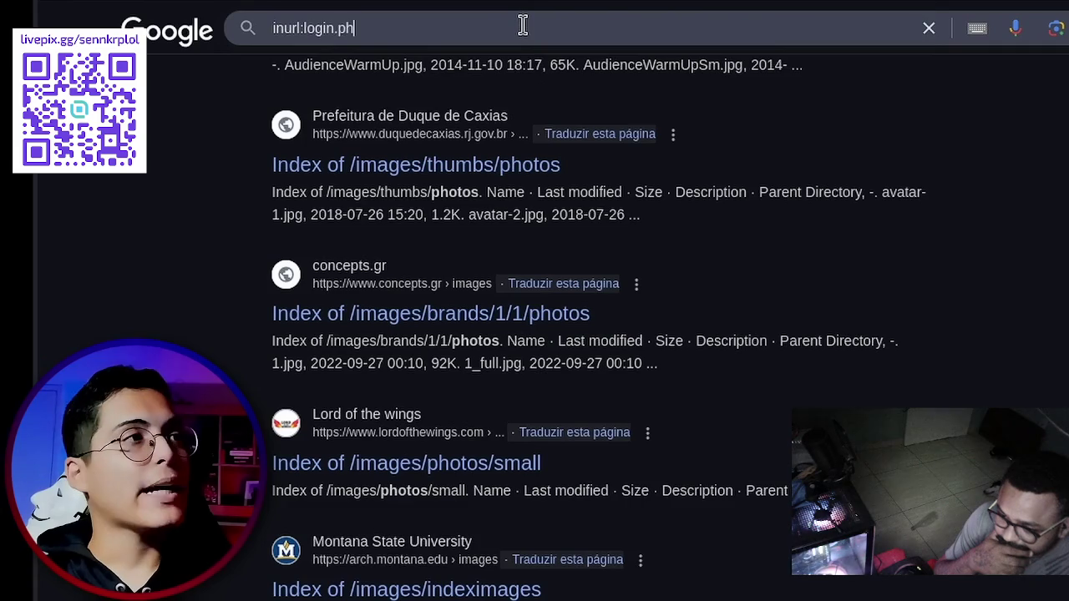
{"action": "key", "text": "Return"}
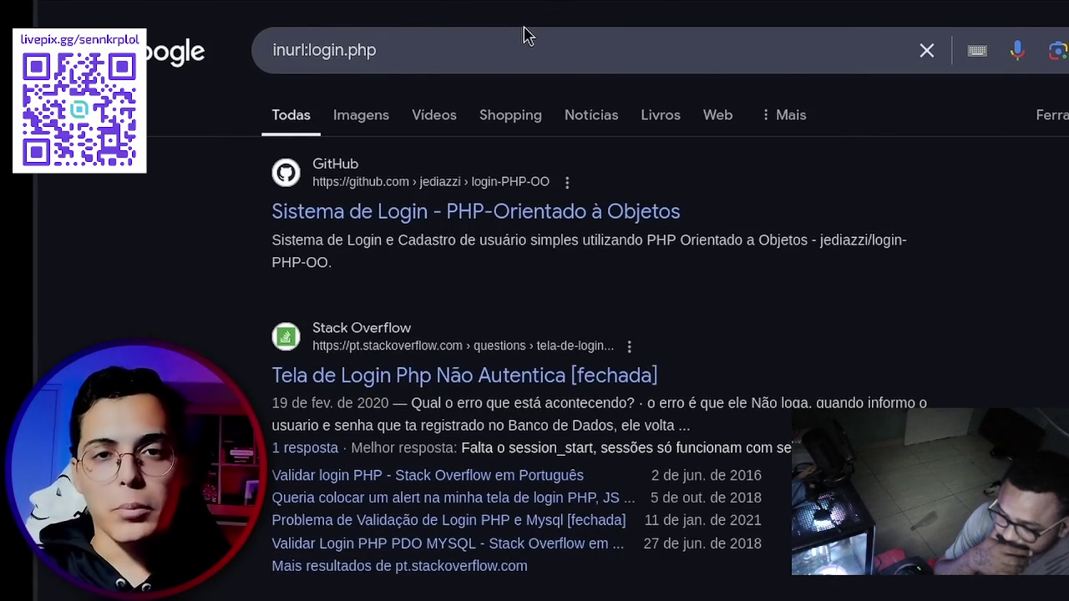
{"action": "scroll", "coordinate": [601, 263], "scroll_direction": "down", "scroll_amount": 8}
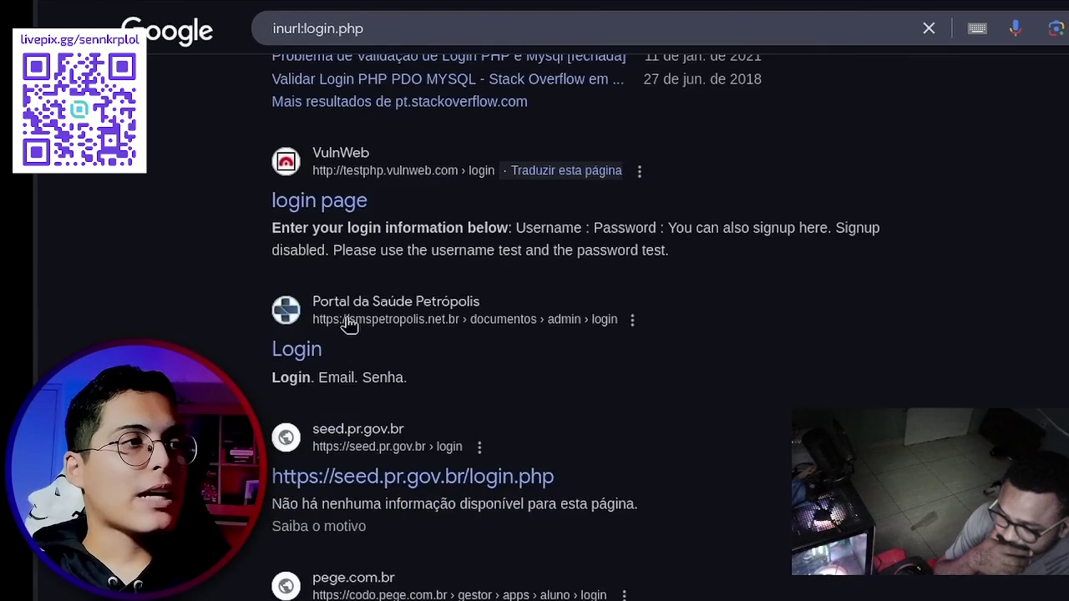
{"action": "scroll", "coordinate": [595, 370], "scroll_direction": "down", "scroll_amount": 3}
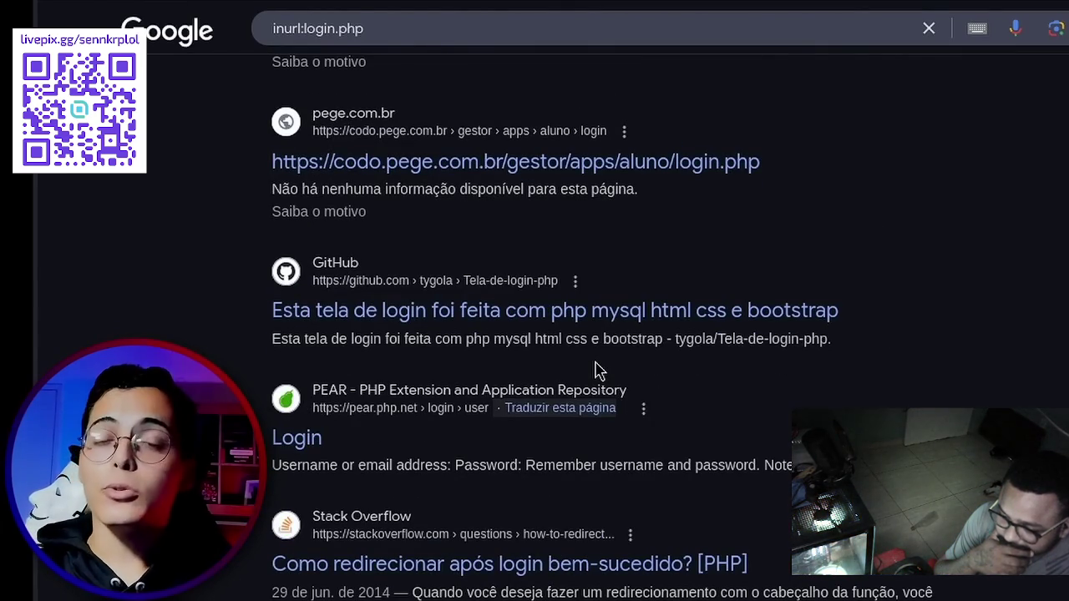
Refine the query to inurl:login.php intitle:"admin login" intext:password and run it
{"action": "left_click", "coordinate": [417, 19]}
{"action": "type", "text": "intitle:\"admin\""}
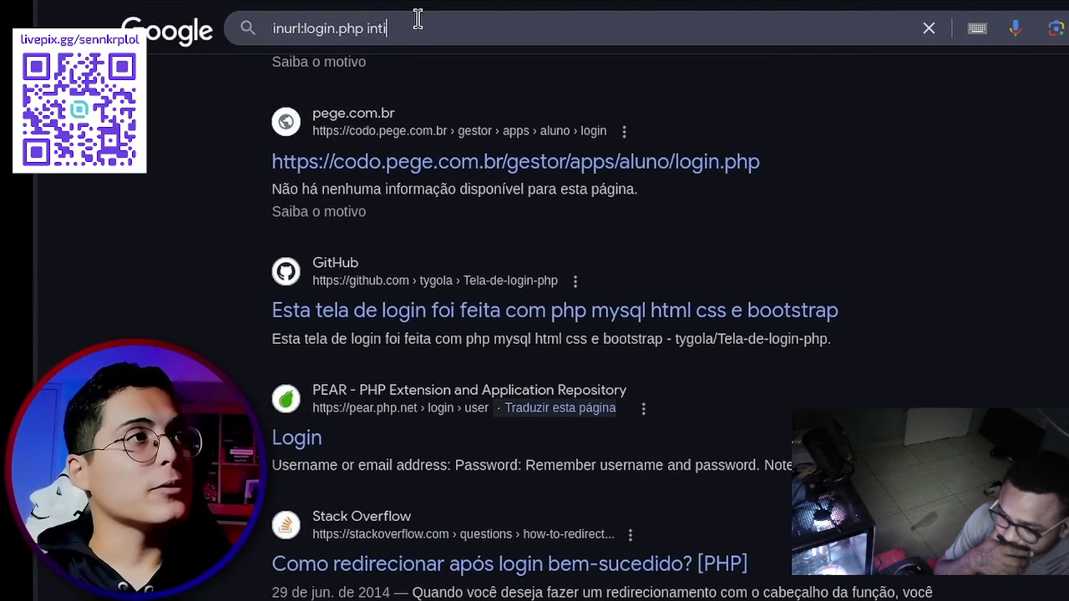
{"action": "type", "text": " login"}
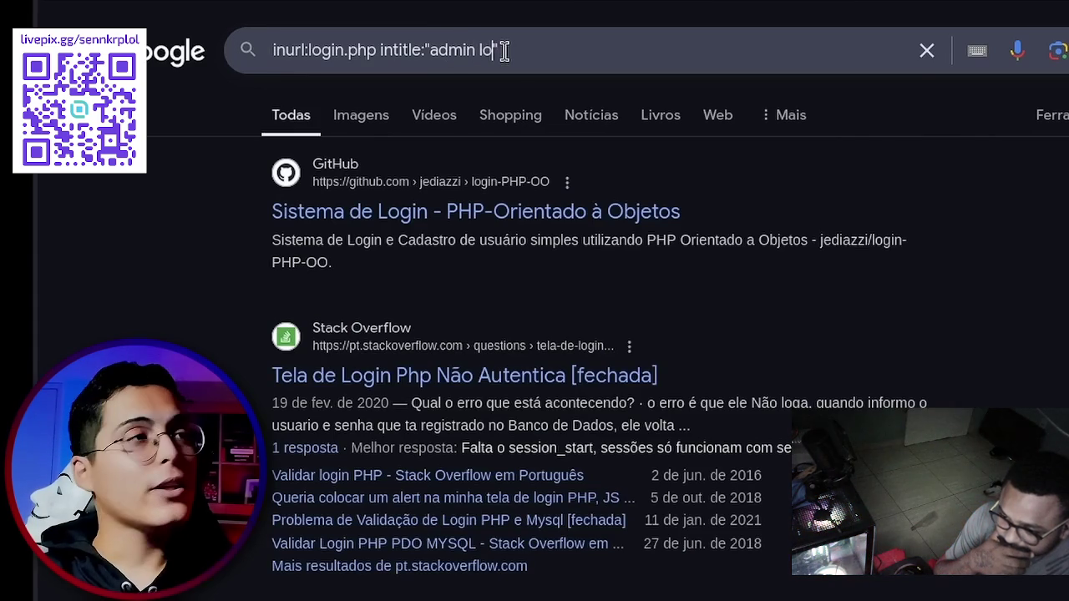
{"action": "key", "text": "End"}
{"action": "type", "text": "inte"}
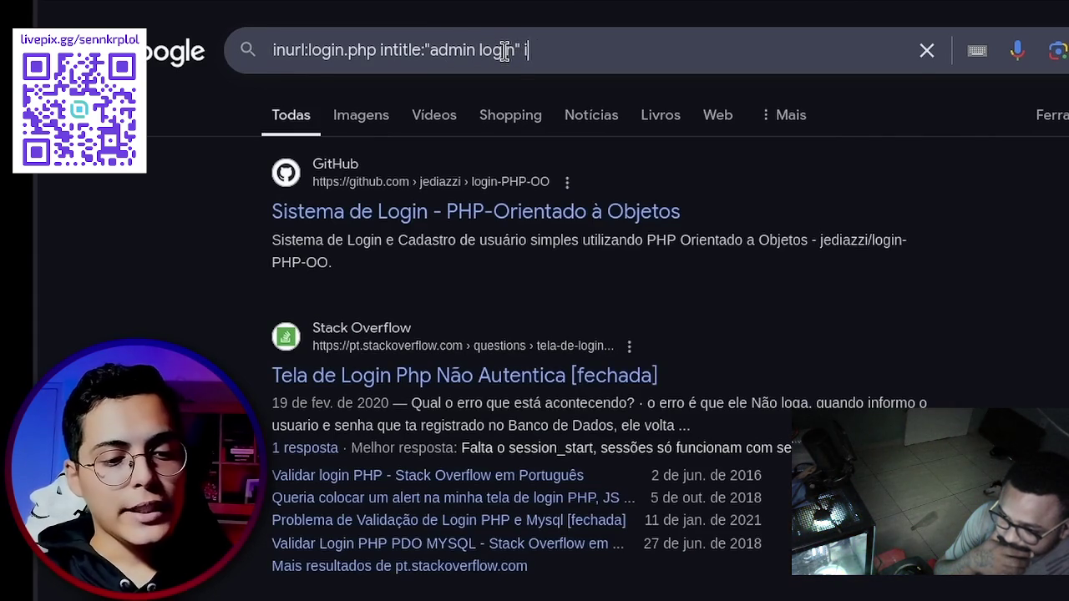
{"action": "type", "text": "xt:"}
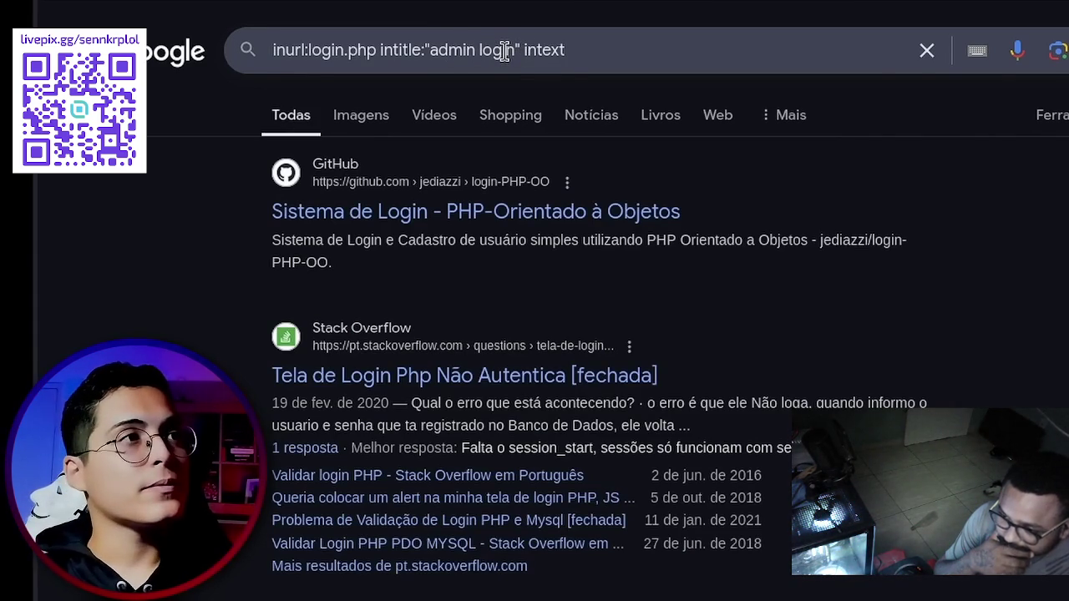
{"action": "type", "text": "password"}
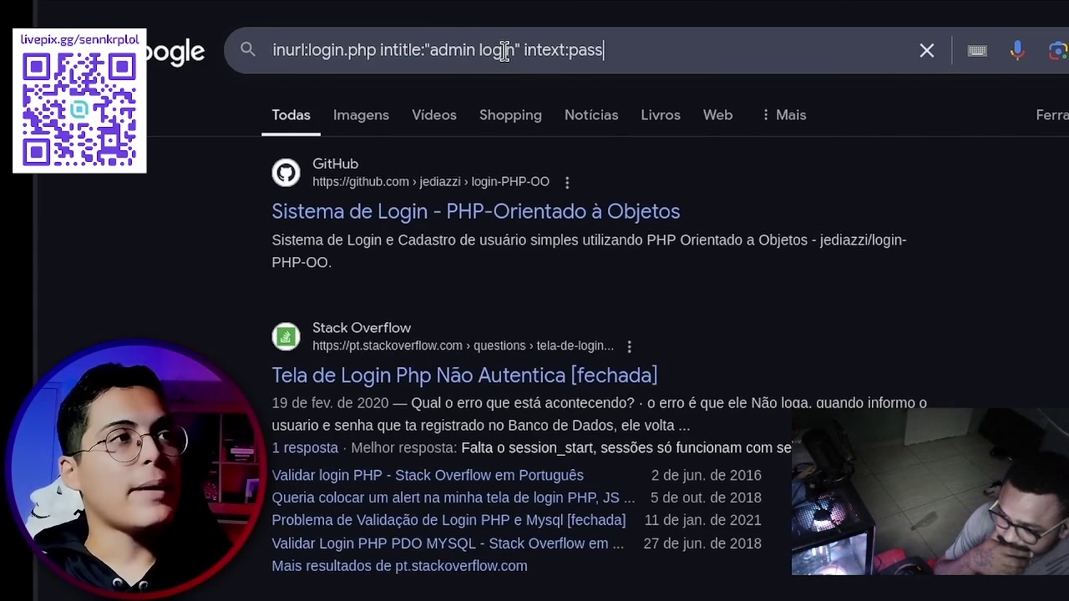
{"action": "key", "text": "Return"}
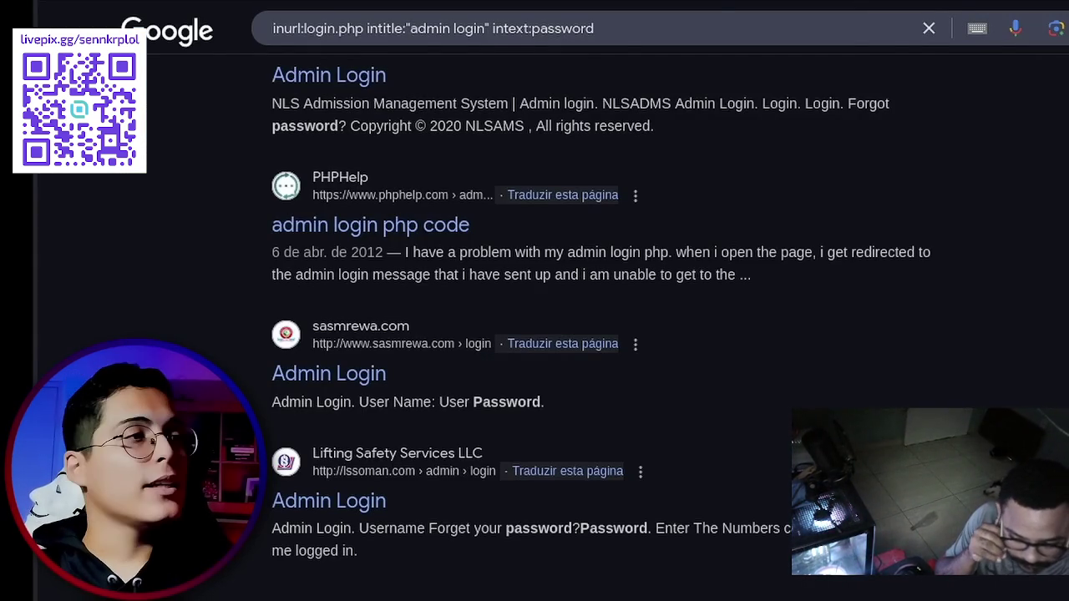
{"action": "scroll", "coordinate": [974, 362], "scroll_direction": "up", "scroll_amount": 10}
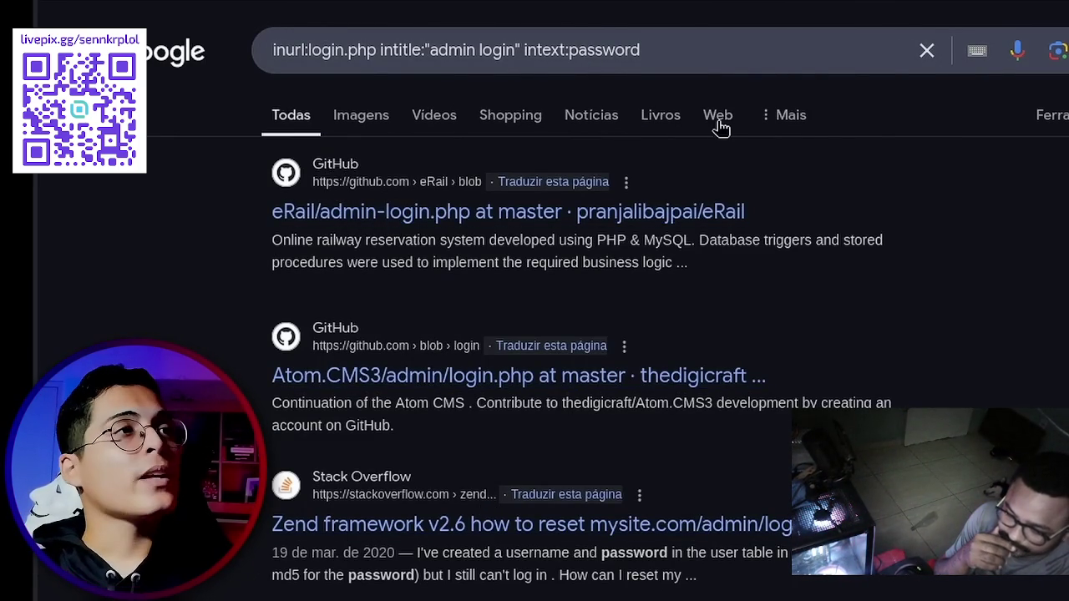
{"action": "left_click", "coordinate": [733, 56]}
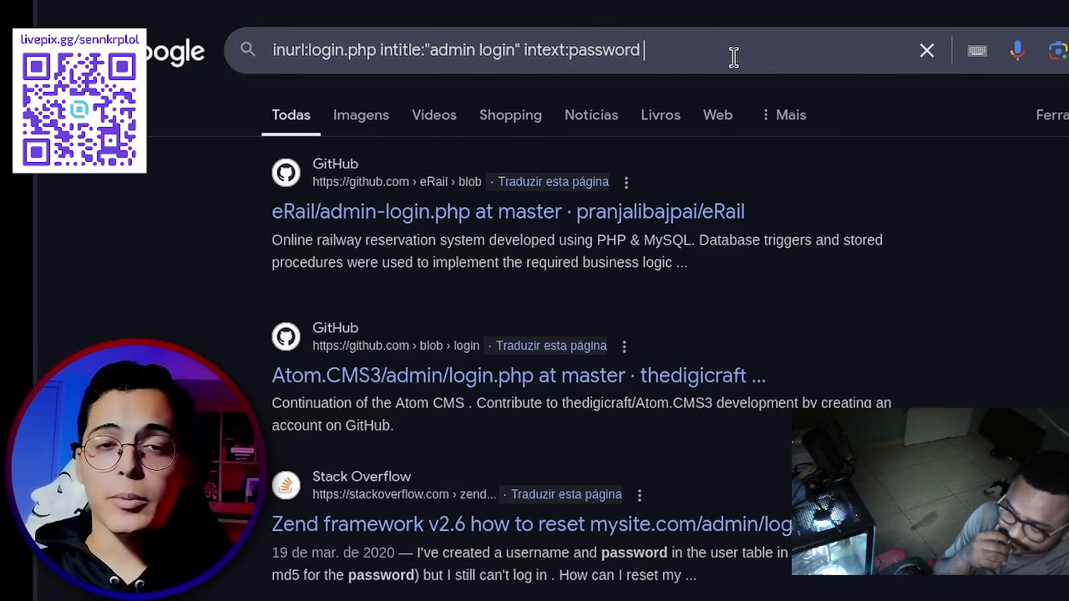
Add -site:github.com and -site:stackoverflow.com to the query and scroll the filtered results
{"action": "type", "text": "-site:"}
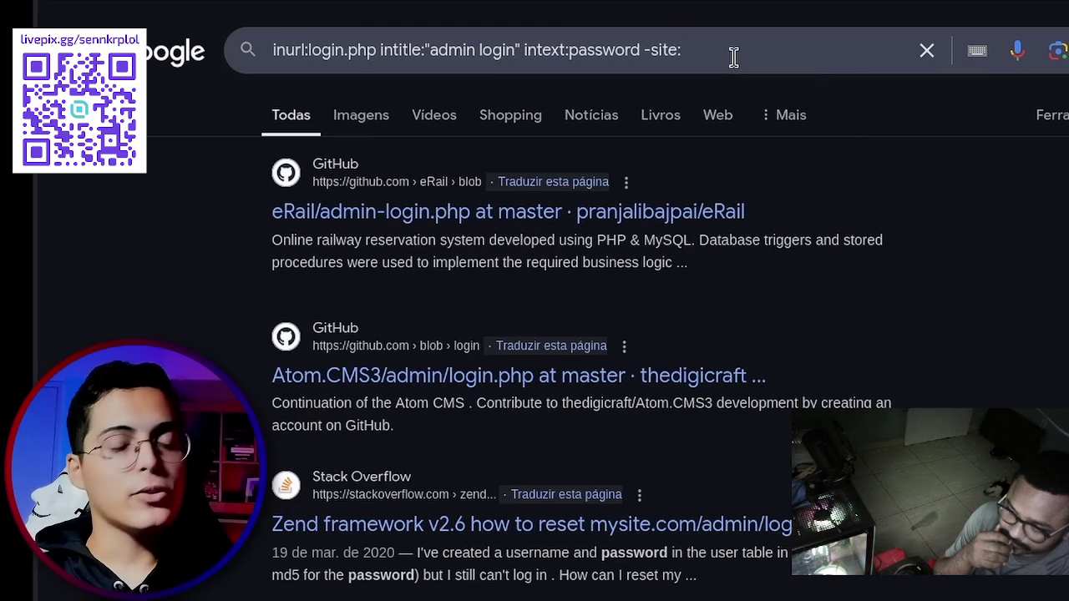
{"action": "type", "text": "github"}
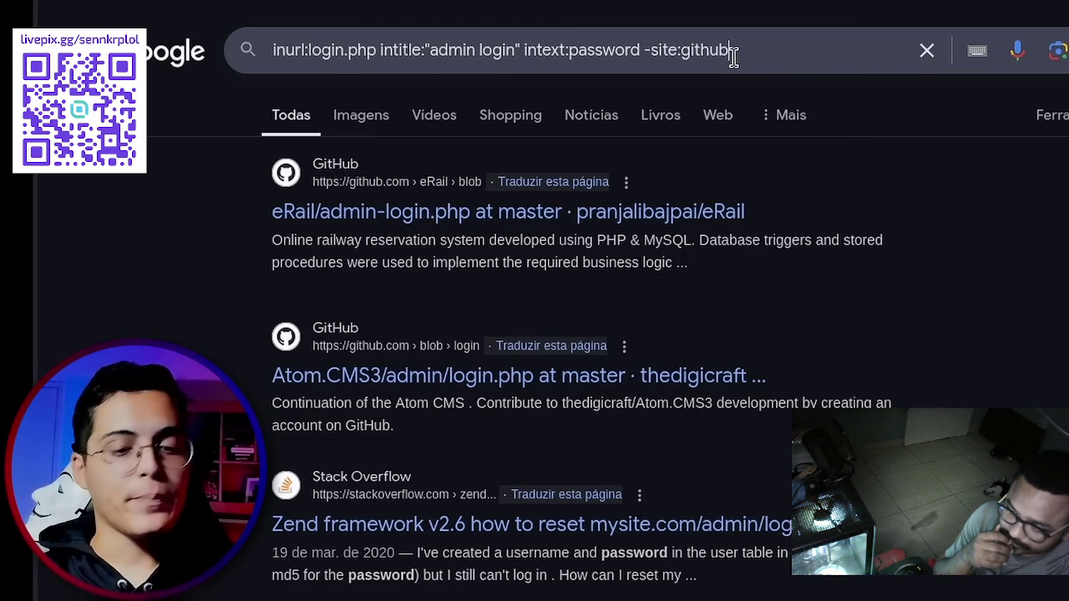
{"action": "type", "text": ".com"}
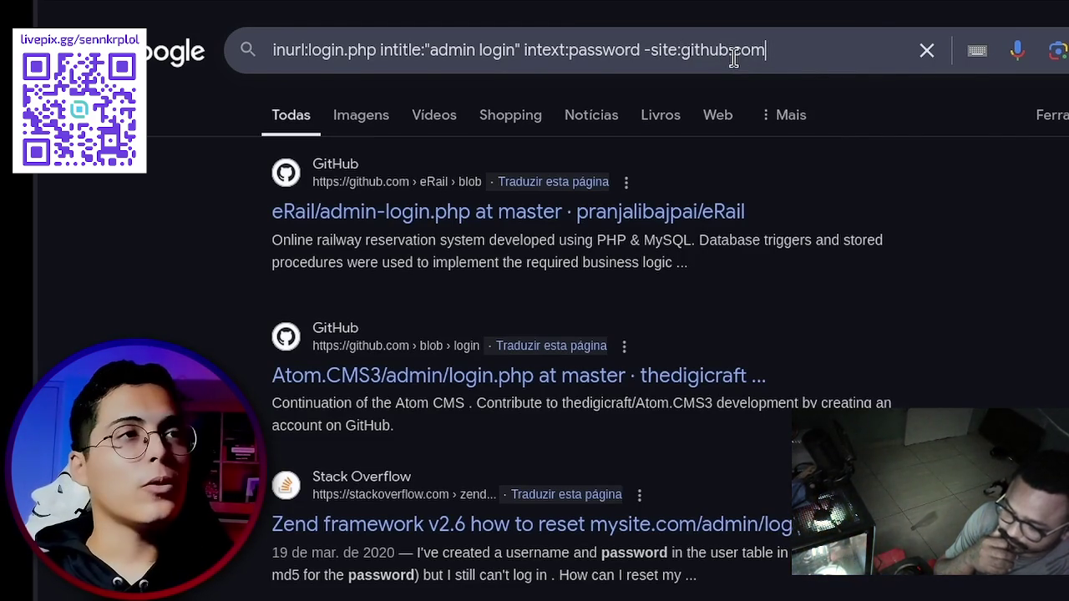
{"action": "key", "text": "Return"}
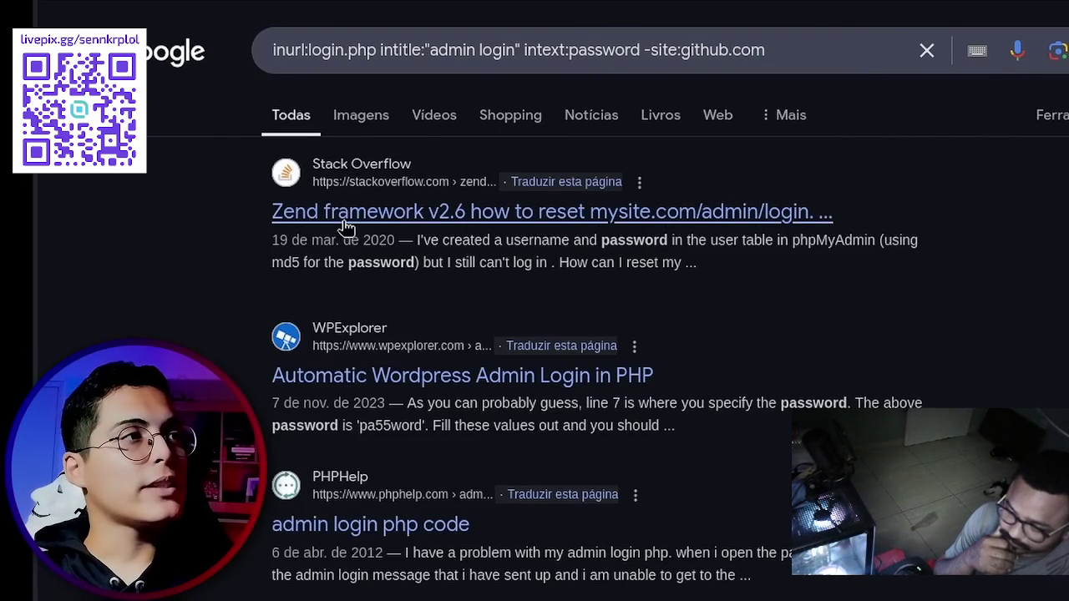
{"action": "left_click", "coordinate": [813, 50]}
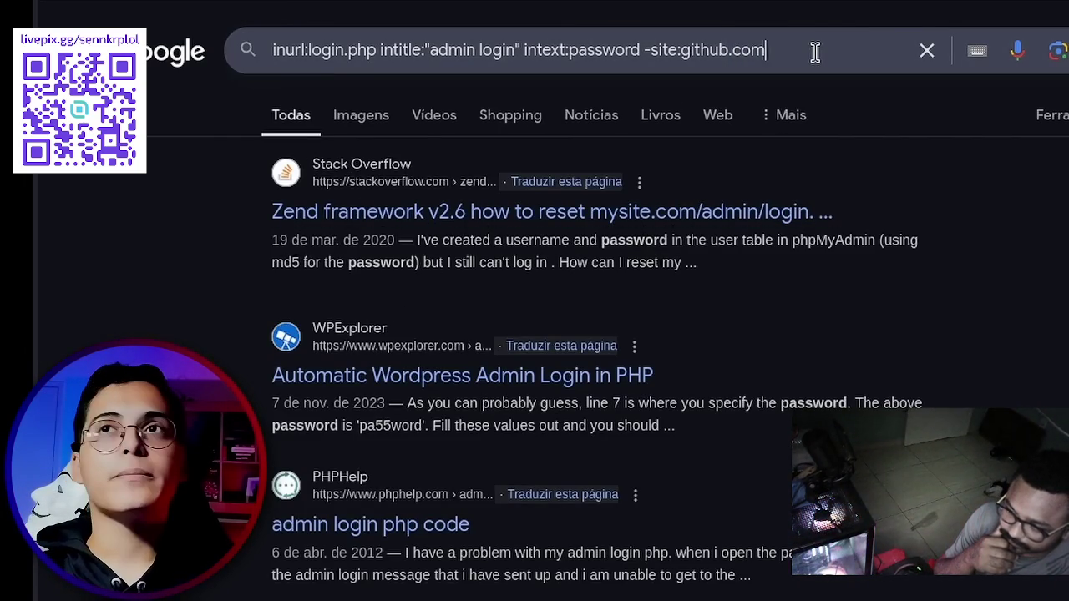
{"action": "type", "text": "-site:stackoverflow.com"}
{"action": "key", "text": "Return"}
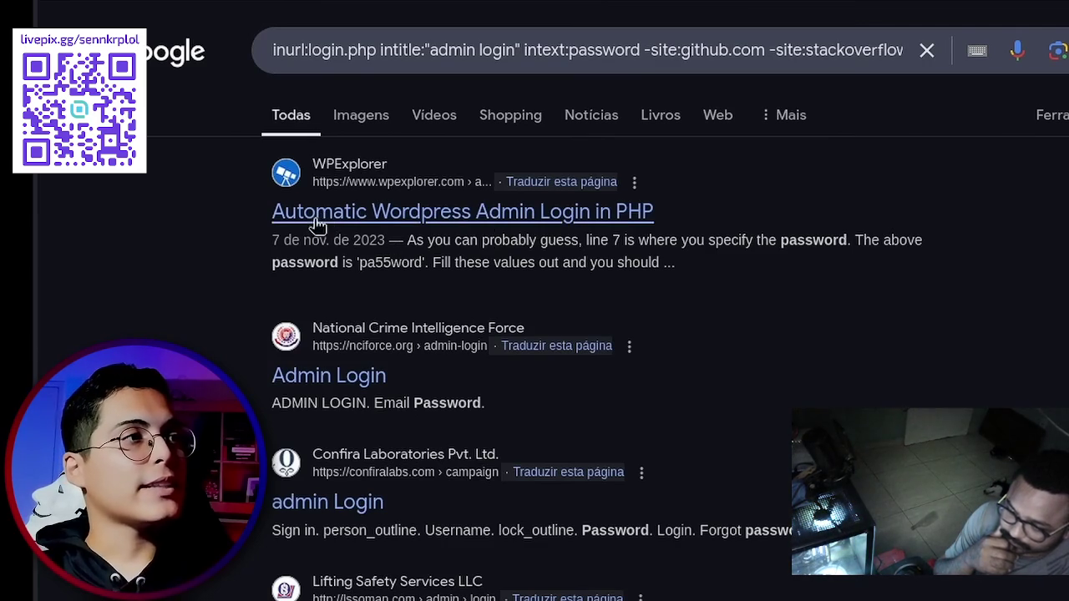
{"action": "scroll", "coordinate": [313, 226], "scroll_direction": "down", "scroll_amount": 1}
{"action": "scroll", "coordinate": [339, 253], "scroll_direction": "down", "scroll_amount": 10}
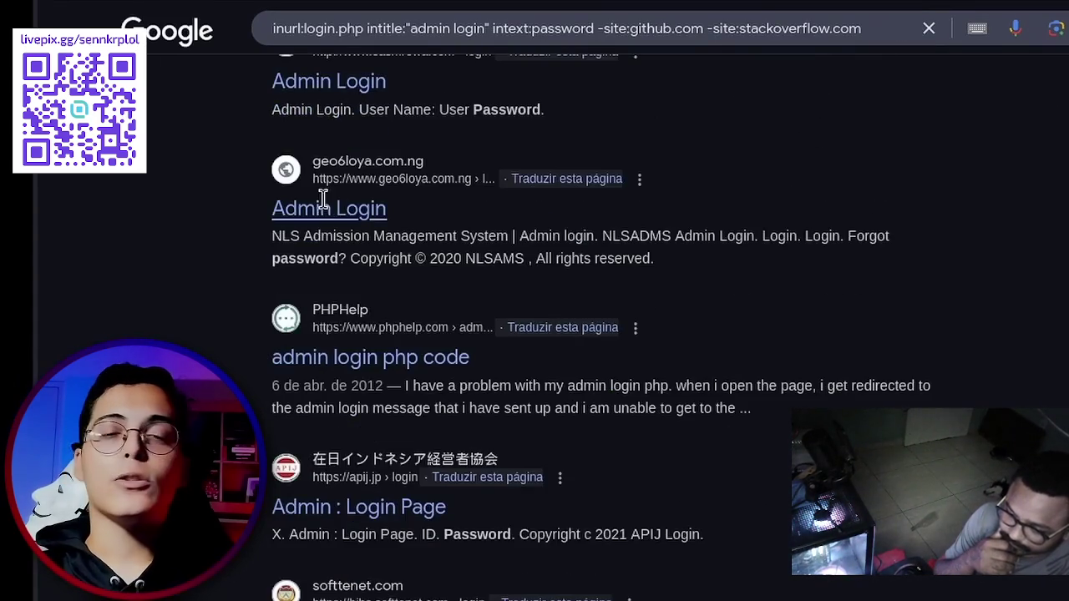